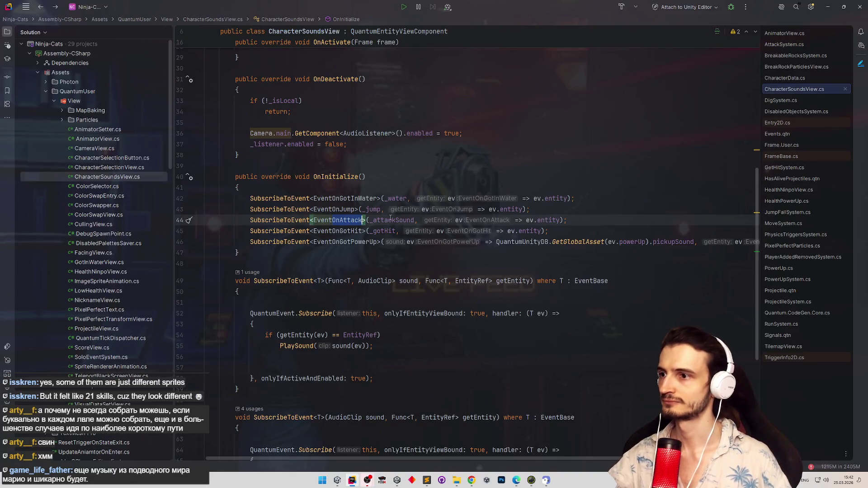
Search YouTube for 'mario nes underwater' and play the Super Mario Bros underwater theme video.
mouse_move(390, 218)
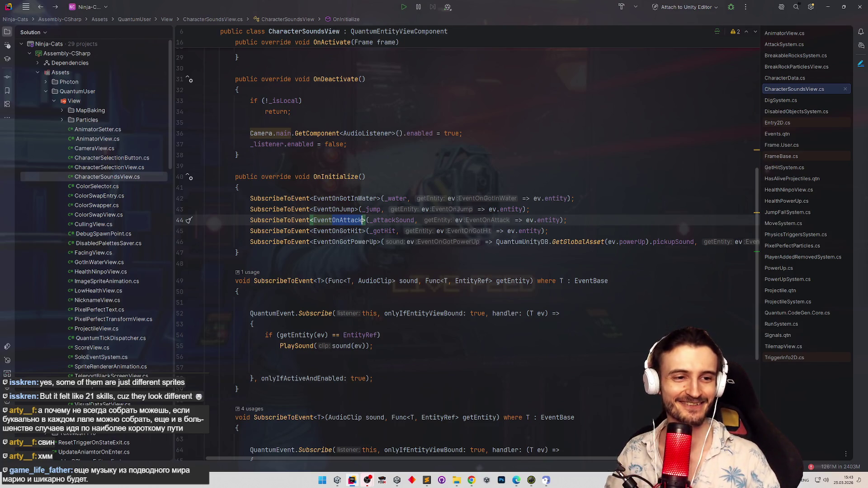
click(472, 481)
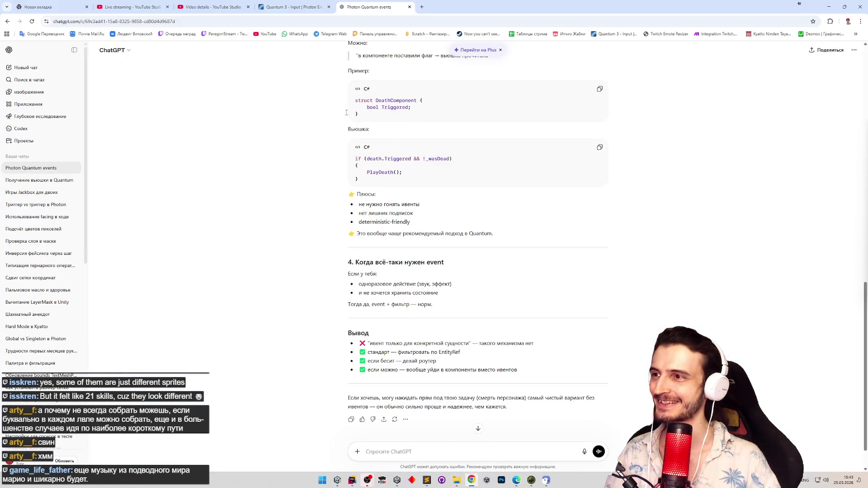
click(213, 7)
click(344, 53)
text(mario nes underwa)
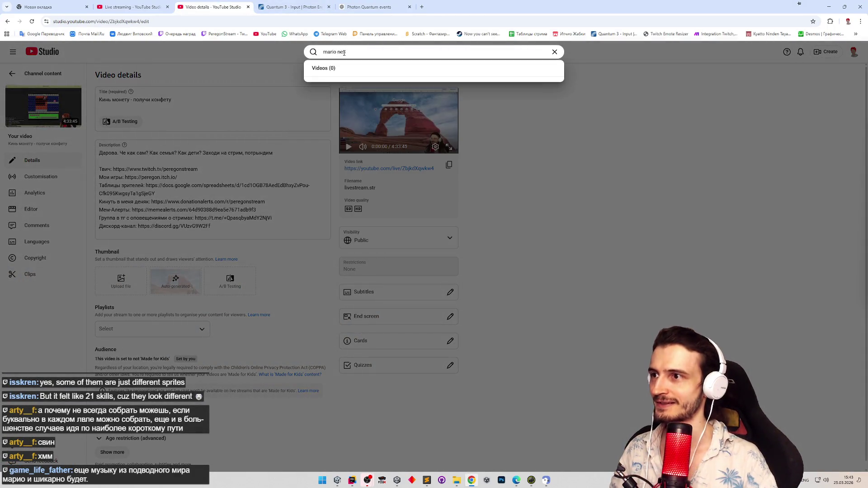
text(ter)
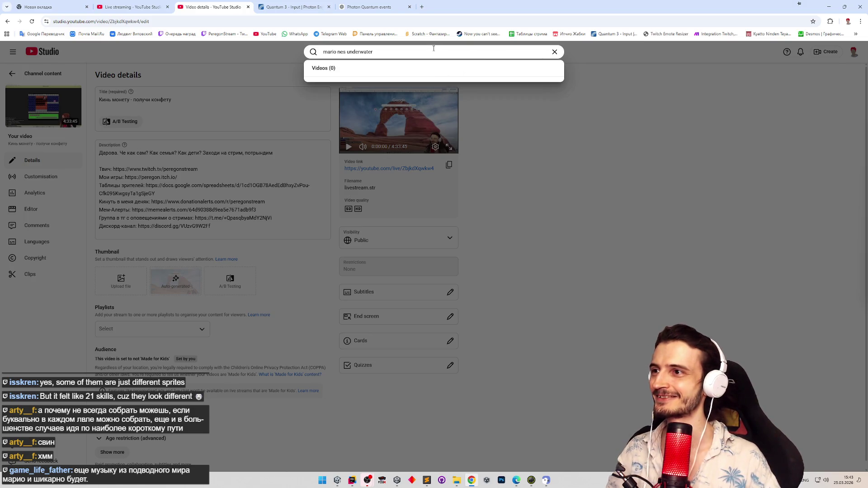
click(267, 34)
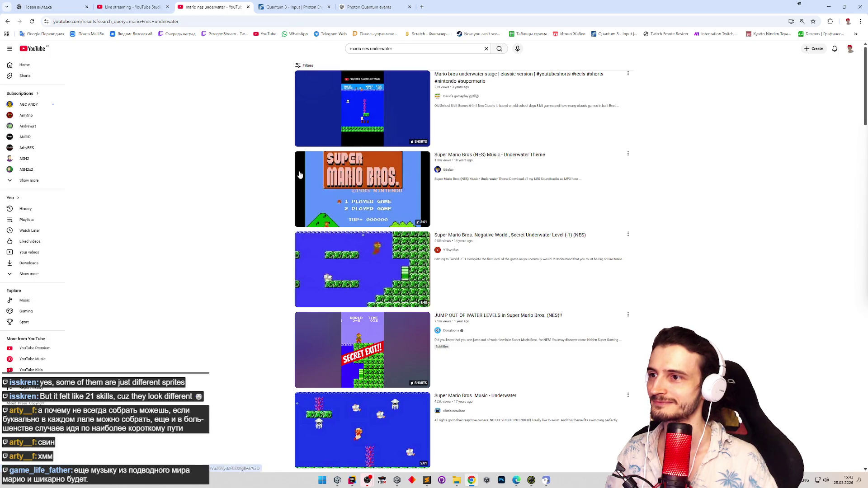
click(371, 194)
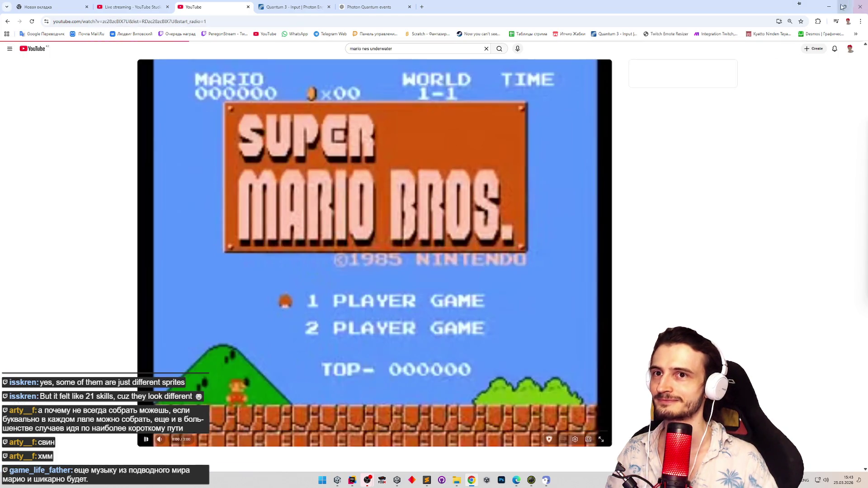
key(alt+Tab)
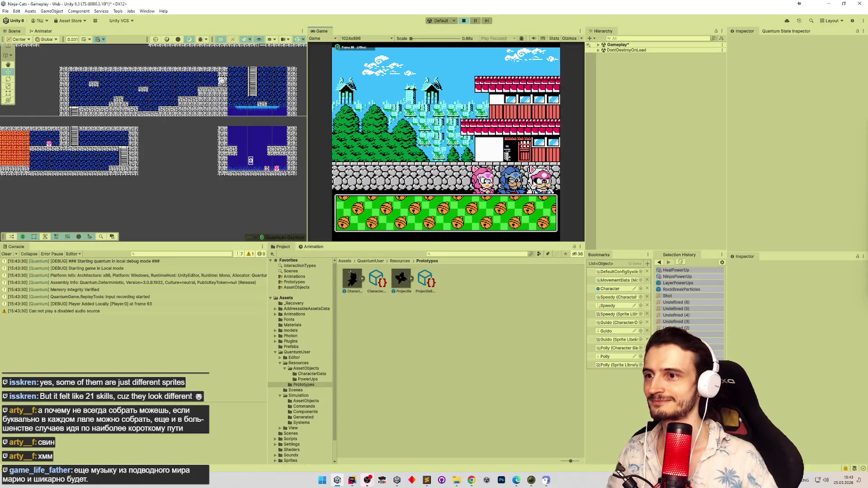
Swim and jump the character up through the water room, then land on the floor.
key(Right)
key(space)
key(Left)
key(Right)
key(space)
key(Right)
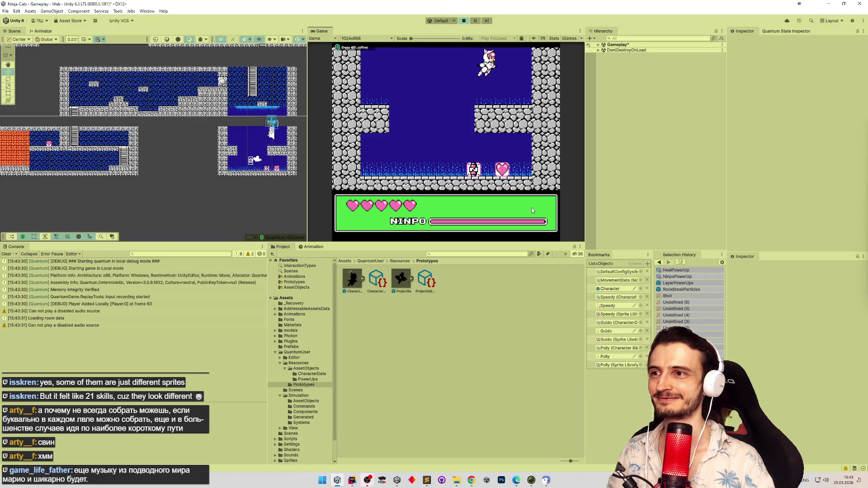
key(Left)
key(Left)
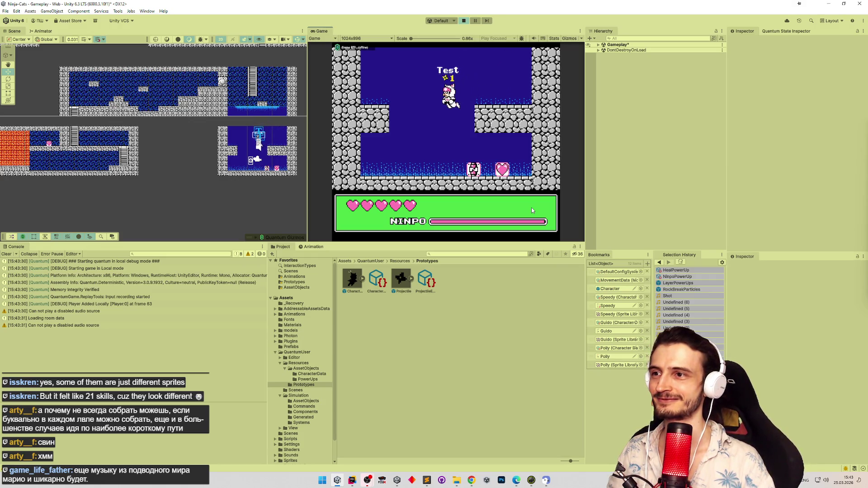
key(Right)
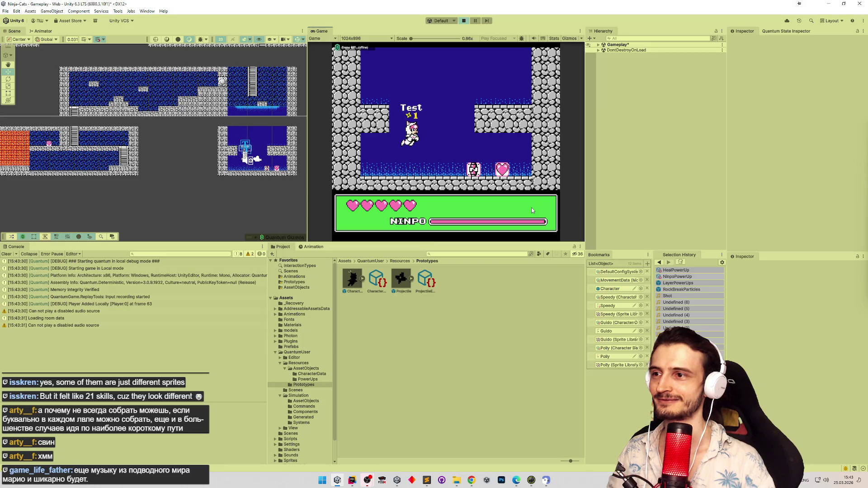
key(Left)
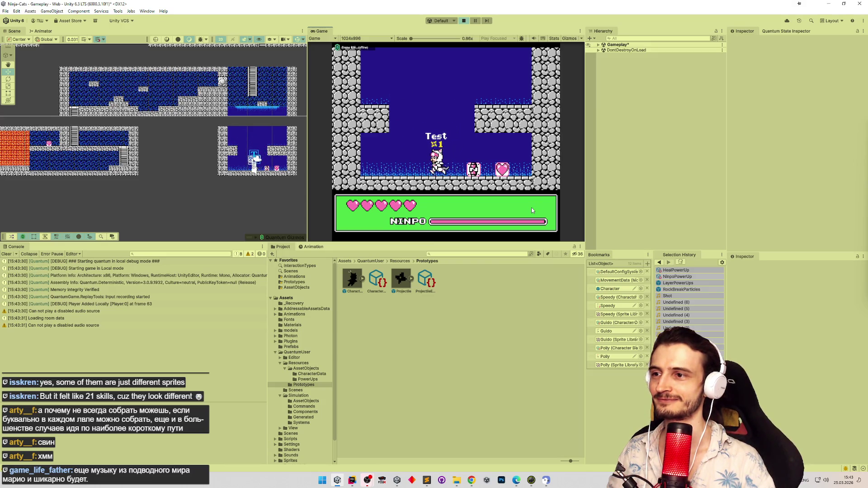
key(Right)
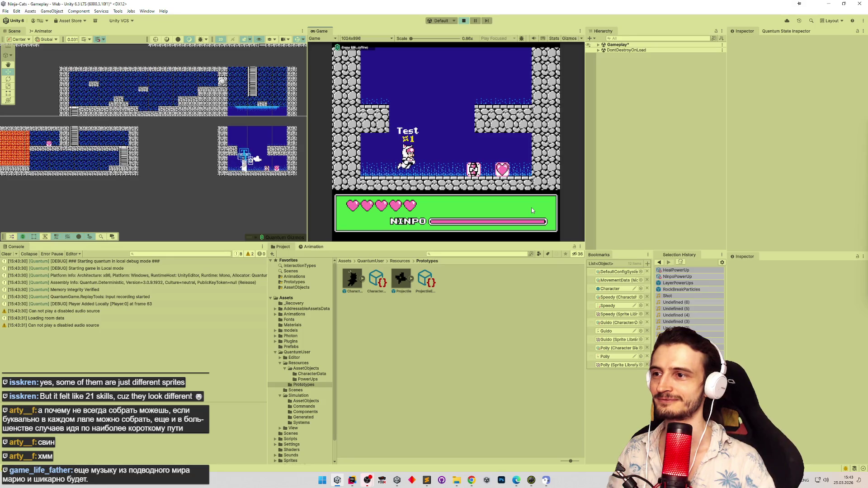
Smash the box enemy, grab the heart, swim onto the right-hand platform, then return to YouTube.
key(Right)
key(Left)
key(Right)
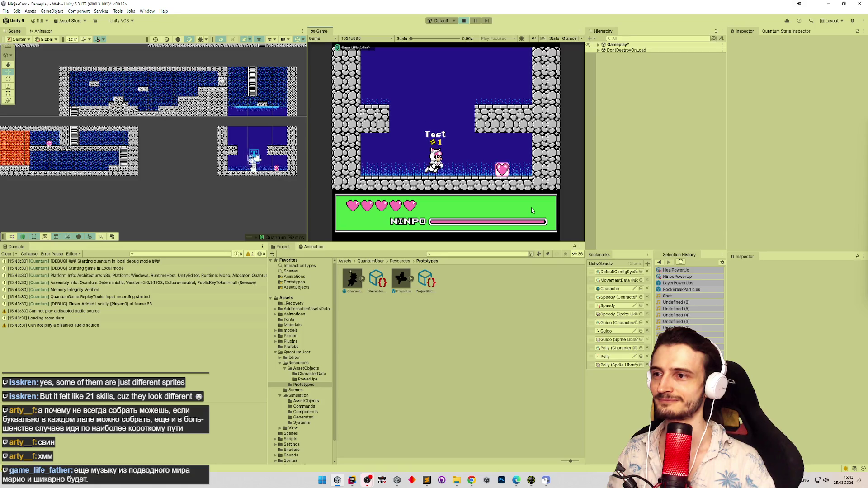
key(Right)
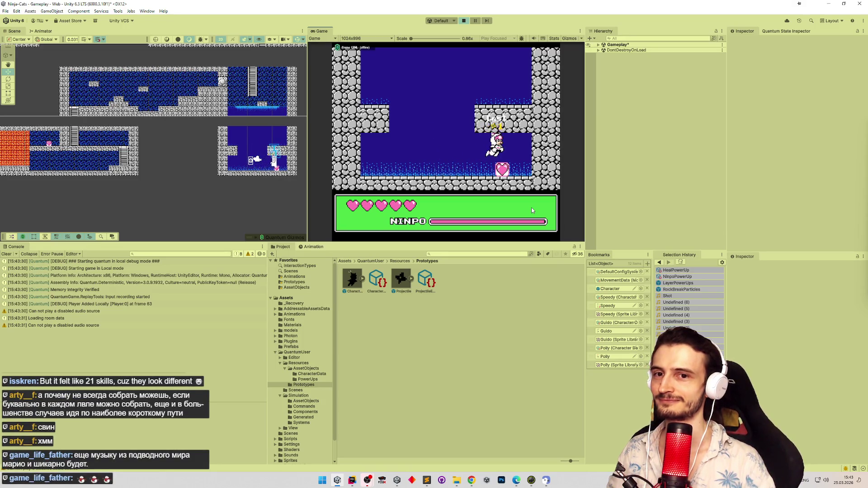
key(Left)
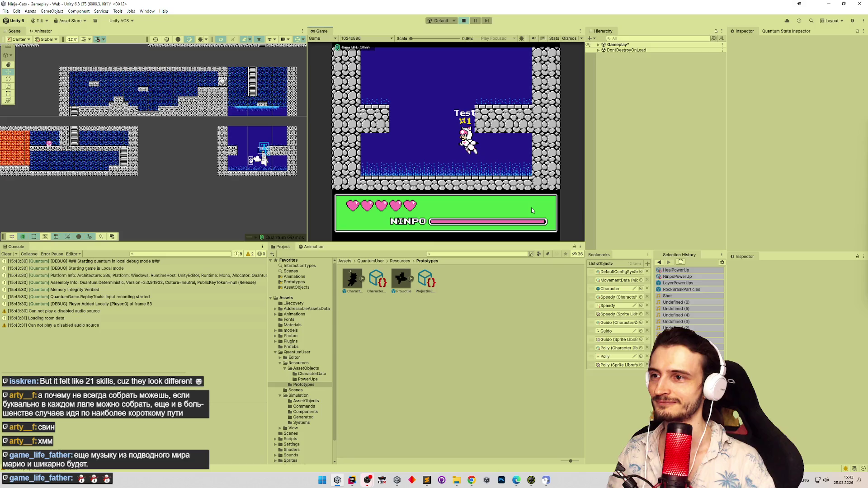
key(Right)
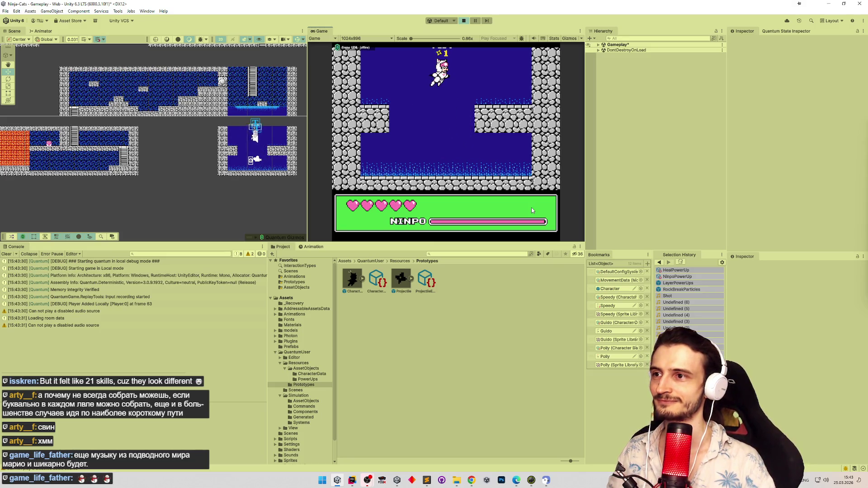
key(Right)
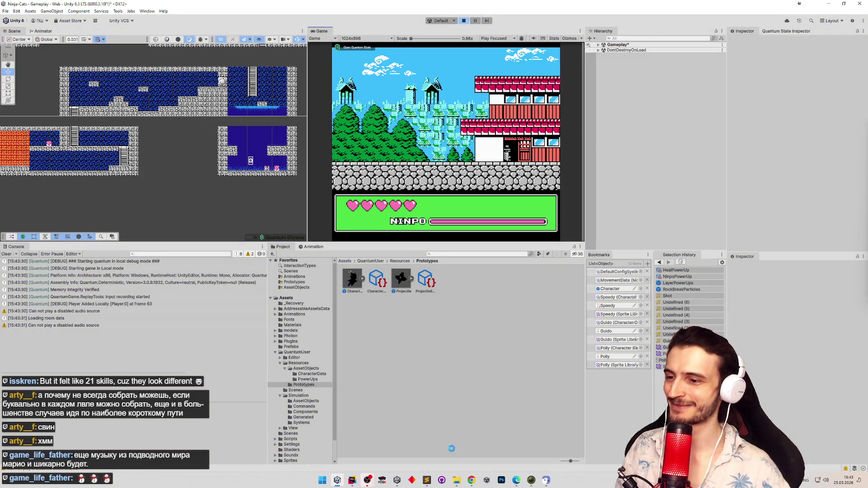
key(alt+Tab)
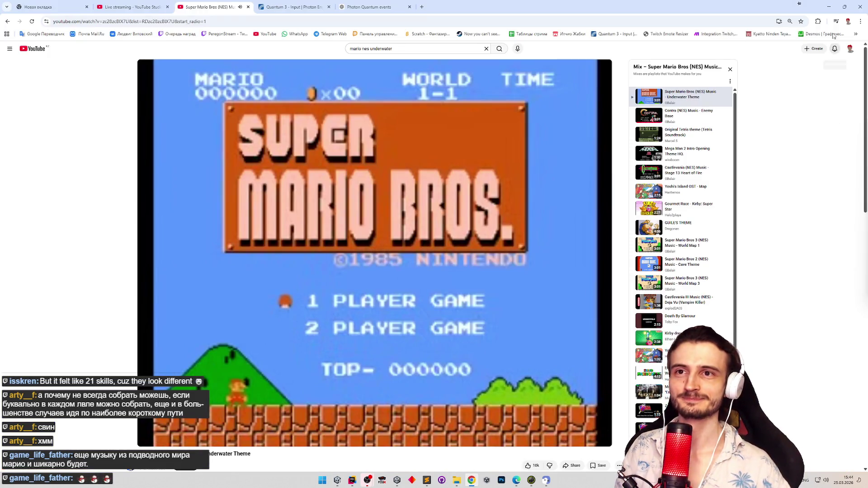
Clear Unity's console log, glance at the Sublime sound to-do list, and return to Rider.
click(832, 11)
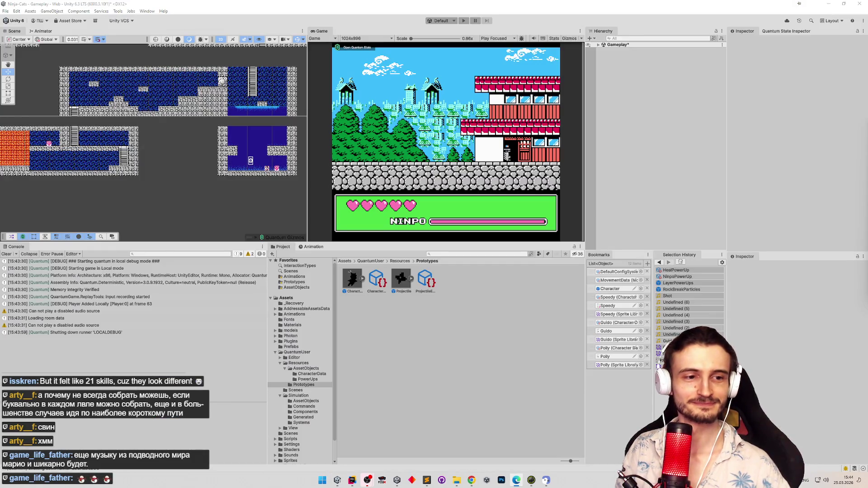
click(5, 254)
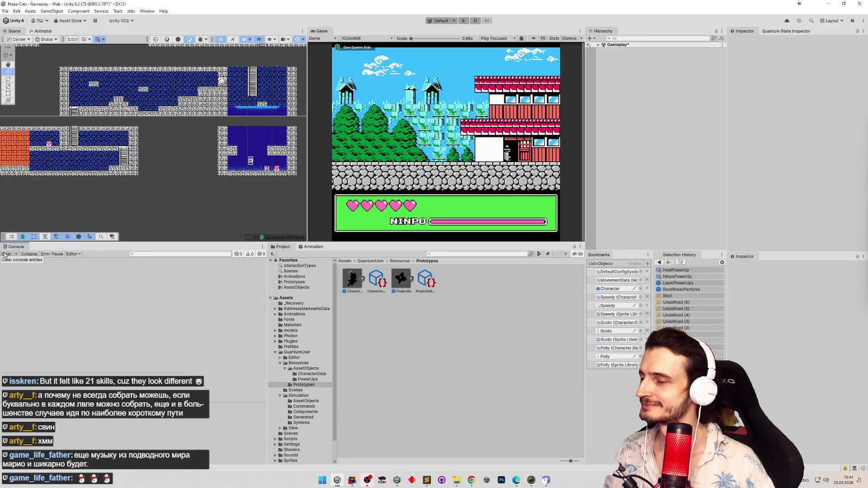
click(426, 481)
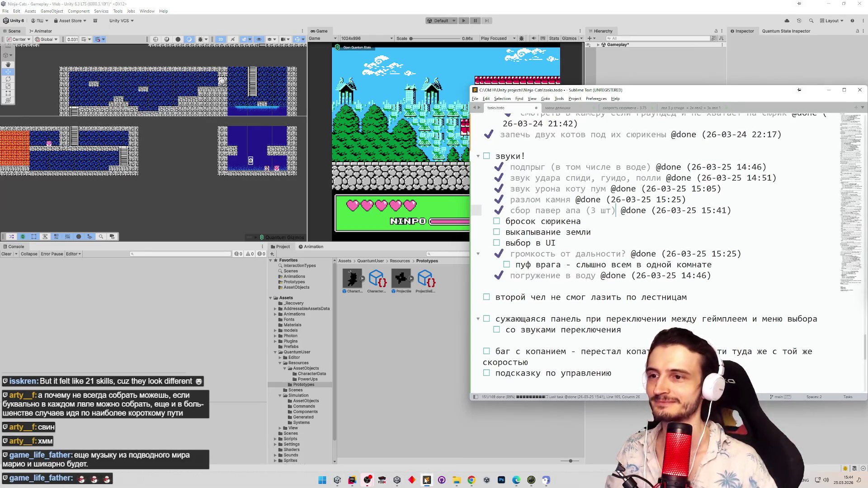
click(426, 480)
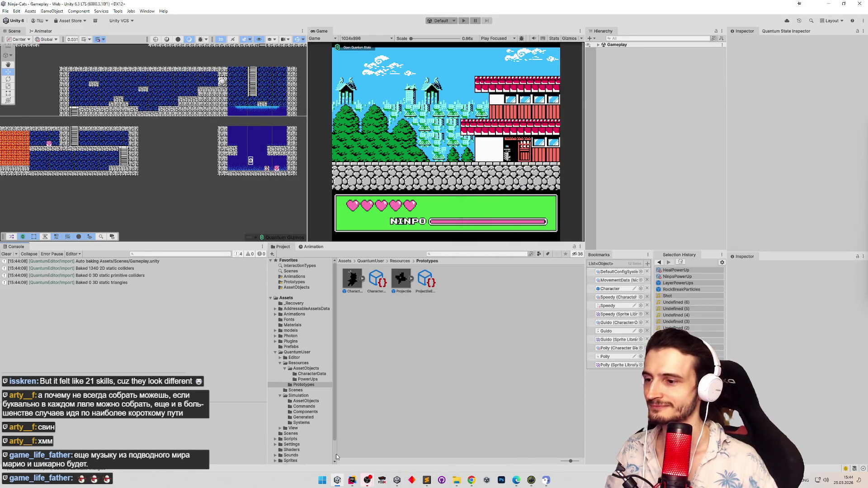
click(351, 481)
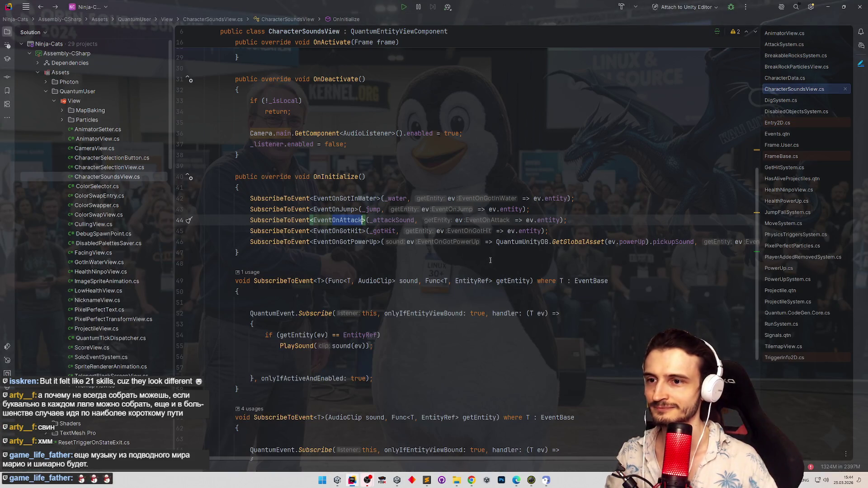
Start an 'ev =>' lambda in the _attackSound argument on line 44 and browse field suggestions.
scroll(486, 259, down, 2)
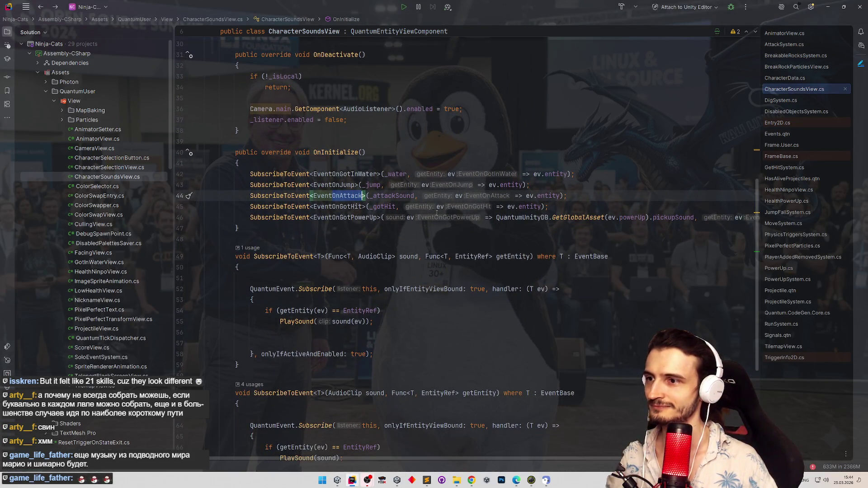
click(393, 196)
text(ev =)
key(BackSpace)
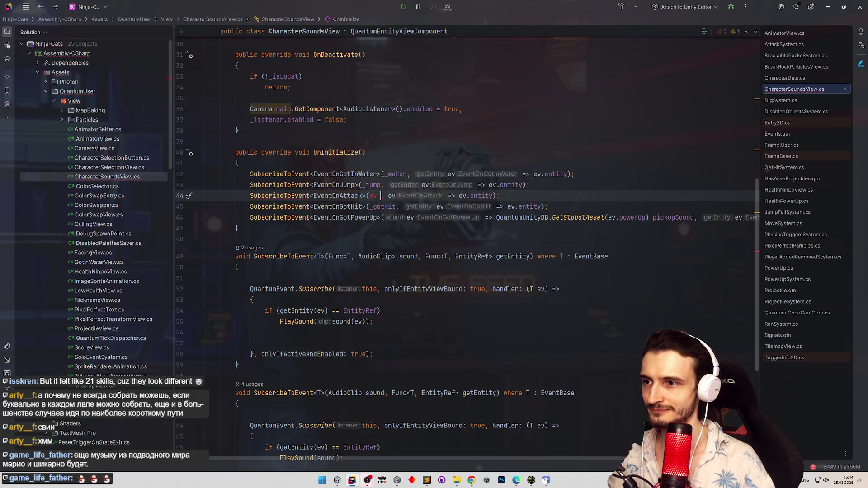
text(=>)
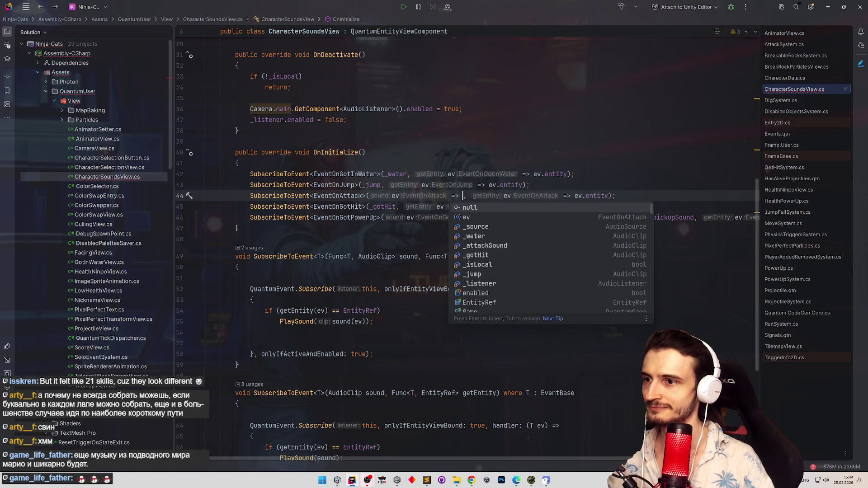
key(Down)
key(Down)
key(Down)
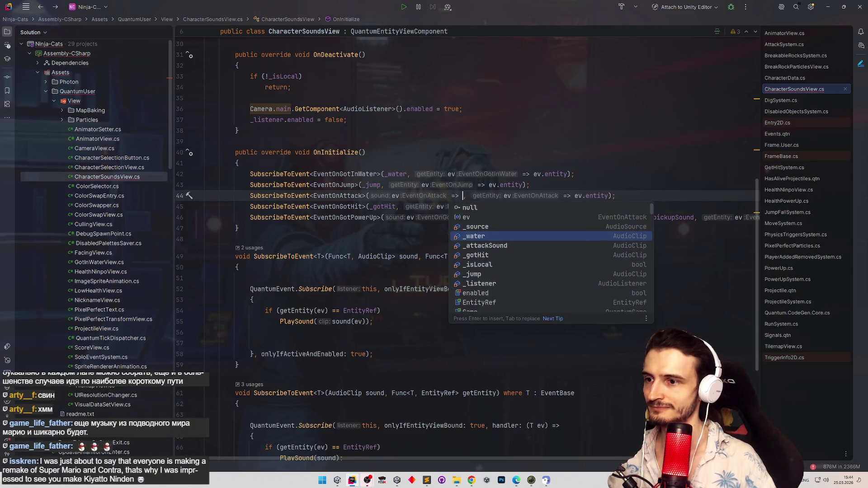
scroll(406, 151, up, 10)
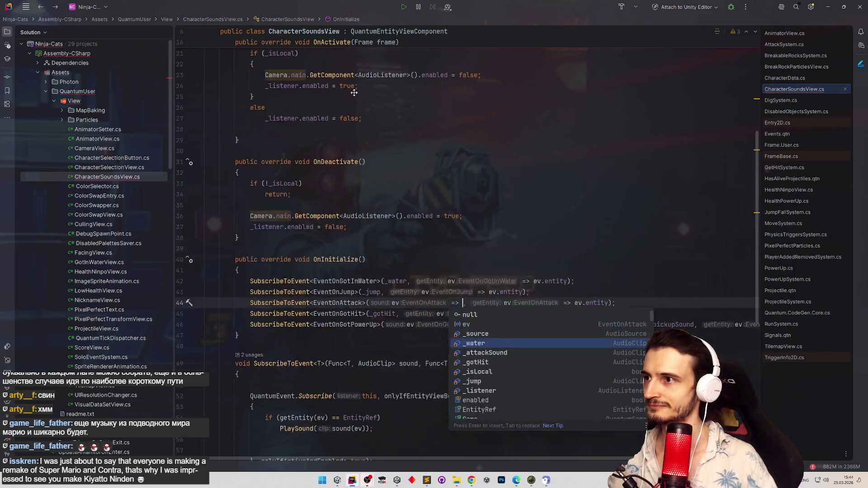
Duplicate the _attackSound field declaration and prefix the copy with [SerializeField].
click(341, 167)
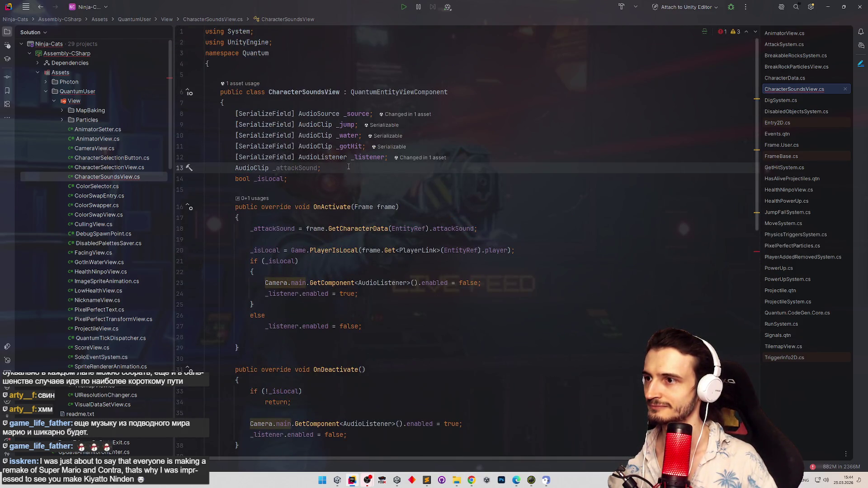
key(ctrl+d)
key(Up)
key(Up)
key(Home)
key(ctrl+shift+Right)
key(ctrl+shift+Right)
key(ctrl+shift+Right)
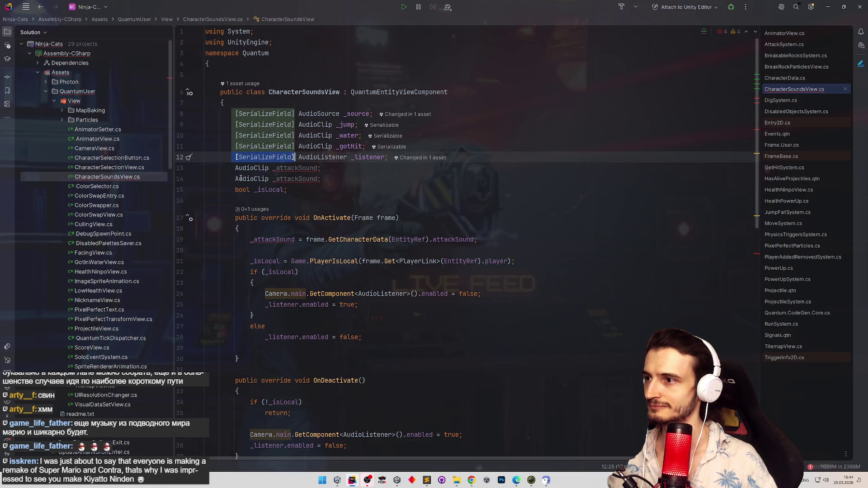
key(ctrl+c)
key(Down)
key(Down)
key(Home)
key(ctrl+v)
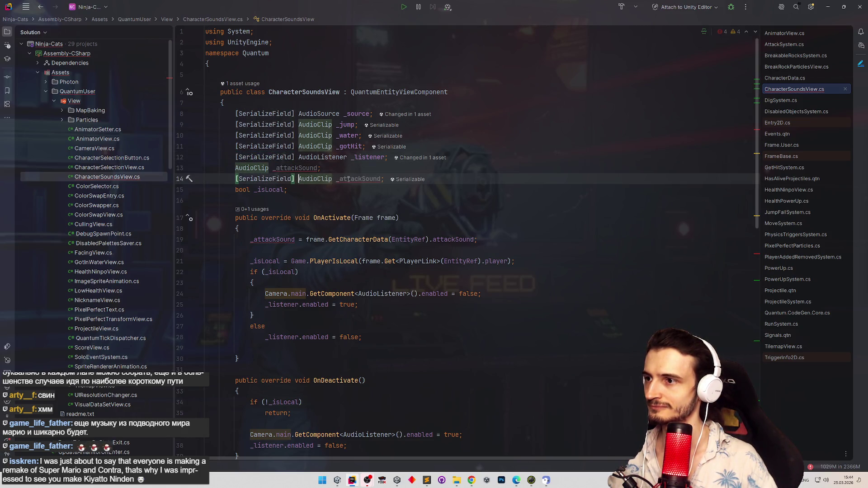
Rename the copied field to _shotSound, move it above _attackSound, and save the script.
double_click(348, 180)
text(_shootSound)
key(BackSpace)
click(357, 179)
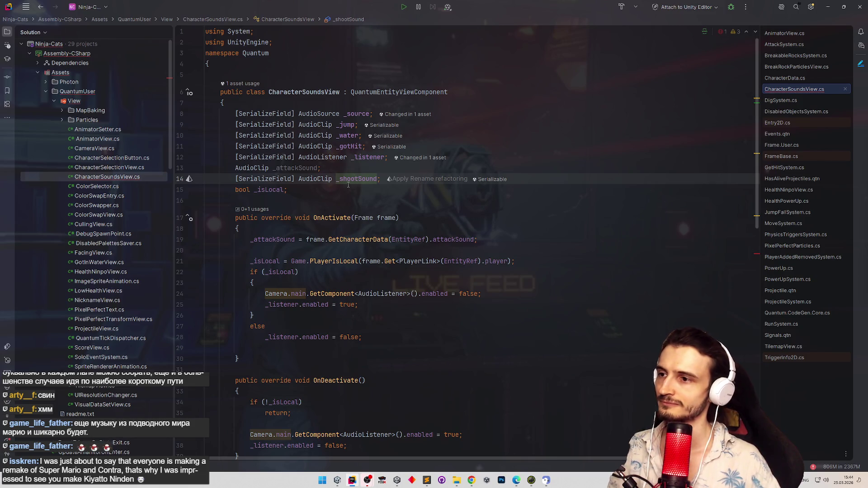
key(alt+shift+Up)
key(BackSpace)
key(Down)
key(Down)
key(ctrl+s)
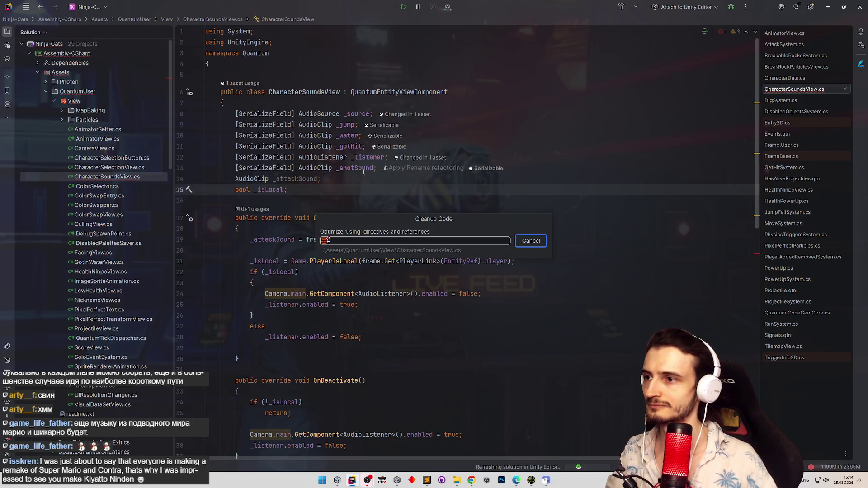
On line 45, begin the sound lambda as ev.attackType == AttackType.BasicAttack.
scroll(443, 238, down, 6)
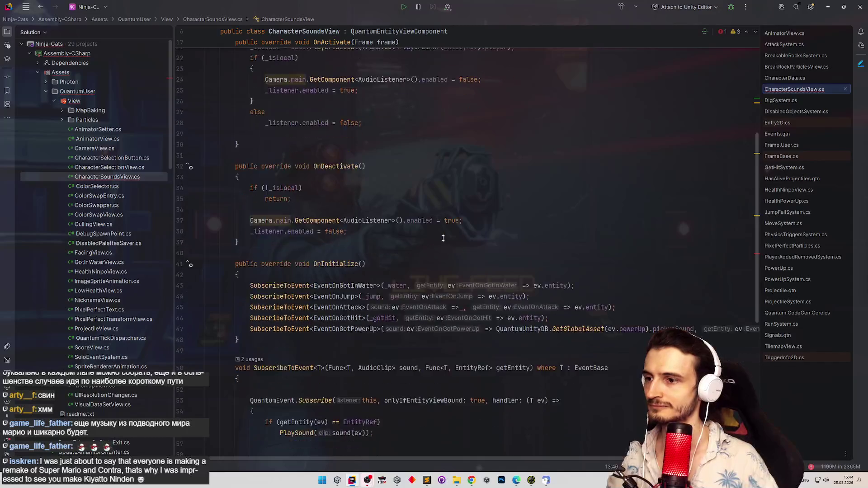
scroll(443, 239, down, 2)
text(att)
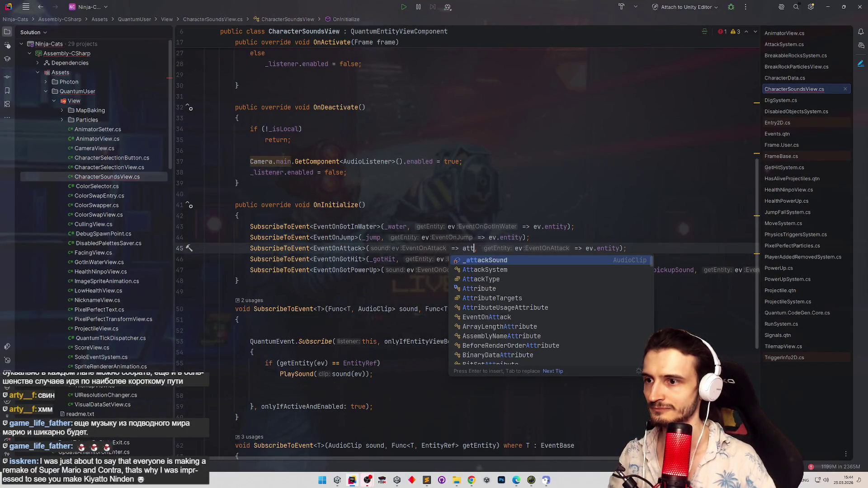
key(BackSpace)
key(BackSpace)
key(BackSpace)
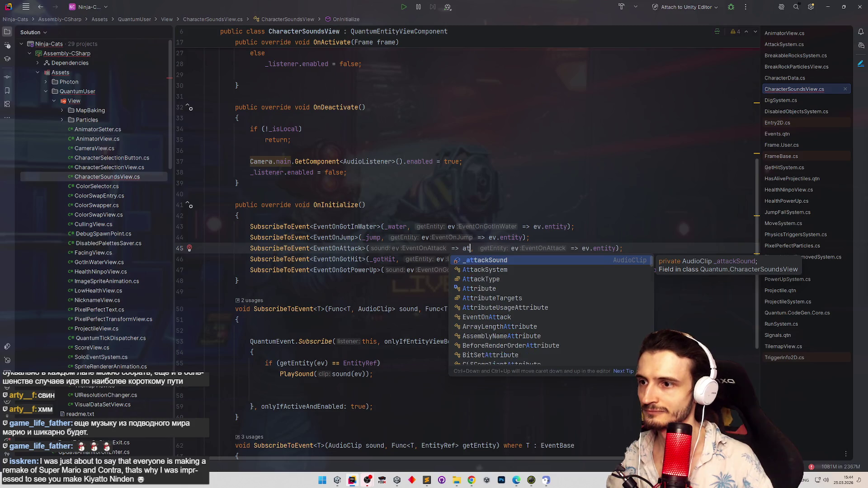
text(ev.)
text(at)
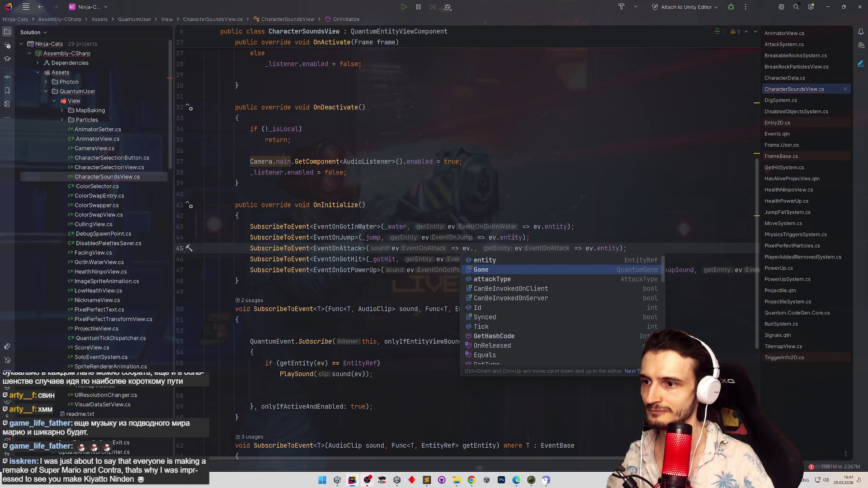
key(Return)
text(==)
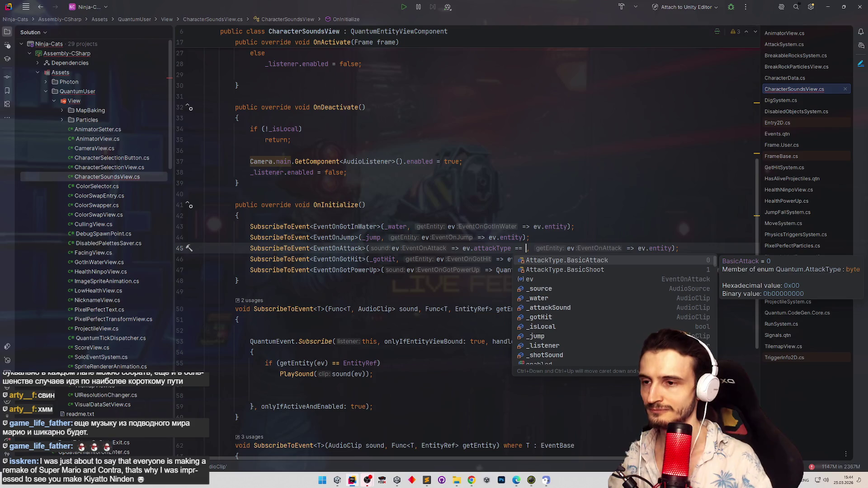
key(Return)
Finish the lambda with '? _attackSound : _shotSound' so other attacks use the shot sound.
text(? )
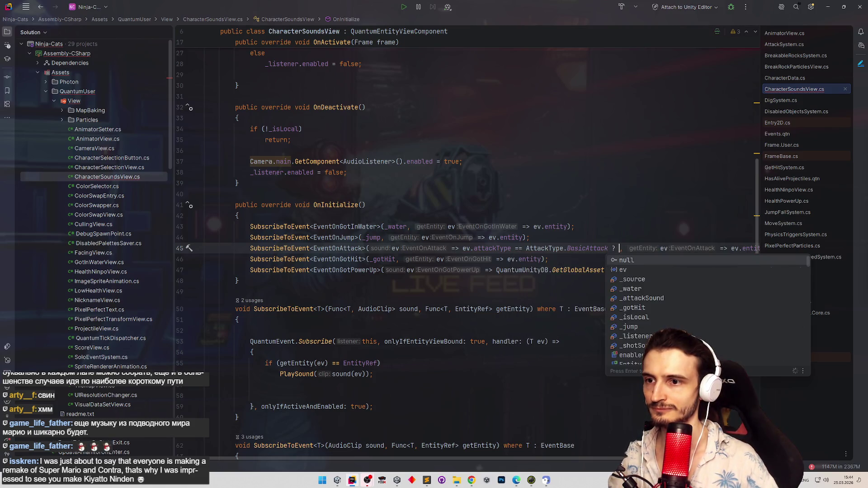
text(_at)
key(Return)
text(: _sh)
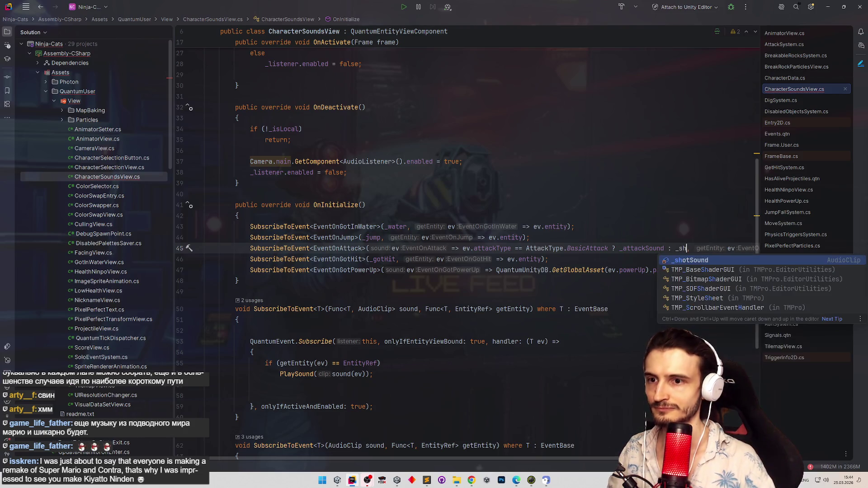
key(Return)
click(469, 139)
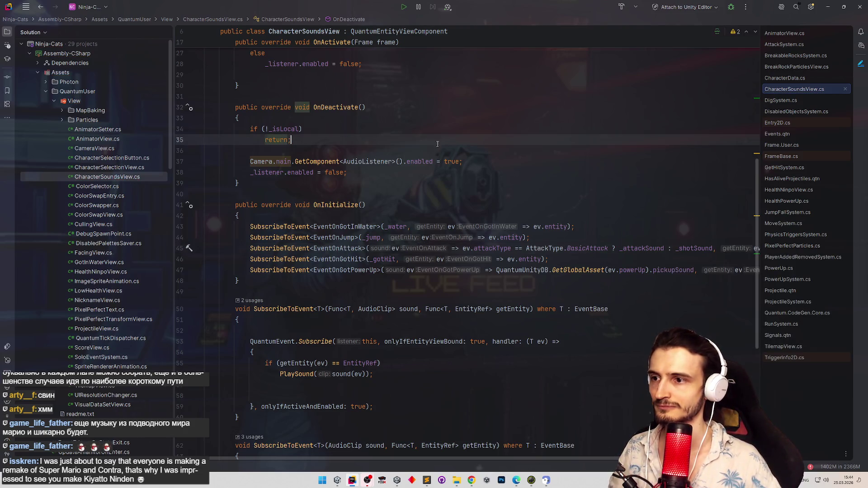
scroll(483, 260, right, 3)
scroll(720, 55, left, 3)
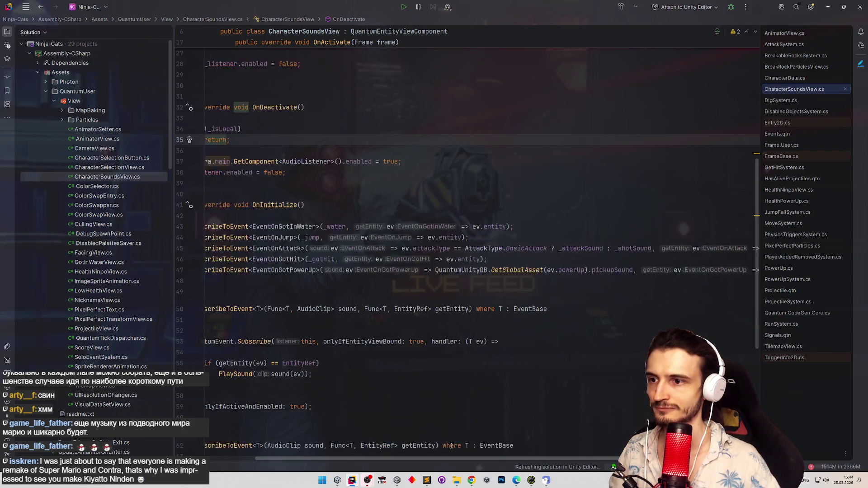
click(828, 7)
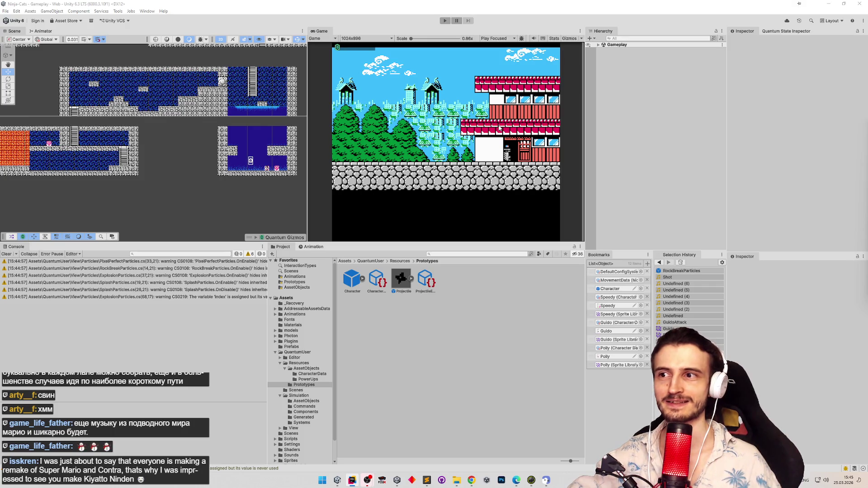
Clear the console, play the game, jump onto the stone ledge, throw shurikens, then stop.
click(13, 254)
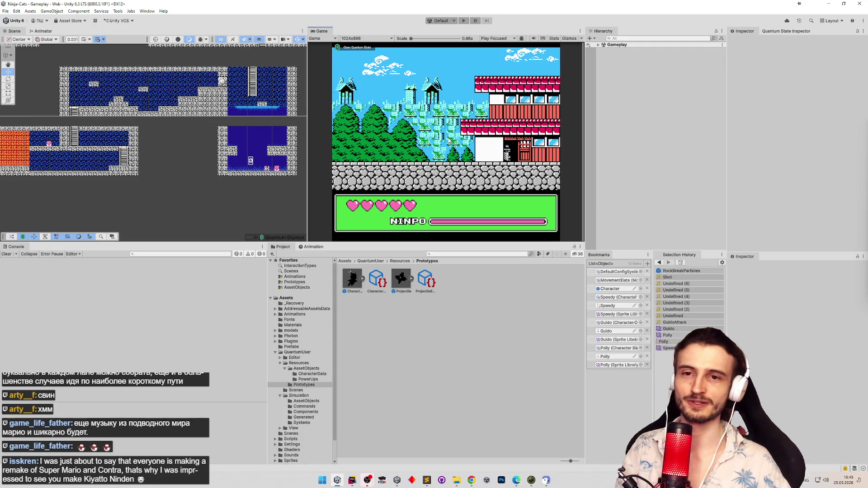
key(ctrl+p)
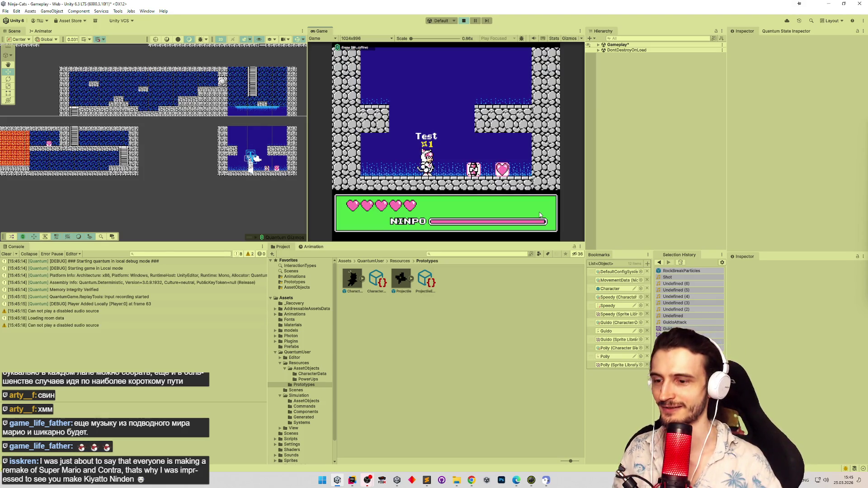
key(Right)
key(space)
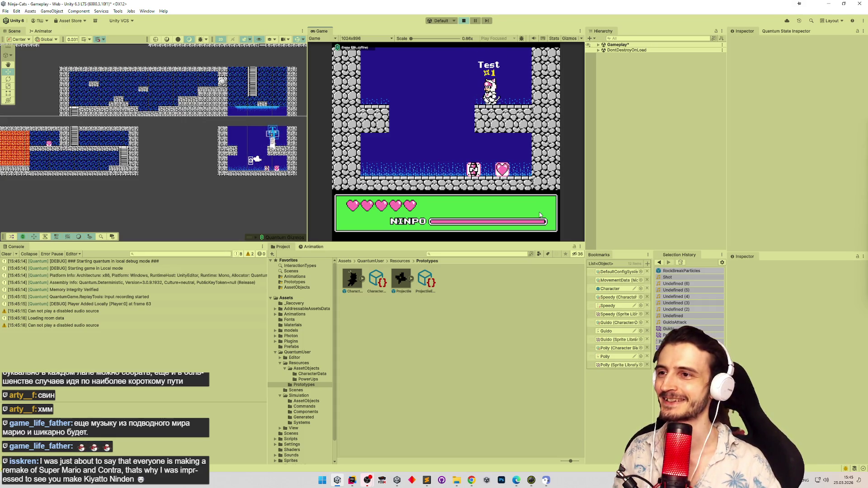
key(Left)
key(Right)
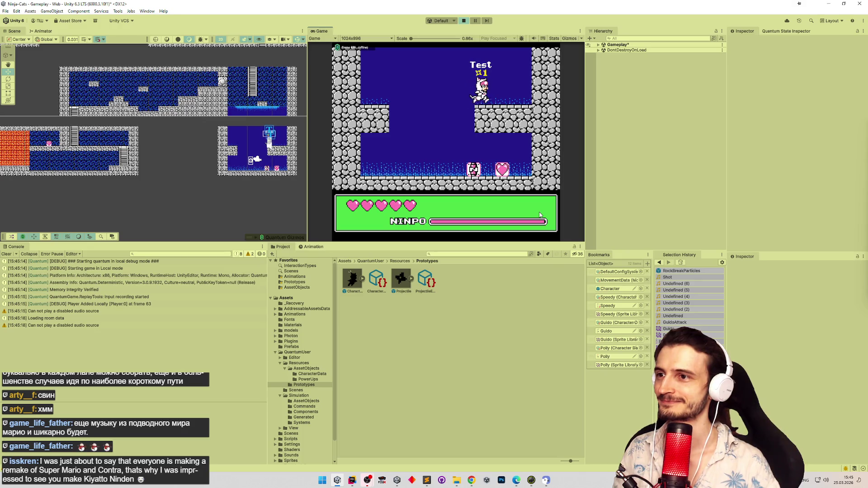
key(Left)
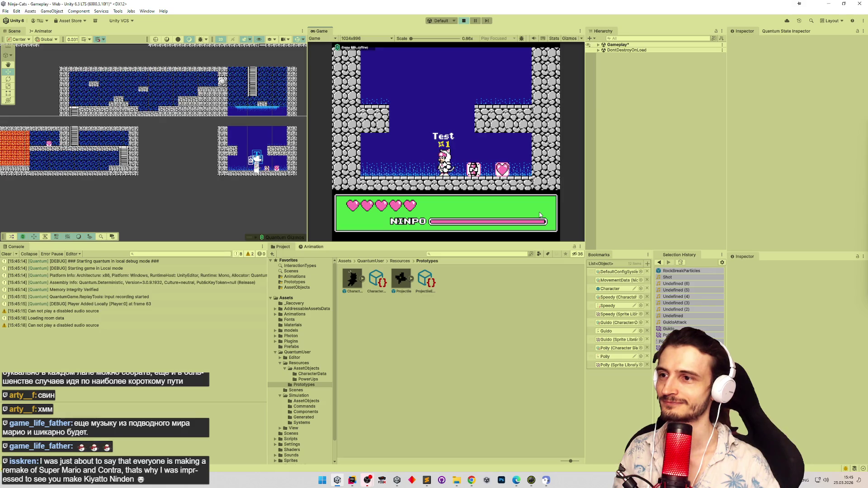
key(x)
key(x)
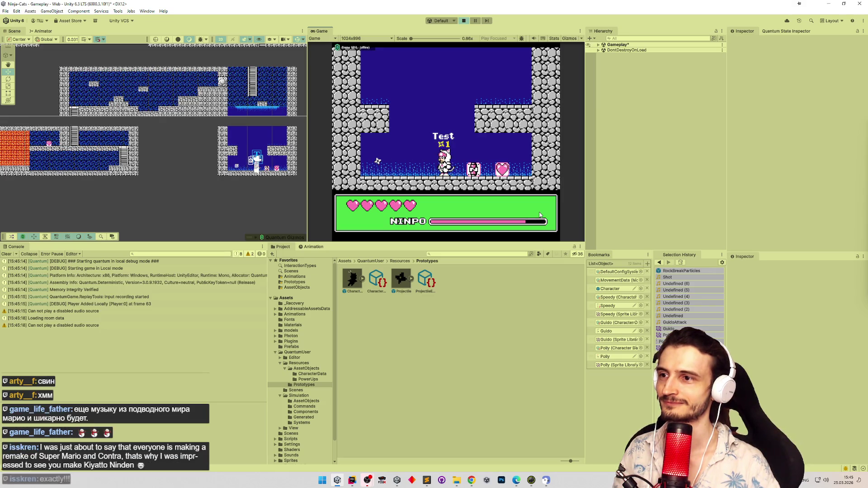
key(ctrl+p)
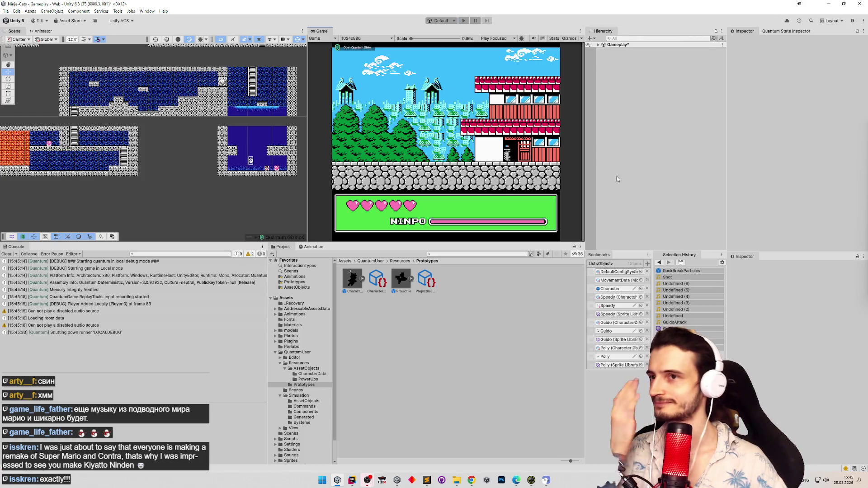
click(616, 290)
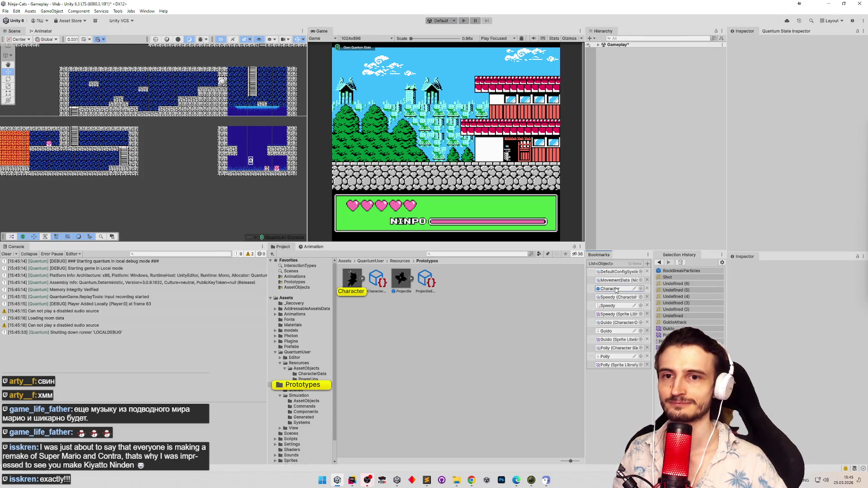
In the Character prefab's Audio object, set Shot Sound to the Shot clip and exit prefab mode.
double_click(615, 290)
click(629, 118)
click(622, 113)
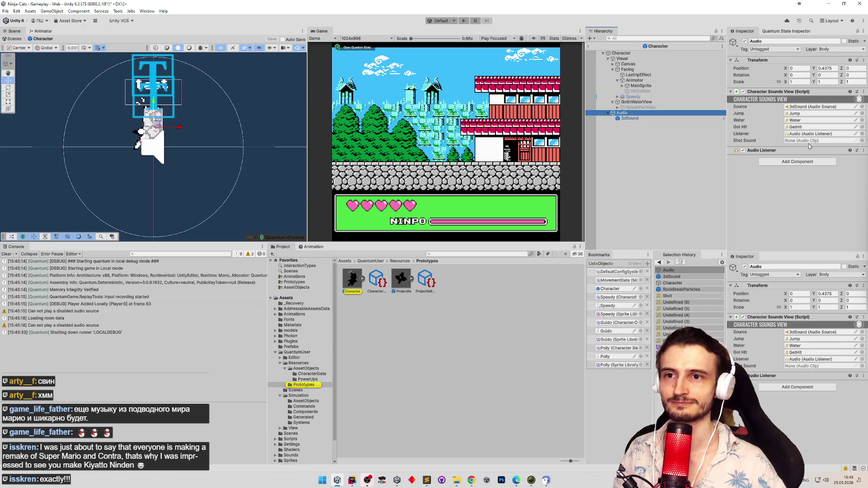
click(861, 141)
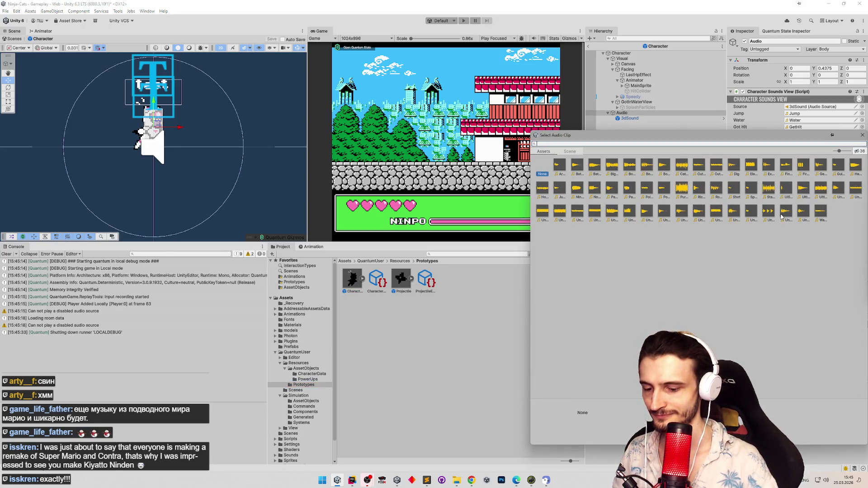
text(sh)
double_click(559, 165)
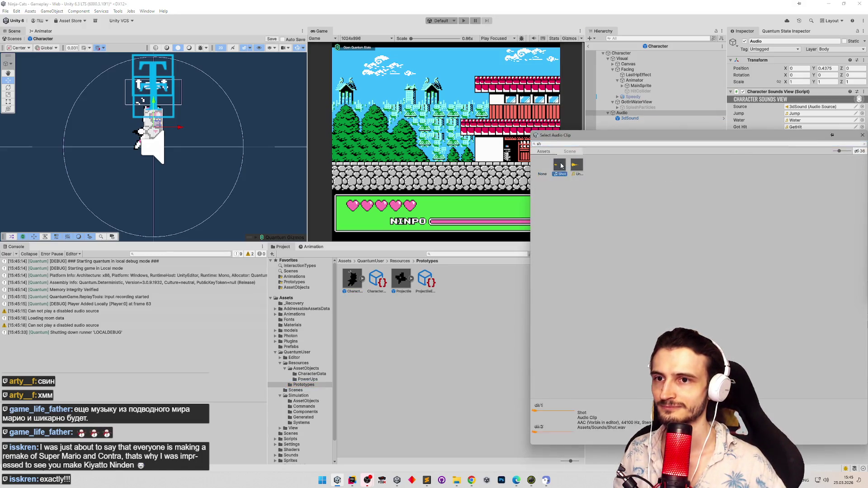
click(452, 259)
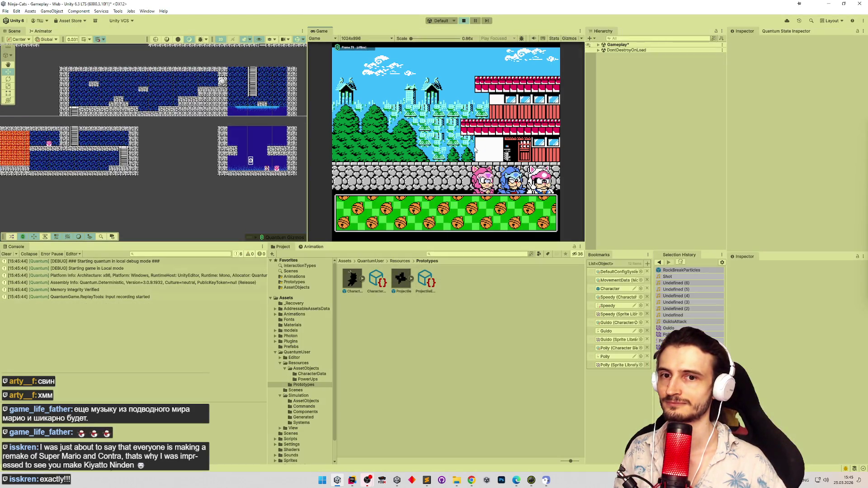
Test the shot and sword-slash attack sounds in Play mode, launching the FCEUX emulator.
key(x)
key(x)
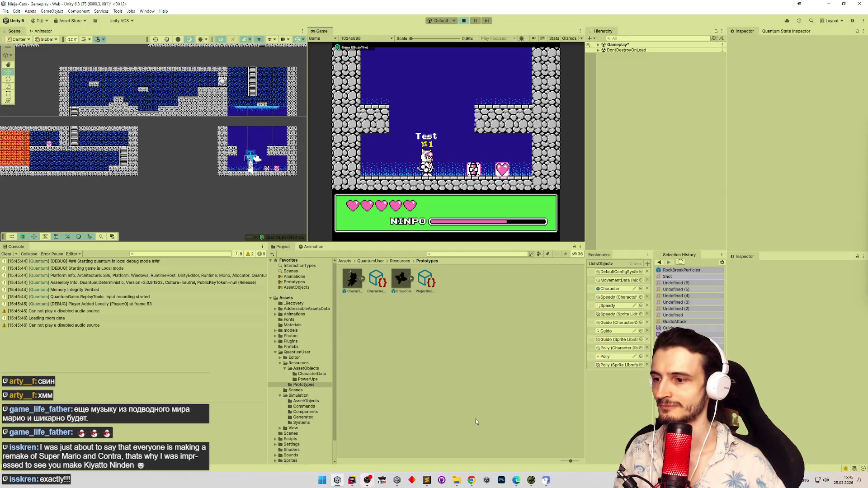
click(382, 478)
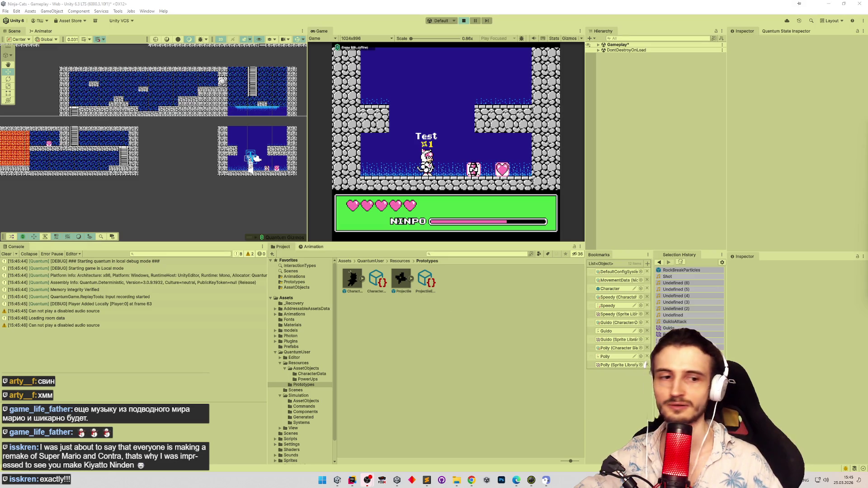
key(x)
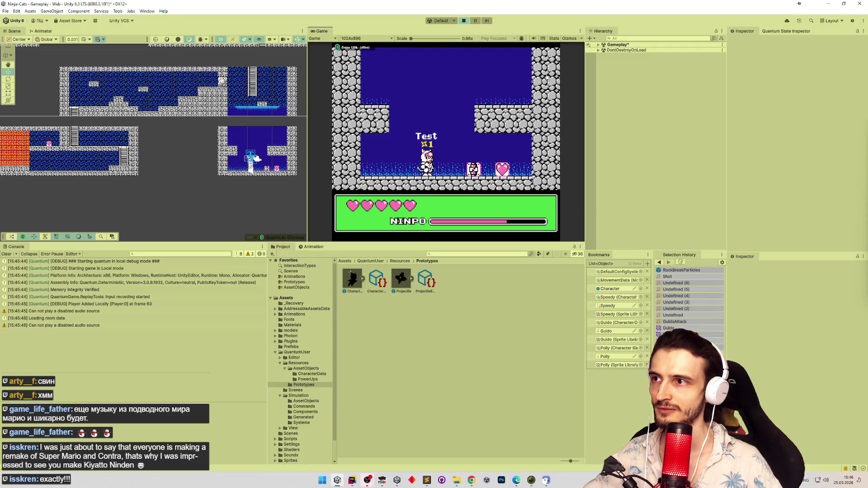
key(x)
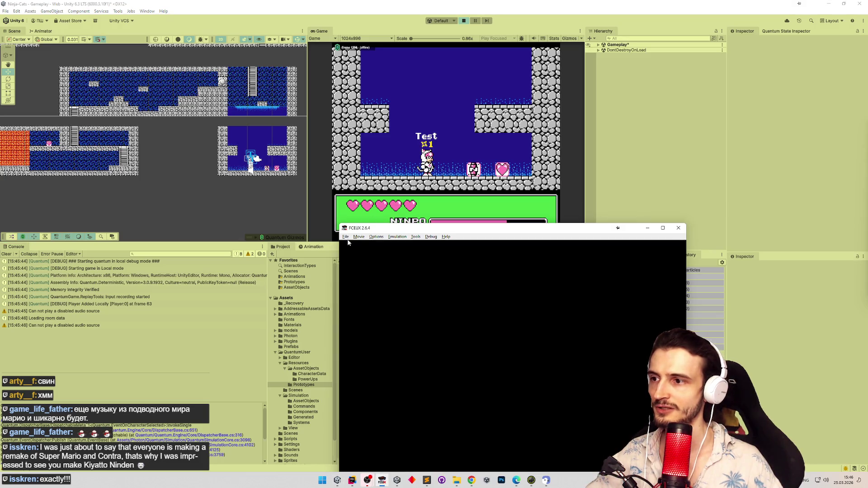
Load Samurai Pizza Cats from Recent ROMs and check FCEUX's Sound Config.
click(346, 237)
mouse_move(393, 260)
click(427, 262)
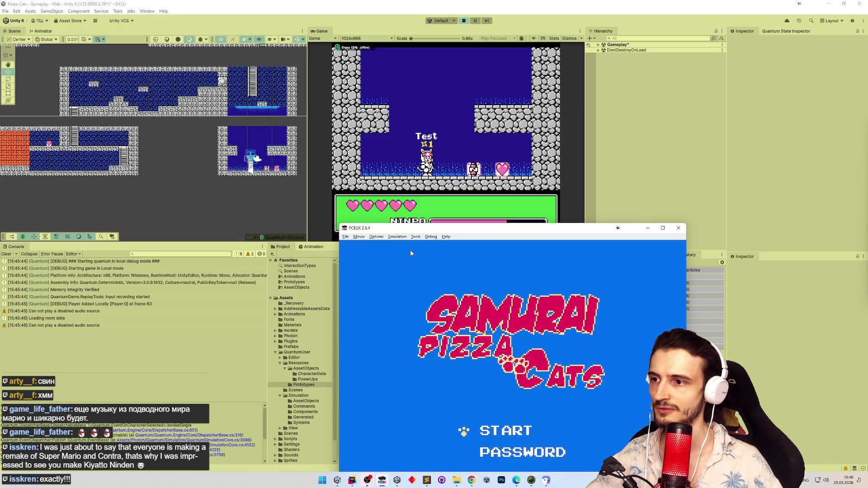
click(375, 237)
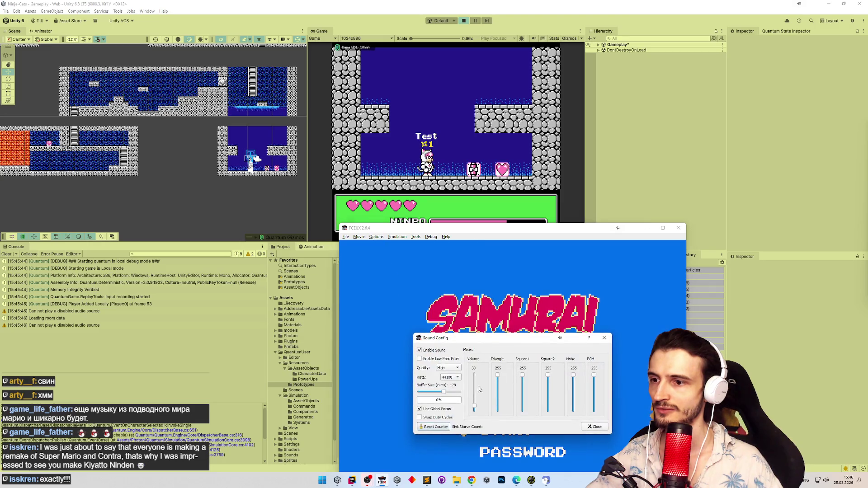
click(597, 429)
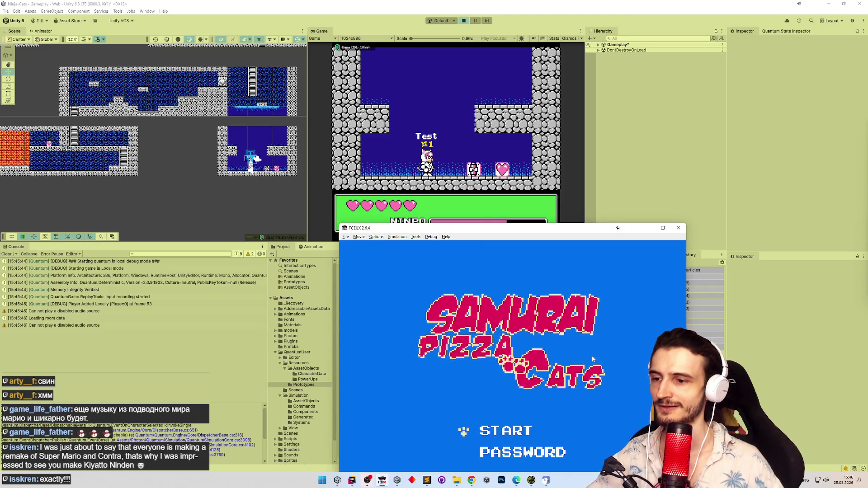
Play into the first stage, swing the cat's sword, pause, and return to Unity.
key(Return)
drag(595, 230, 632, 137)
key(Return)
key(Return)
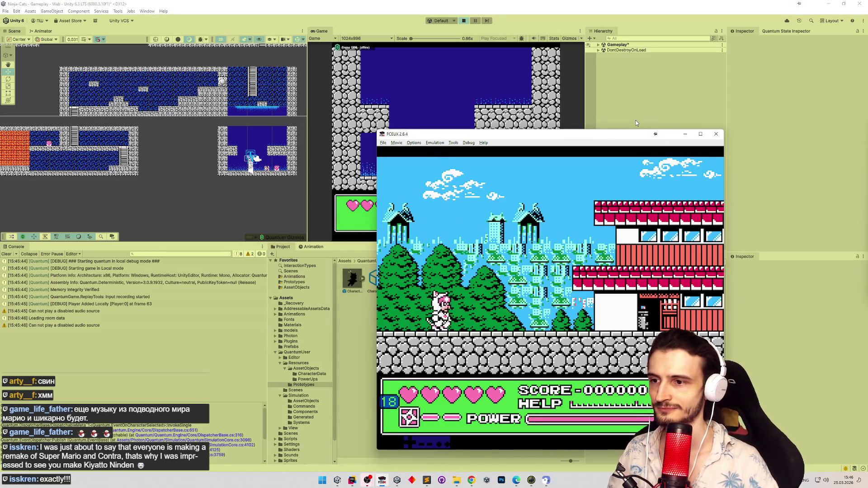
key(d)
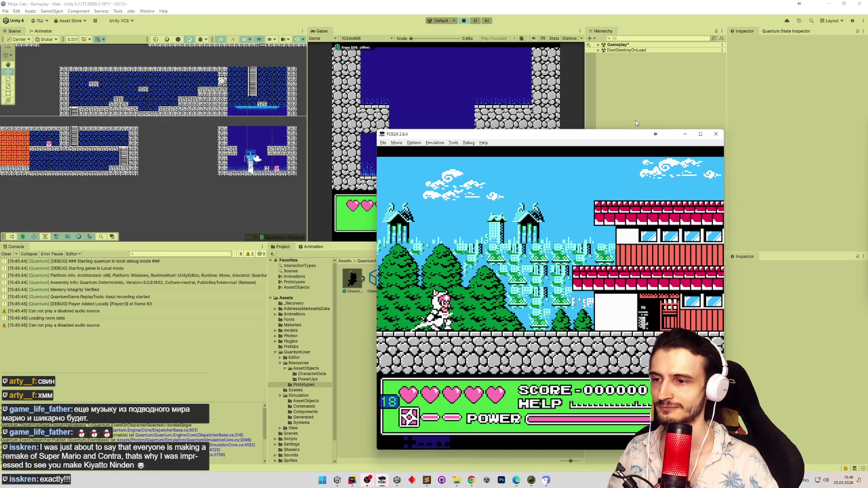
key(Return)
click(497, 94)
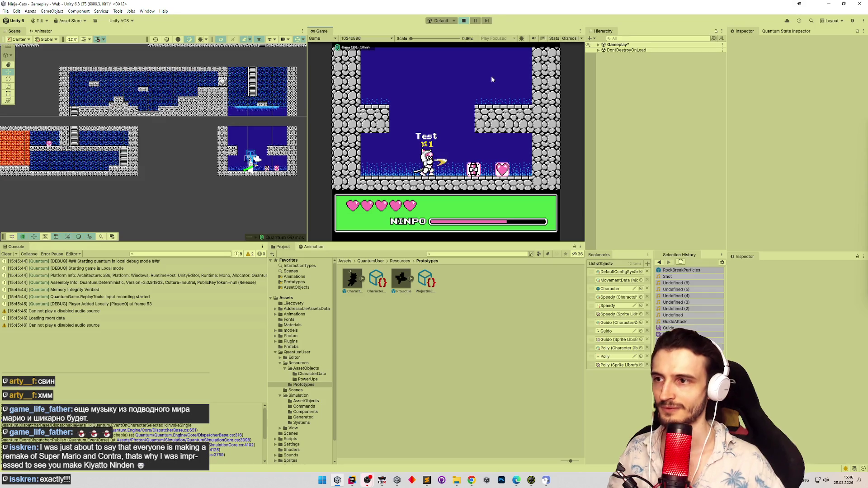
Stop Play mode and save the Gameplay scene.
key(ctrl+p)
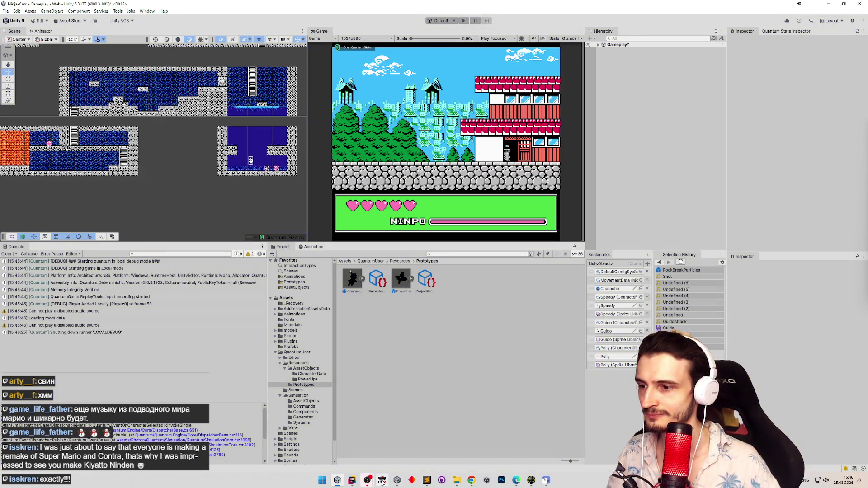
click(427, 481)
click(497, 129)
key(ctrl+s)
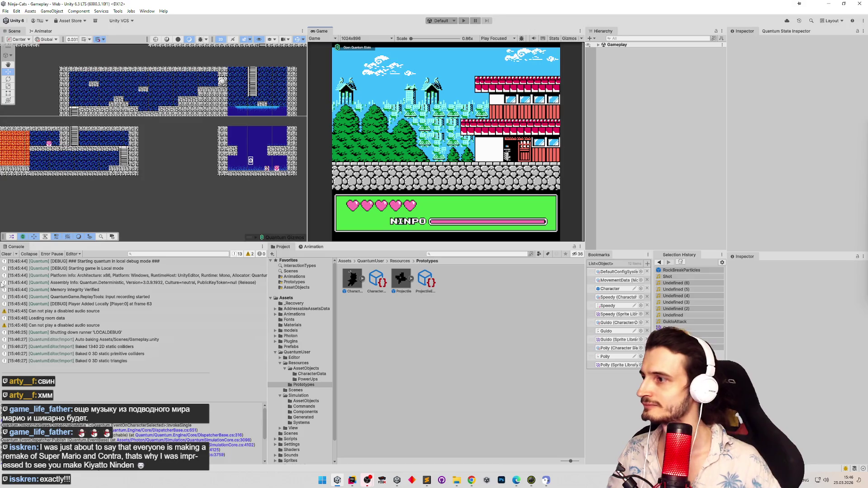
Add an unindented 'настройка громкости' task at the end of tasks.todo.
click(426, 480)
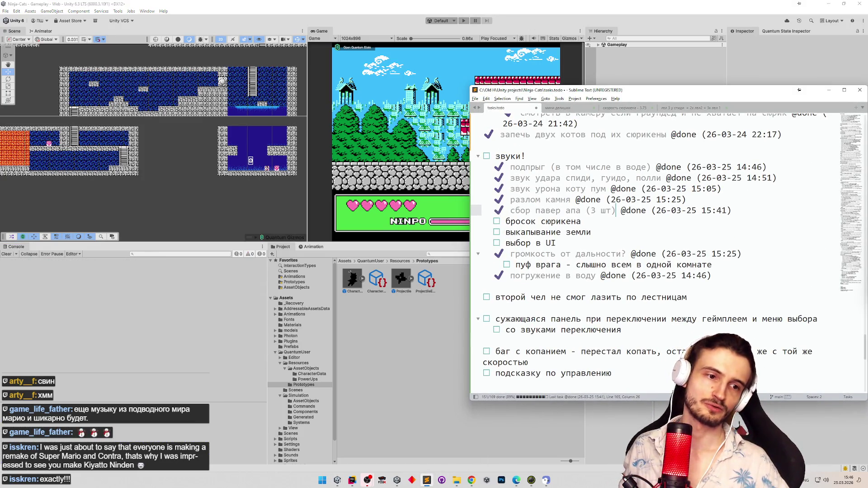
click(542, 309)
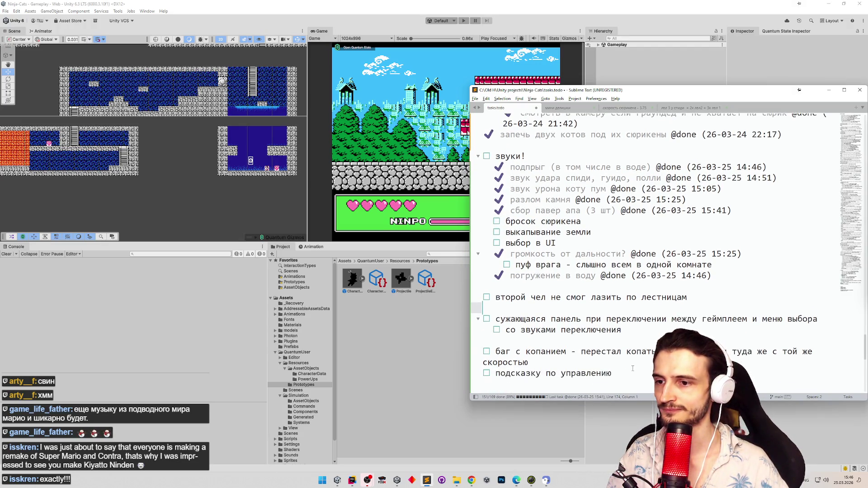
click(556, 384)
key(ctrl+Return)
key(shift+Tab)
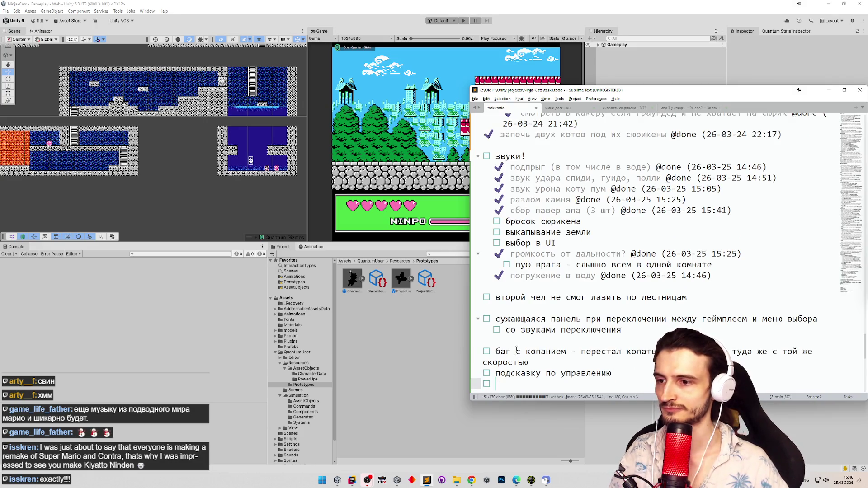
text(yfcnh)
key(BackSpace)
key(BackSpace)
key(BackSpace)
key(alt+shift)
text(на)
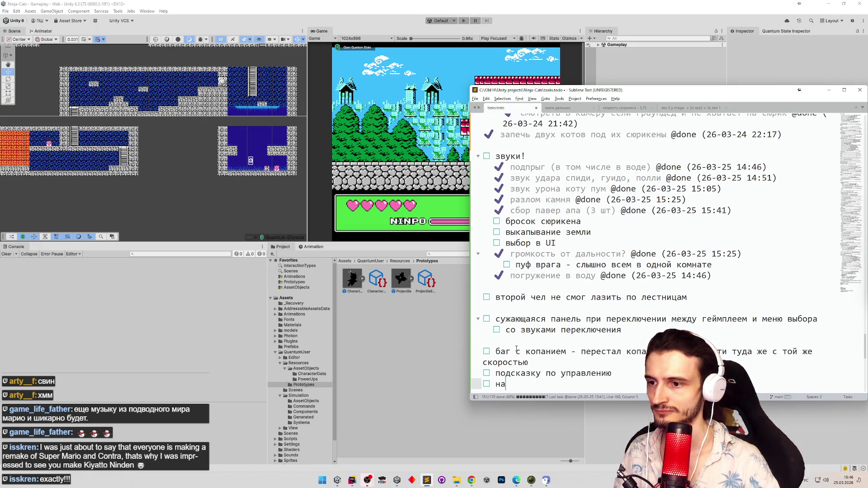
text(стройка громк)
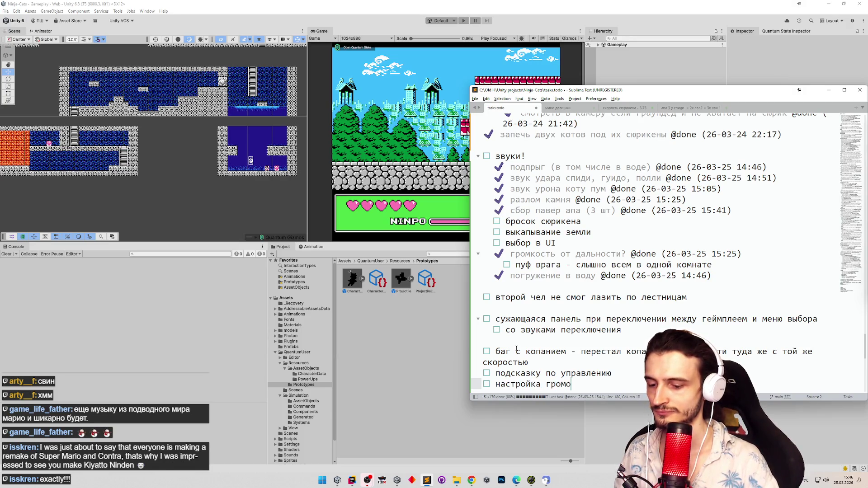
text(ости)
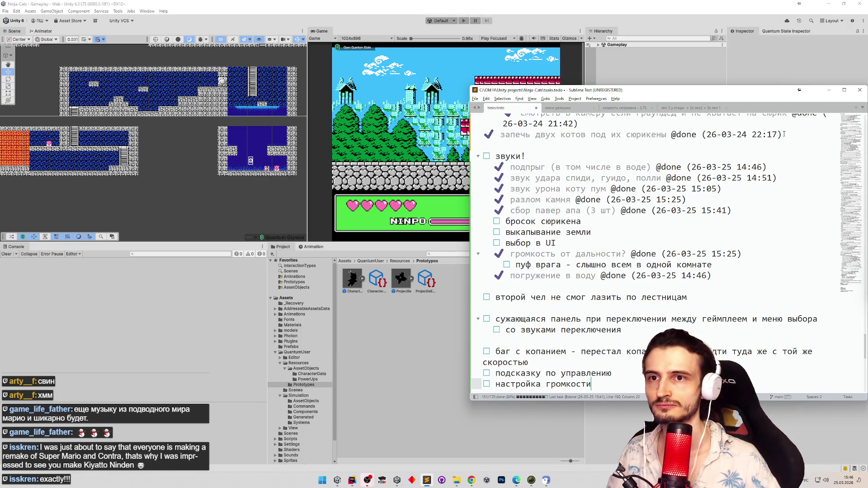
click(828, 90)
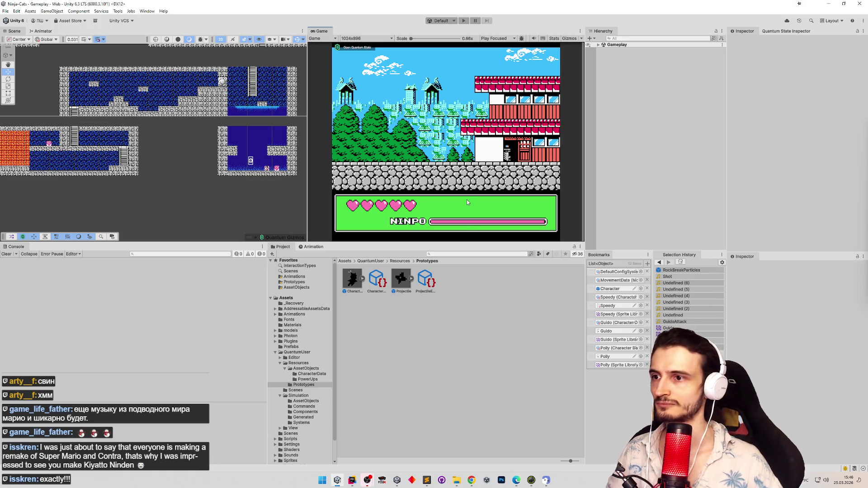
Mark the 'бросок сюрикена' task done and bring CharacterSoundsView.cs back up in Rider.
click(426, 480)
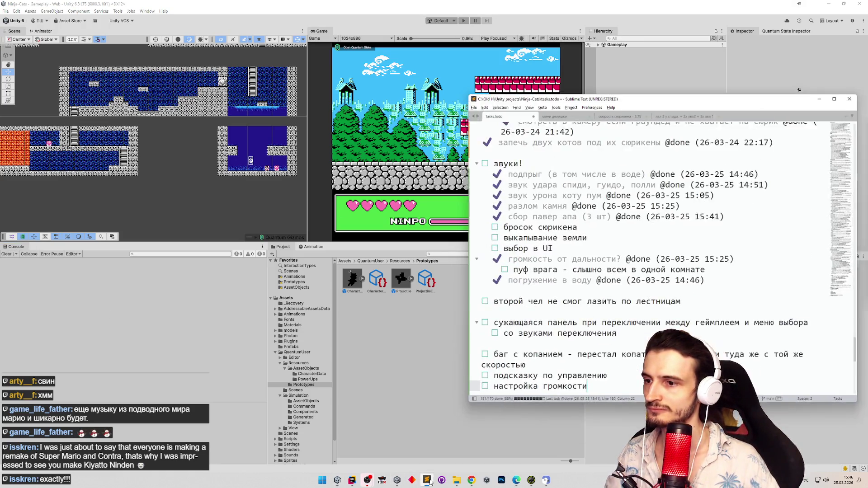
click(545, 319)
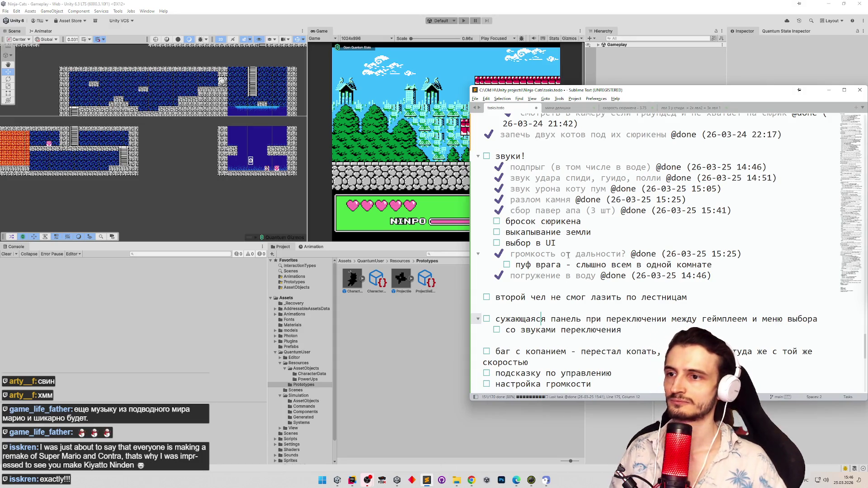
click(586, 221)
key(ctrl+d)
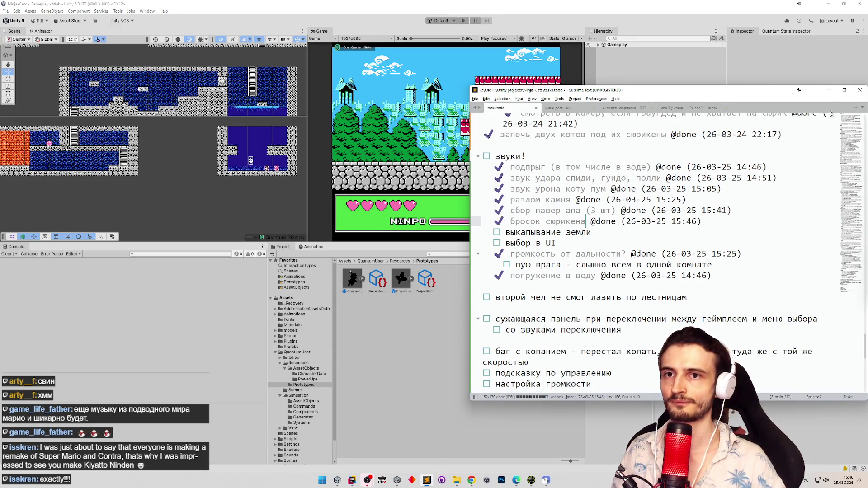
click(828, 90)
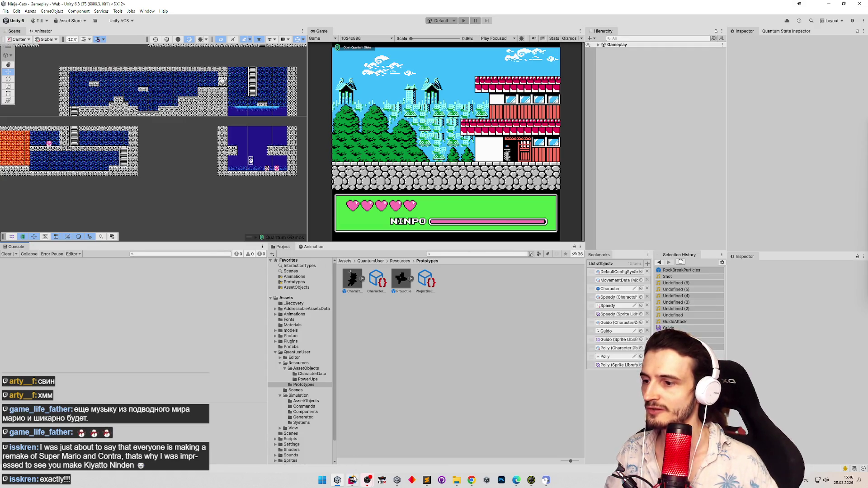
click(352, 479)
scroll(382, 307, up, 10)
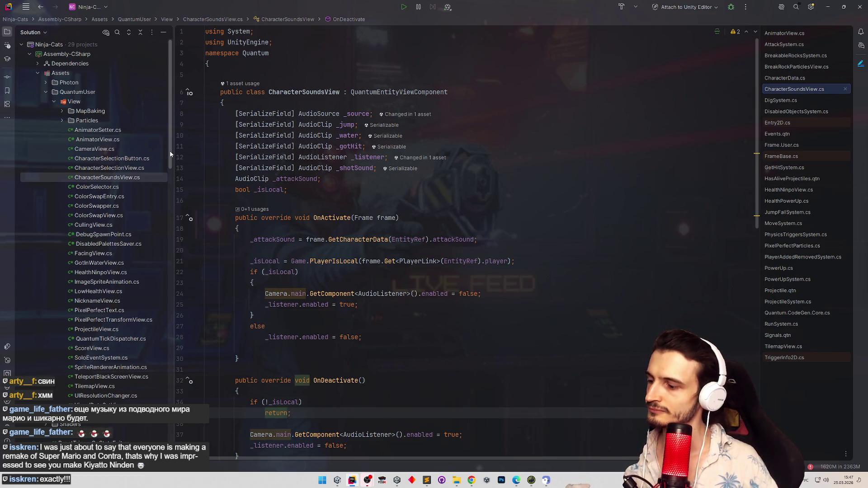
Open PhysicsTriggersSystem.cs via Search Everywhere with 'souphys'.
mouse_move(171, 153)
mouse_down()
mouse_move(167, 180)
mouse_move(173, 163)
mouse_up()
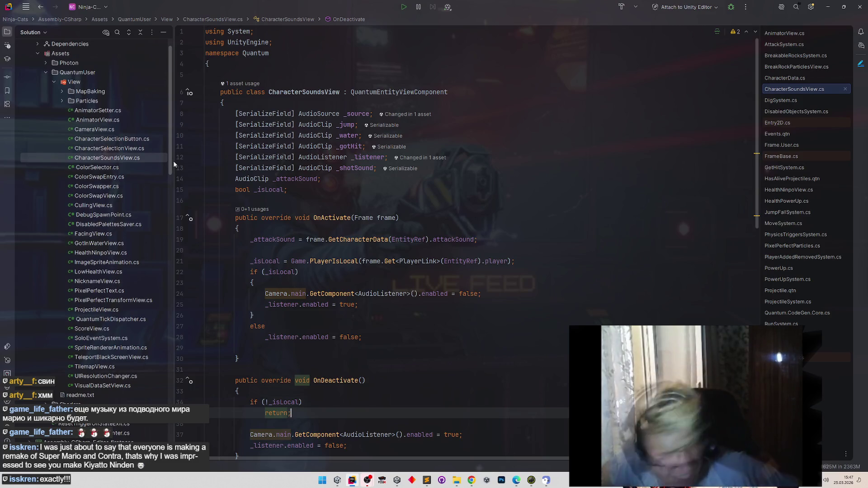
click(329, 254)
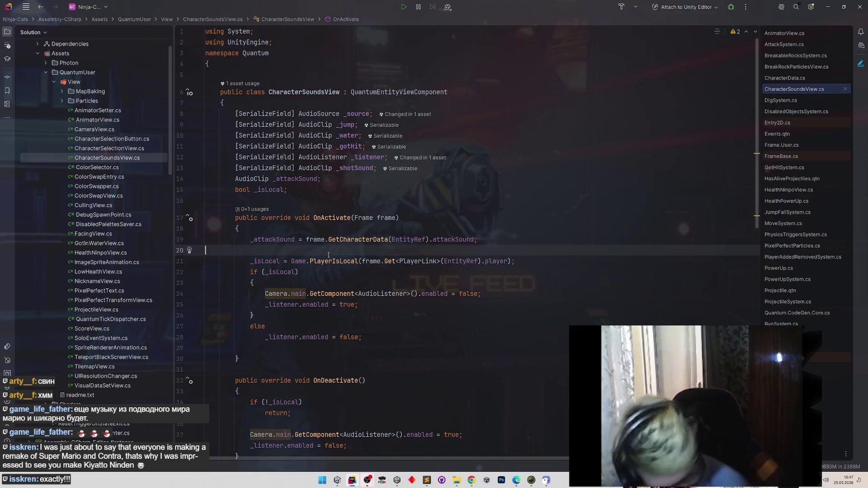
key(shift)
key(shift)
text(sou)
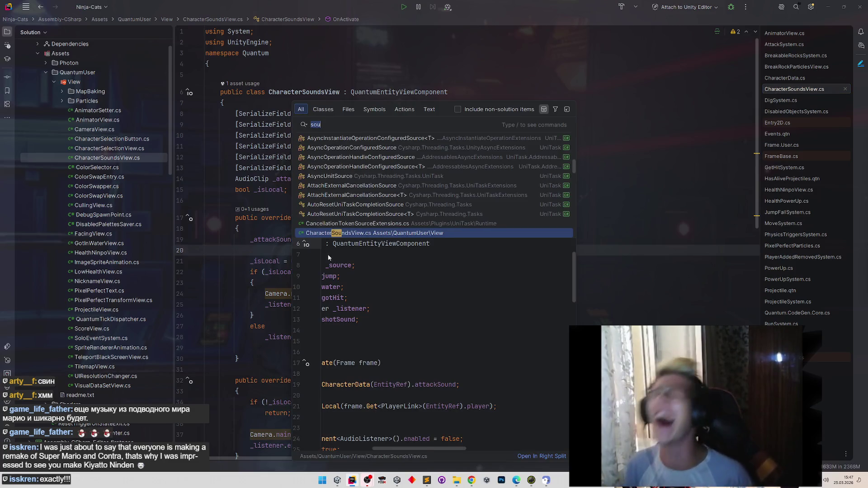
text(phys)
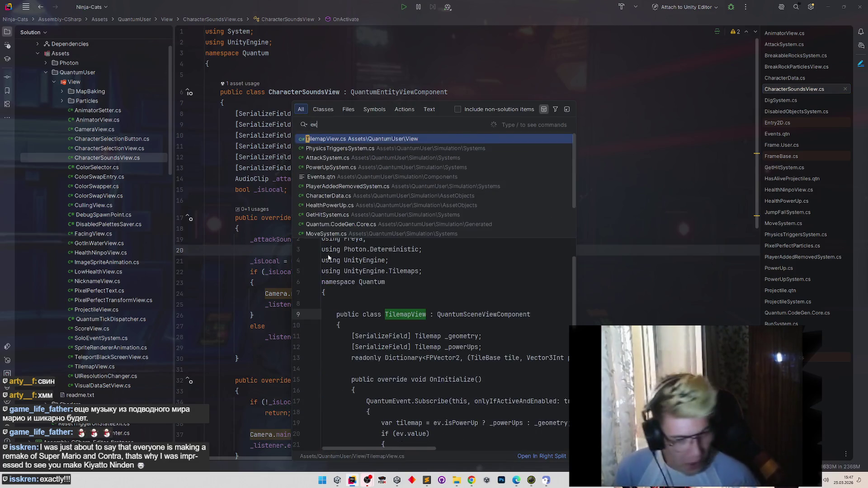
key(Return)
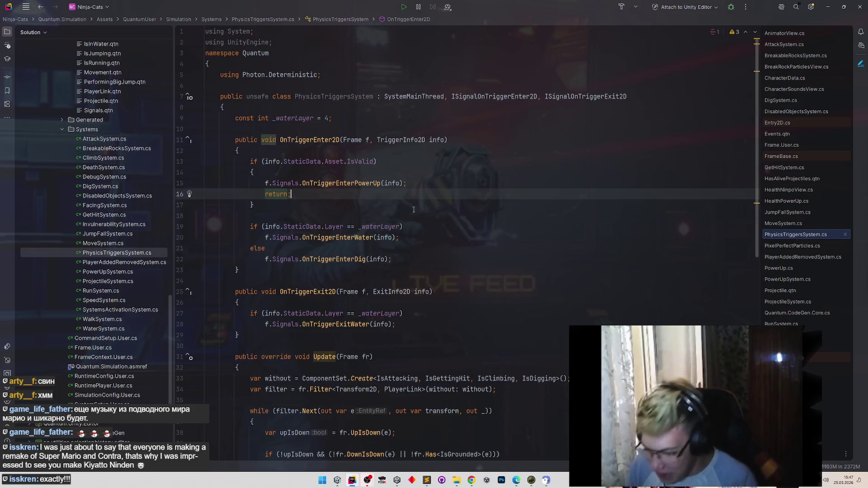
Find usages of the OnTriggerEnterDig call on line 22 and open its DigSystem.cs handler.
scroll(413, 209, down, 2)
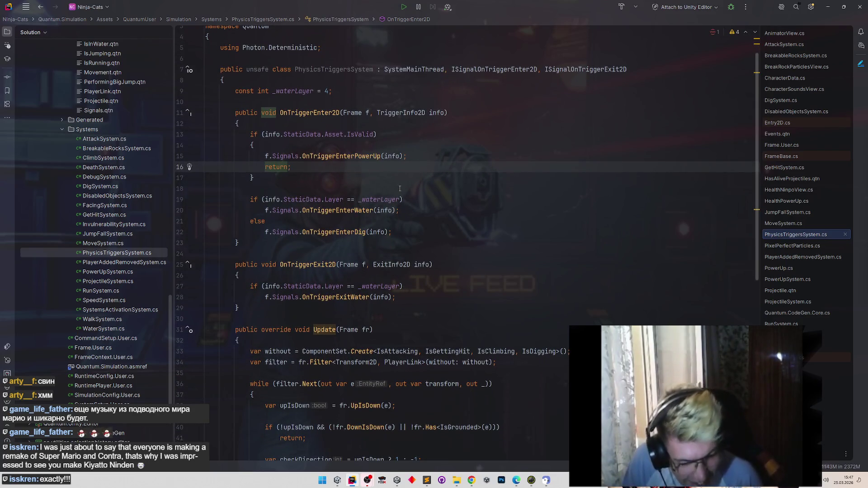
click(340, 232)
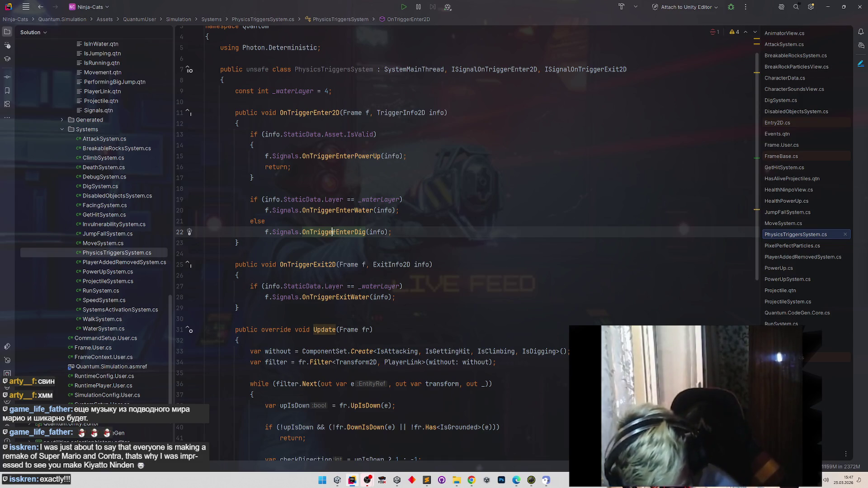
key(ctrl+shift+f)
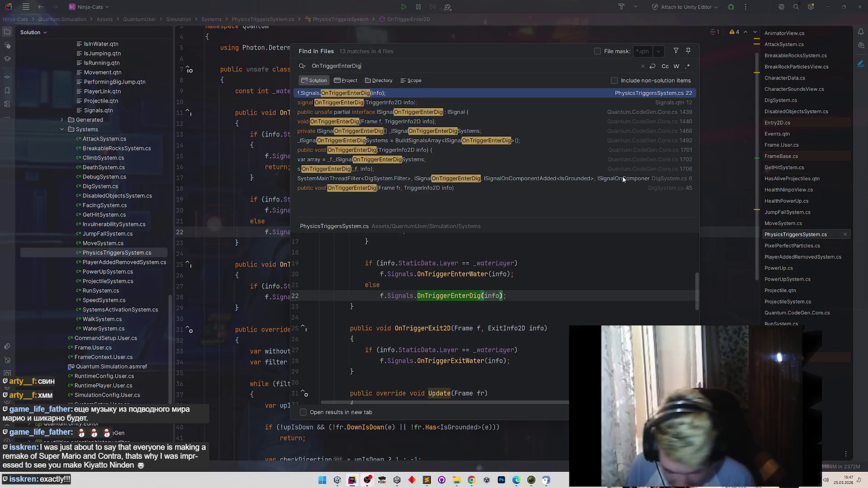
double_click(623, 179)
key(ctrl+f)
key(Return)
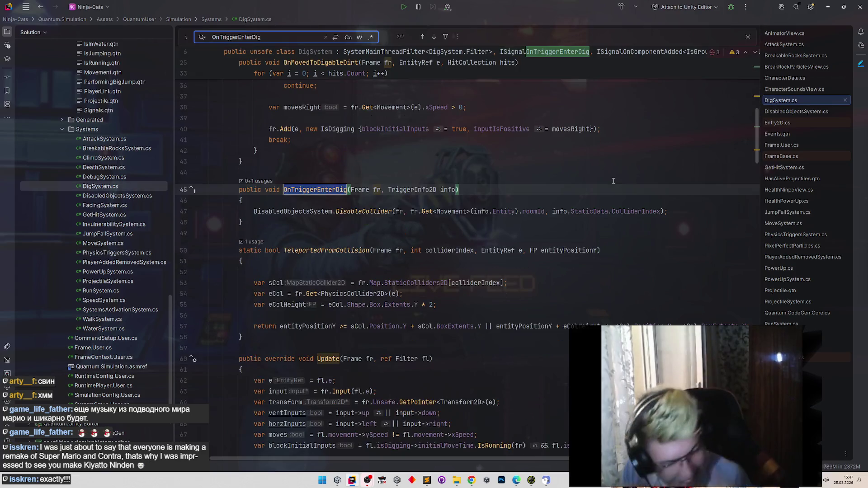
Delete the empty line in OnTriggerEnterDig in DigSystem.cs and switch to Events.qtn.
click(539, 199)
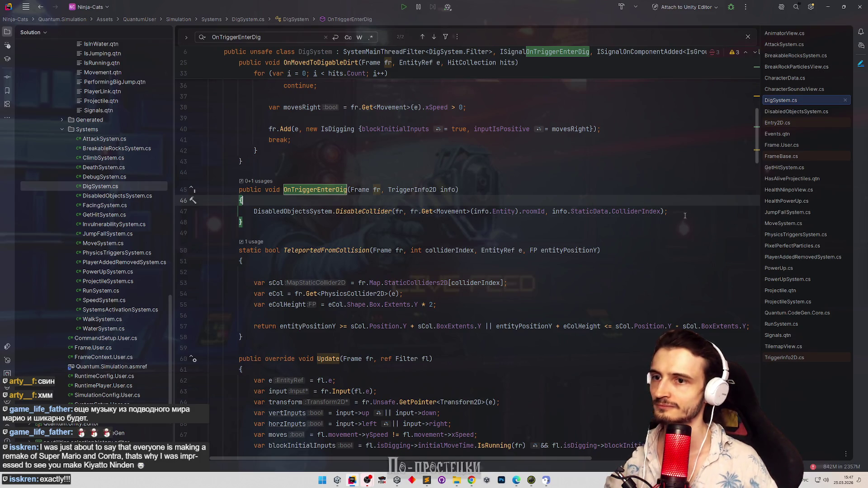
click(678, 211)
key(Return)
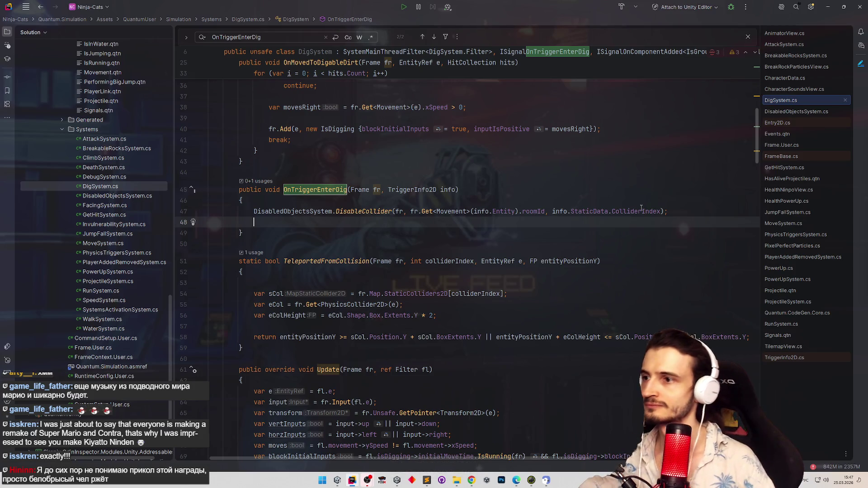
key(alt+shift+Up)
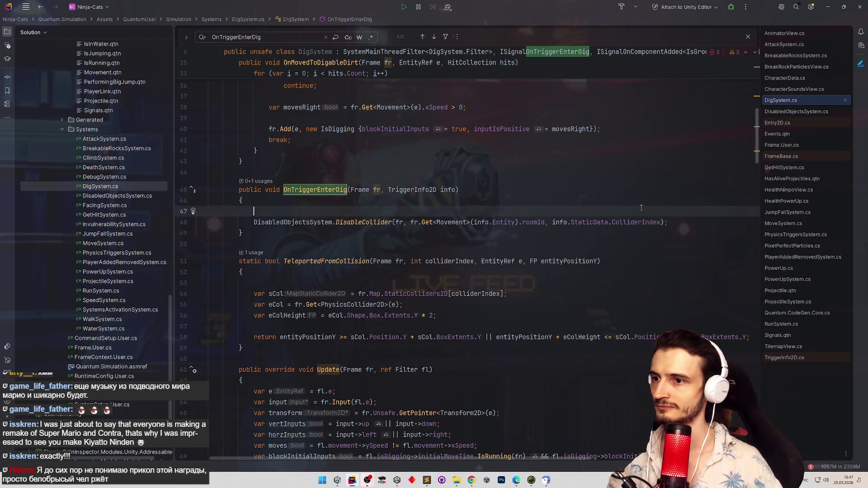
key(BackSpace)
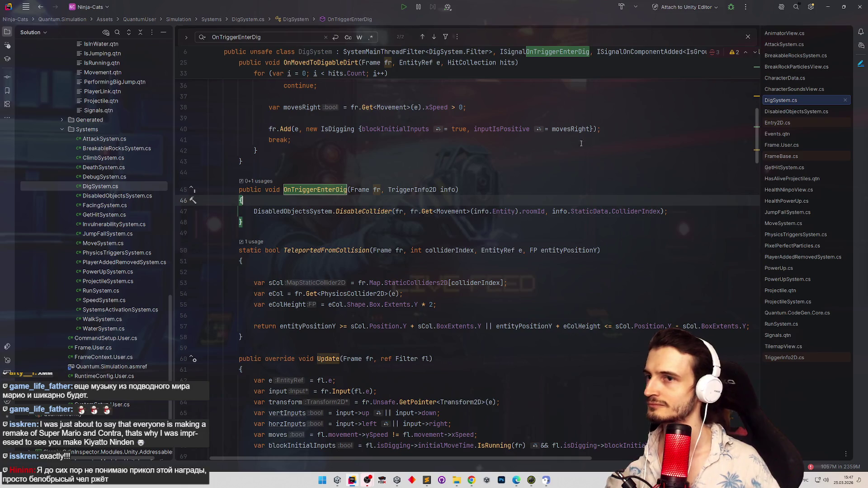
click(777, 134)
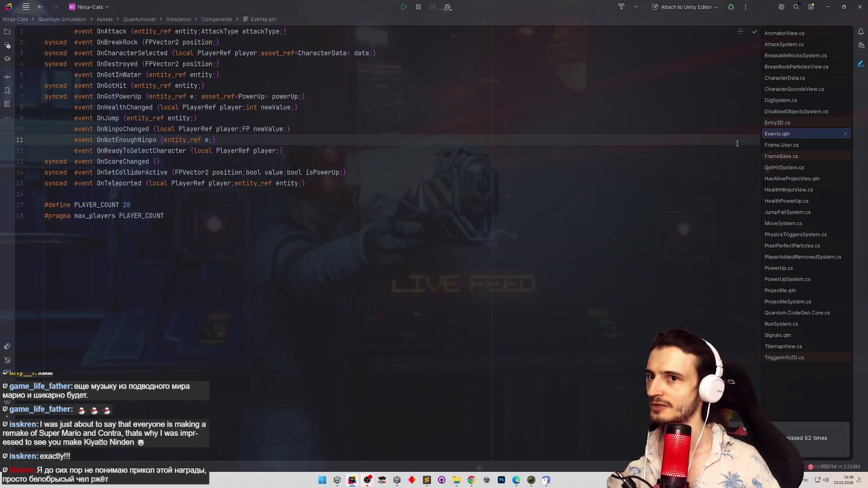
Duplicate the synced OnGotHit event line in Events.qtn and rename the copy to OnDigged.
key(alt+1)
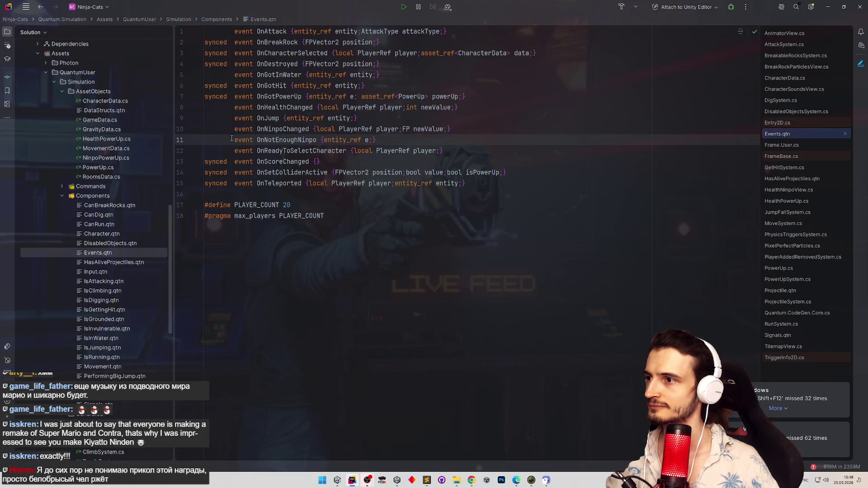
click(376, 86)
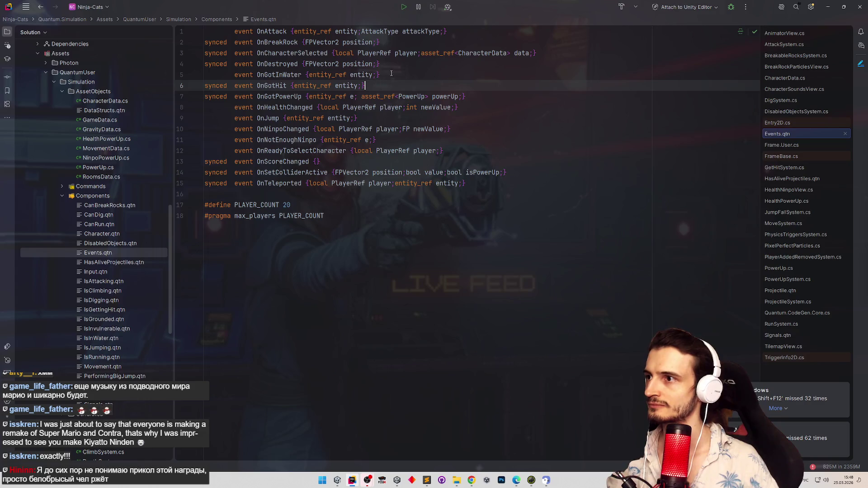
key(ctrl+d)
key(alt+shift+Up)
key(alt+shift+Up)
double_click(279, 75)
text(ЩтВшппу)
key(BackSpace)
key(BackSpace)
key(BackSpace)
text(OnDigged {entity_ref entity;)
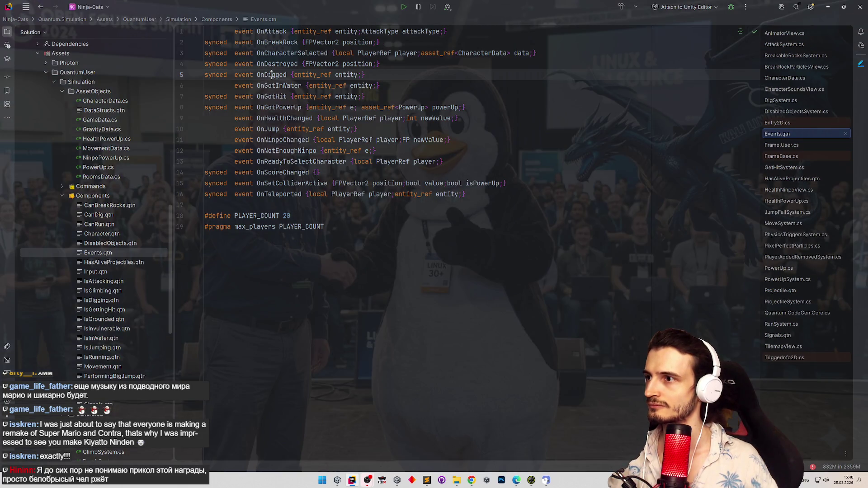
double_click(271, 75)
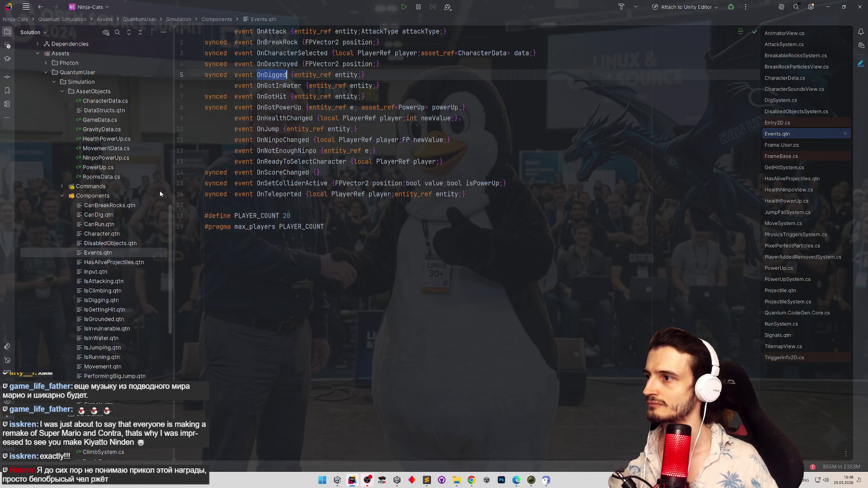
click(781, 100)
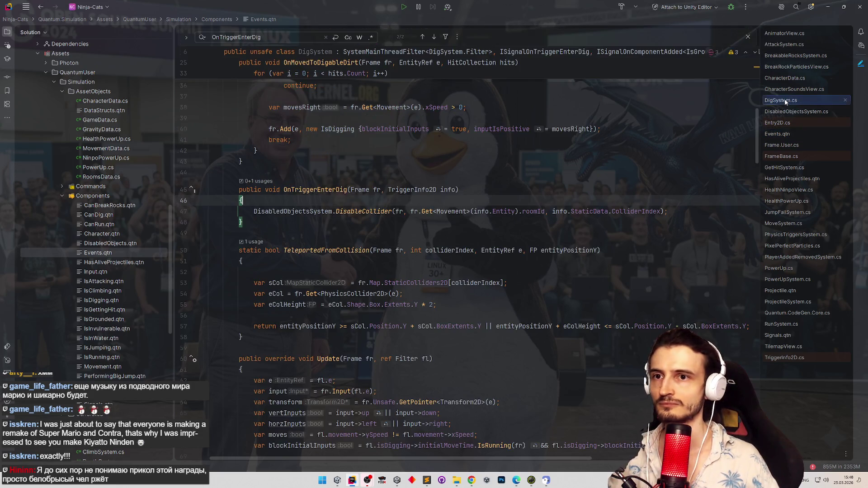
Begin a fr.Events.On call after DisableCollider, checking the OnDigged declaration in Events.qtn.
click(686, 211)
key(Return)
text(OnDigged)
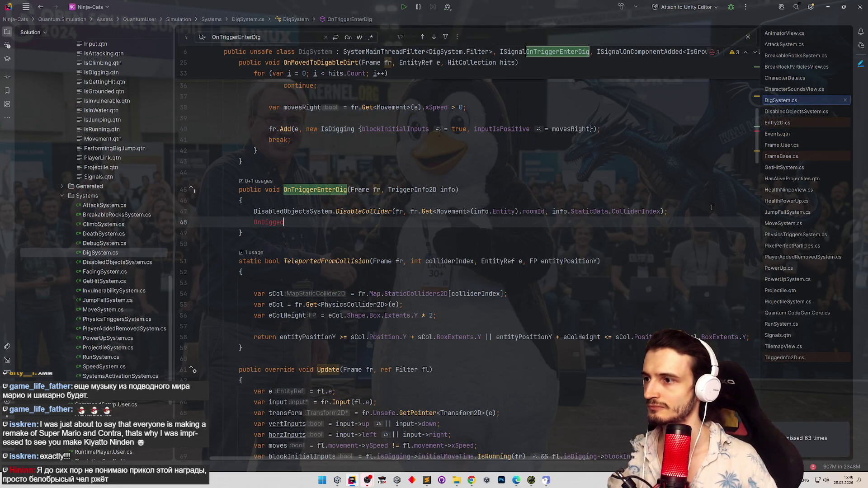
text(.)
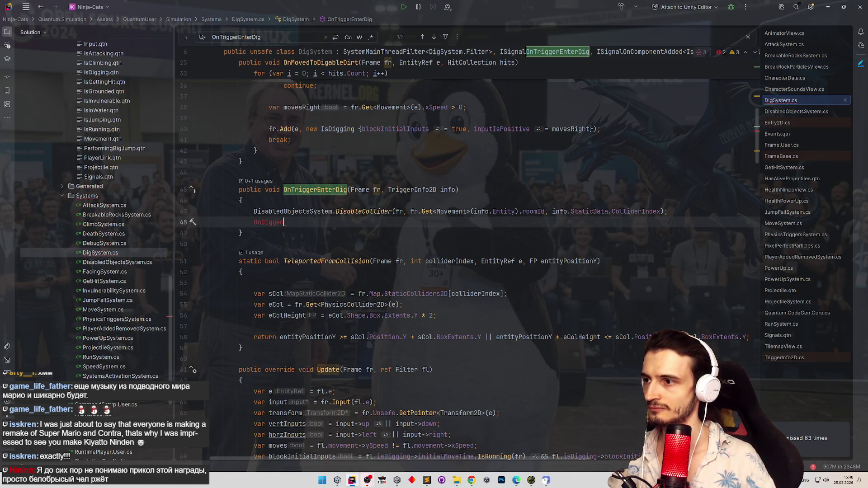
key(BackSpace)
key(BackSpace)
key(BackSpace)
text(fr.)
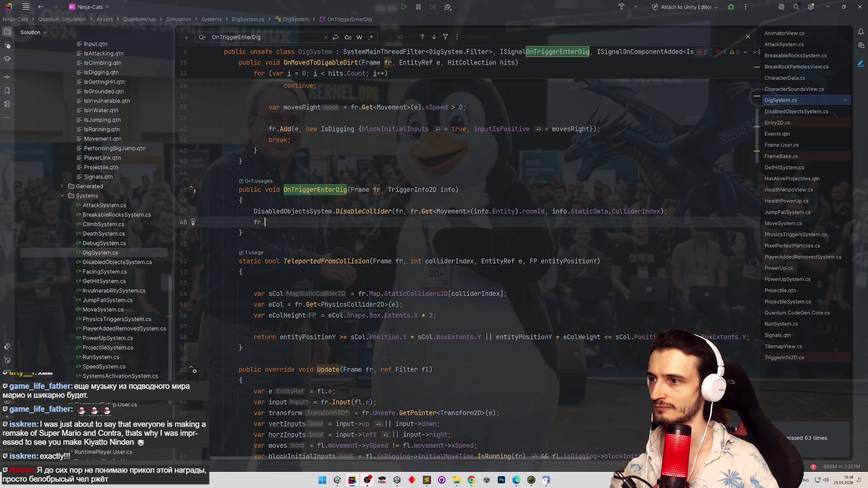
text(Ev)
key(Return)
text(.D)
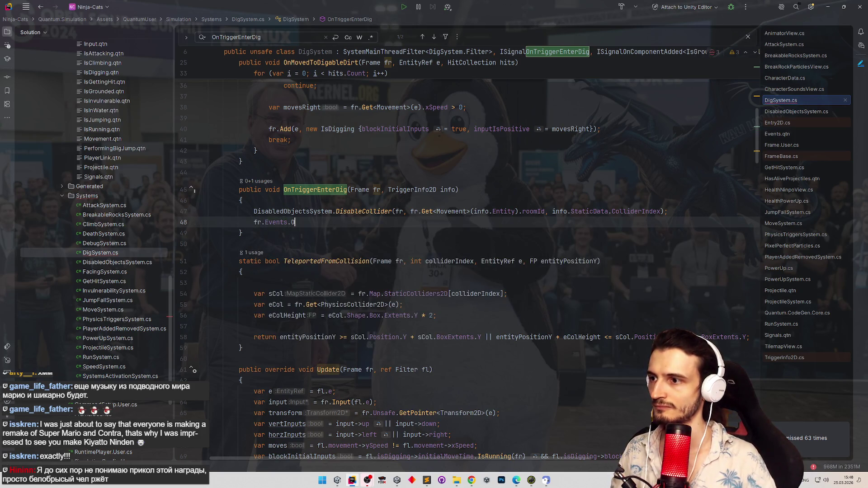
key(BackSpace)
text(On)
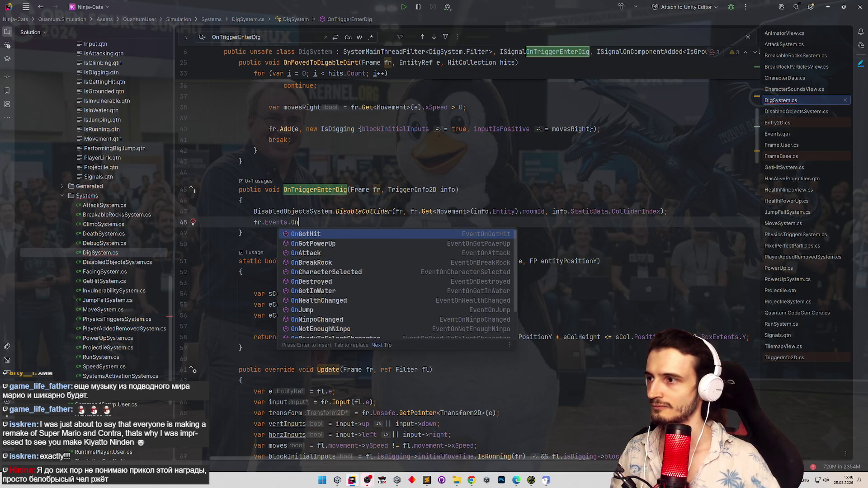
click(785, 134)
click(387, 77)
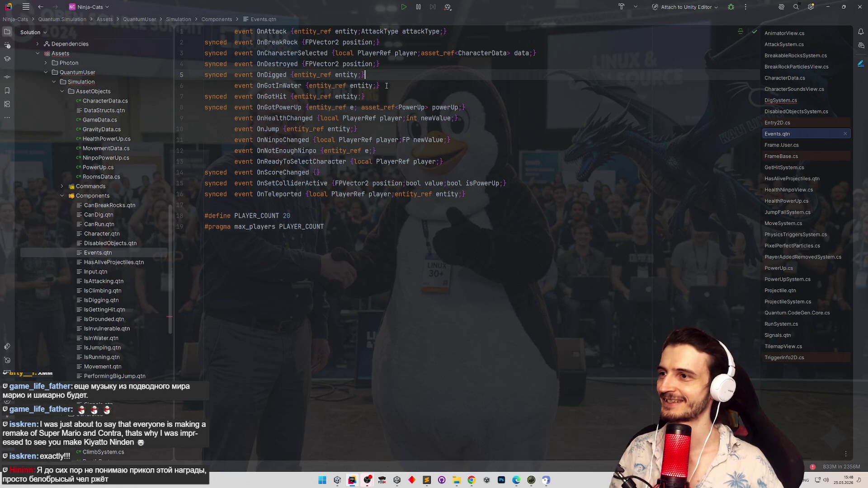
key(ctrl+Tab)
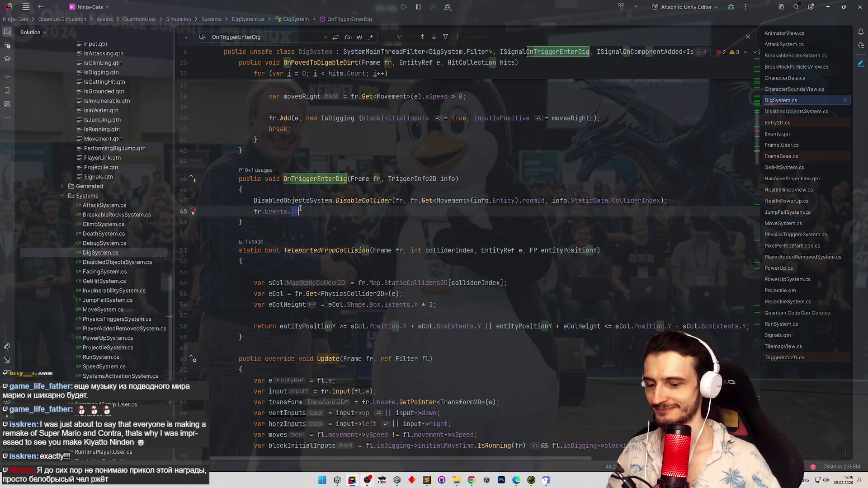
Complete the line as fr.Events.OnDigged(info.Entity); using code completion.
key(ctrl+space)
text(d)
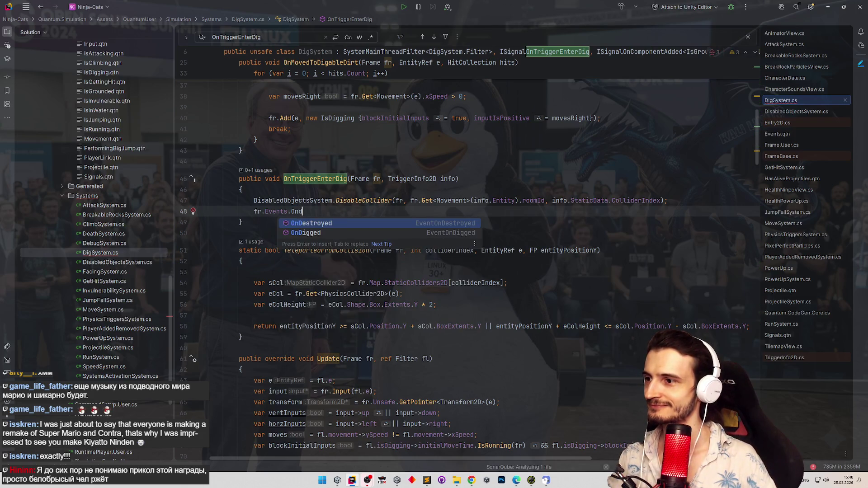
key(Down)
key(Return)
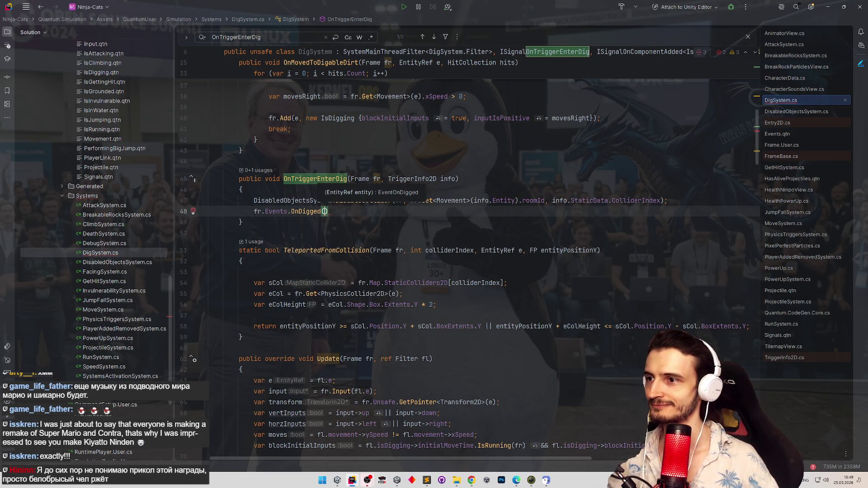
text(inf)
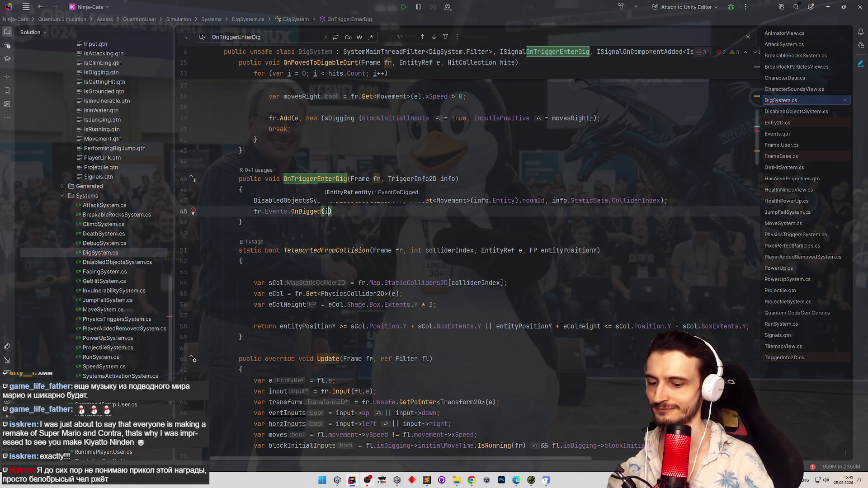
key(Return)
text(.e)
key(Return)
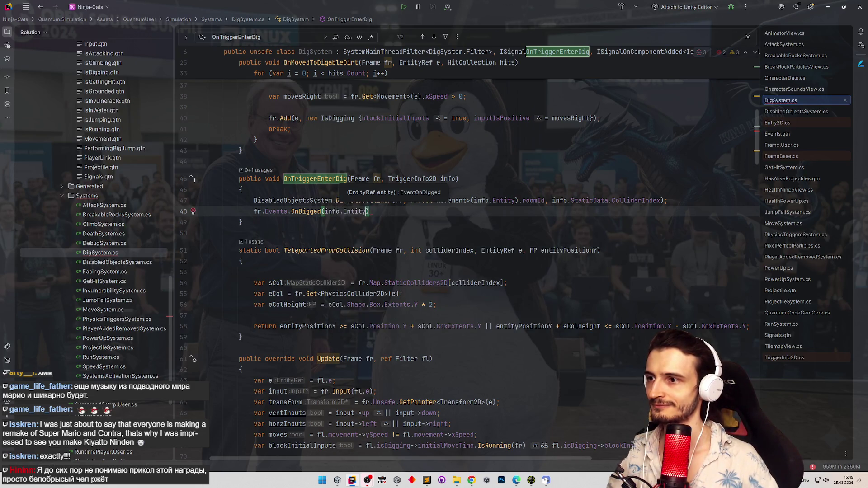
text(;)
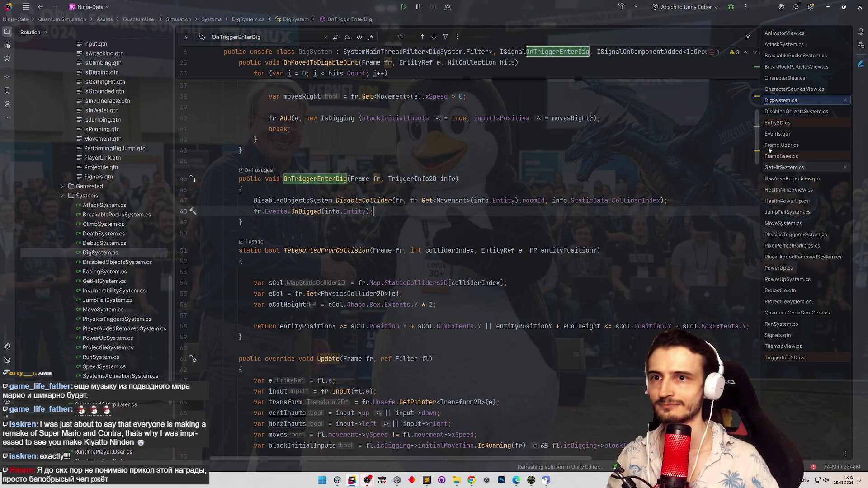
click(791, 91)
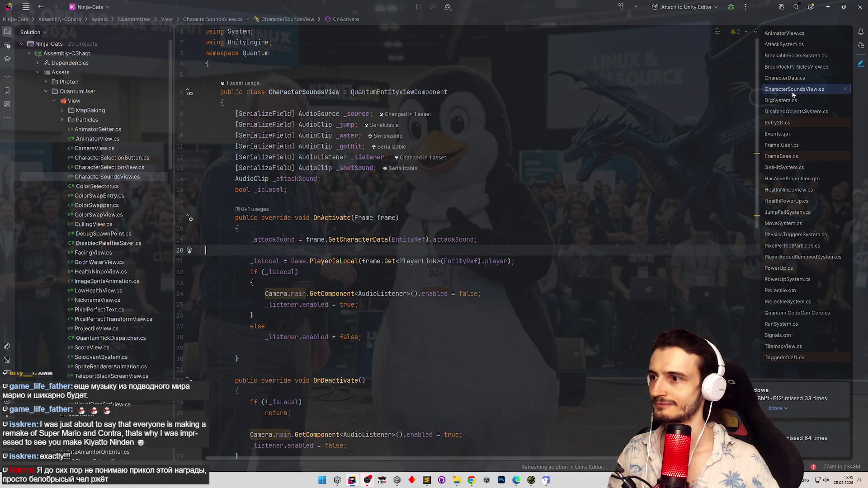
Add a serialized AudioClip _digSound field by duplicating the _shotSound line.
scroll(407, 217, down, 3)
scroll(362, 194, up, 3)
click(340, 179)
key(Up)
key(ctrl+d)
drag(339, 179, 355, 179)
text(dig)
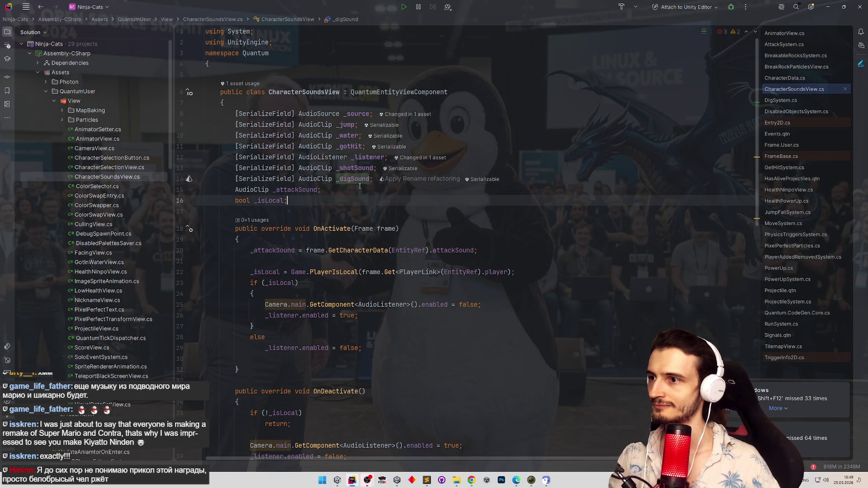
key(alt+Tab)
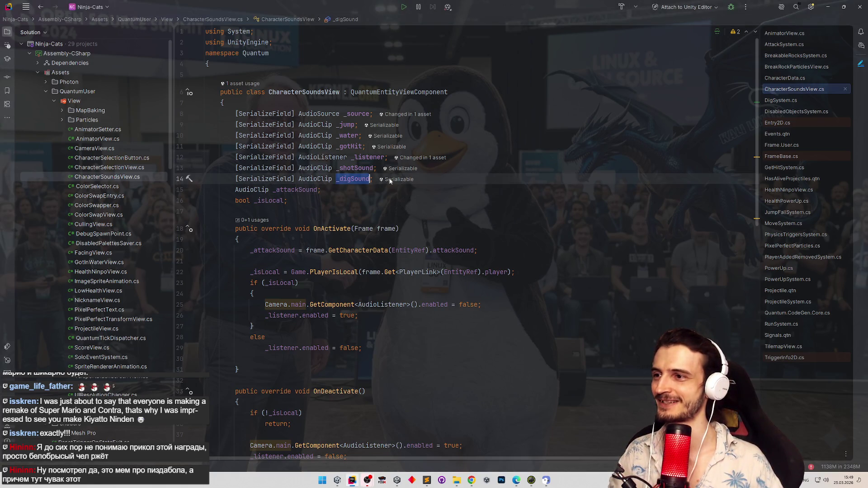
Scroll CharacterSoundsView.cs down to the OnInitialize event subscriptions, selecting the _digSound field along the way.
scroll(752, 185, down, 1)
scroll(751, 188, down, 3)
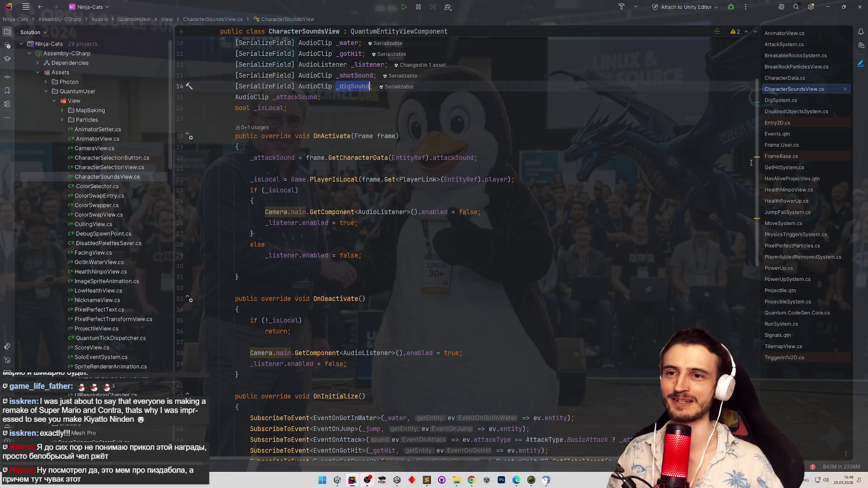
scroll(755, 168, down, 1)
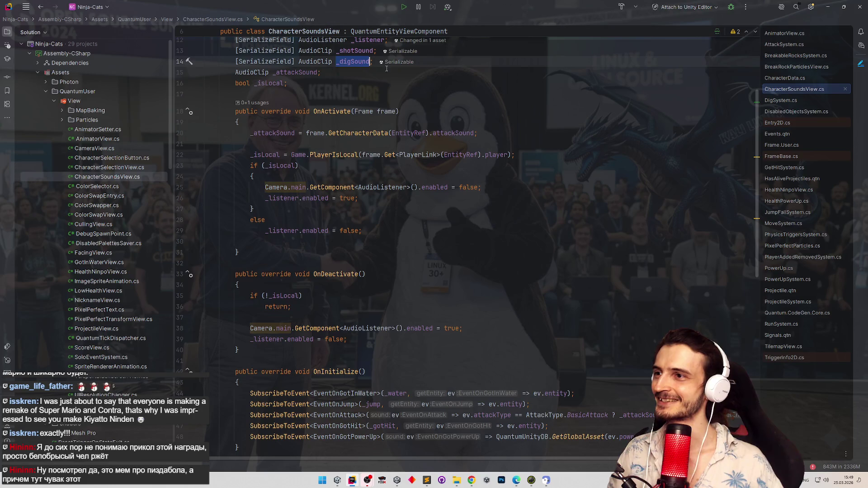
scroll(758, 185, down, 1)
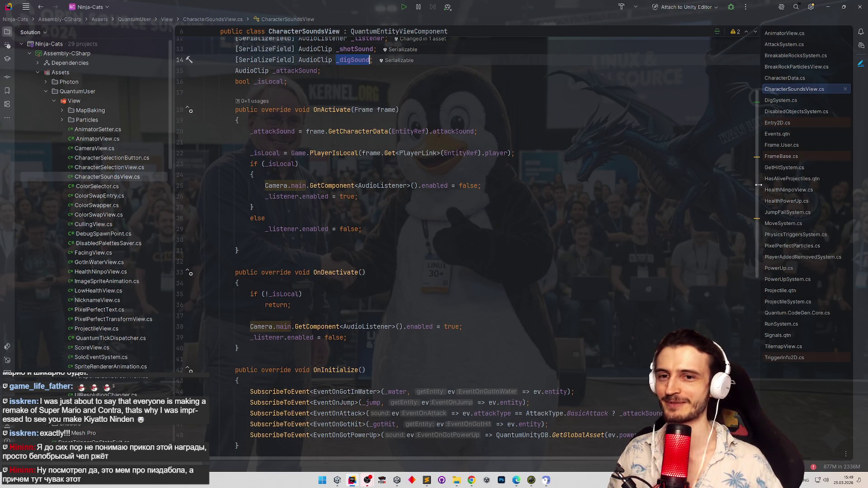
scroll(758, 185, down, 2)
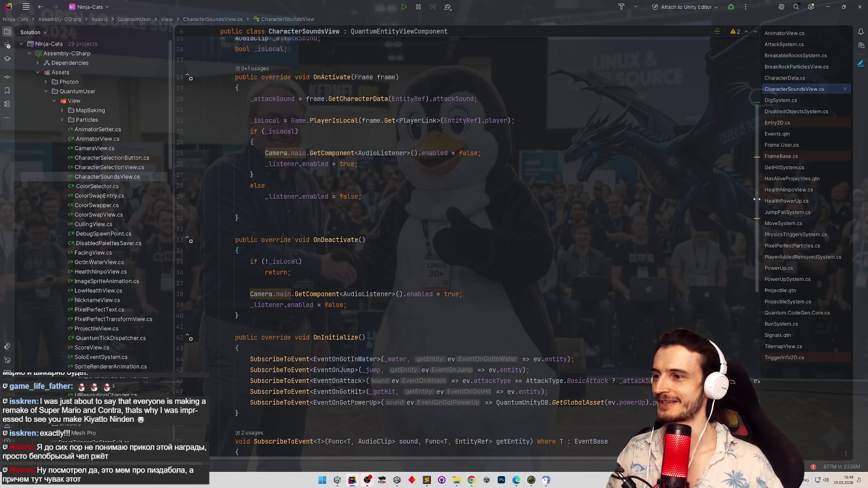
scroll(452, 180, up, 4)
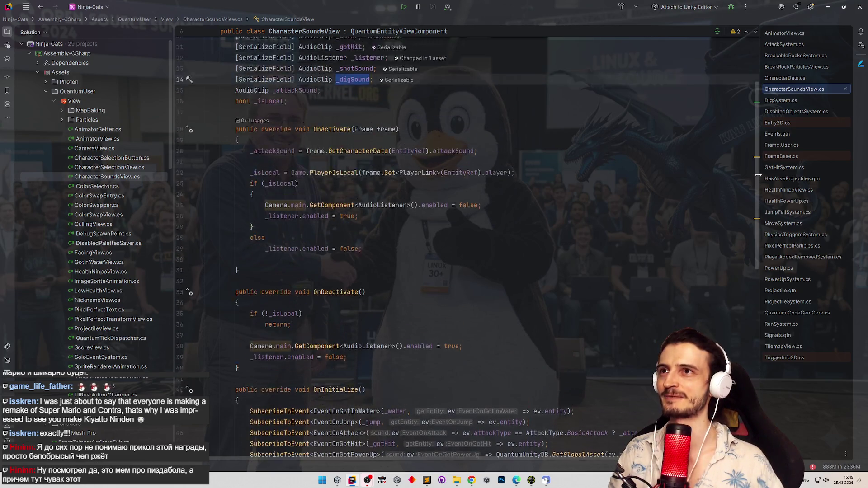
click(497, 136)
double_click(347, 86)
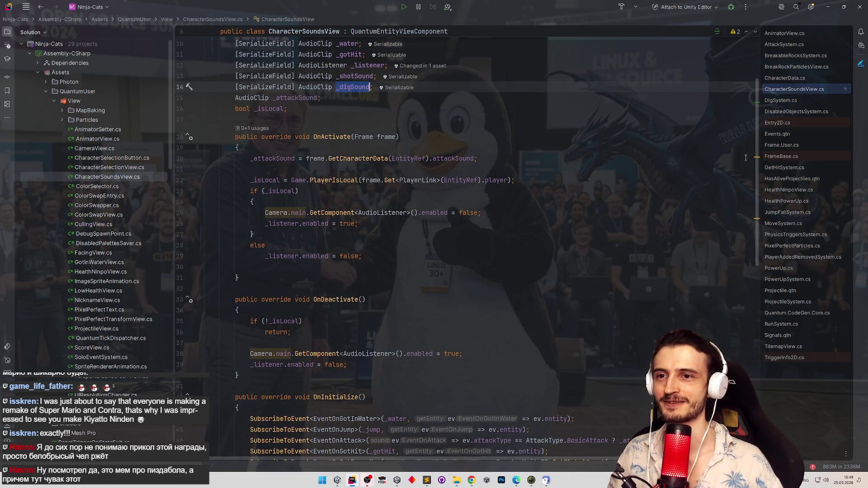
drag(756, 162, 755, 167)
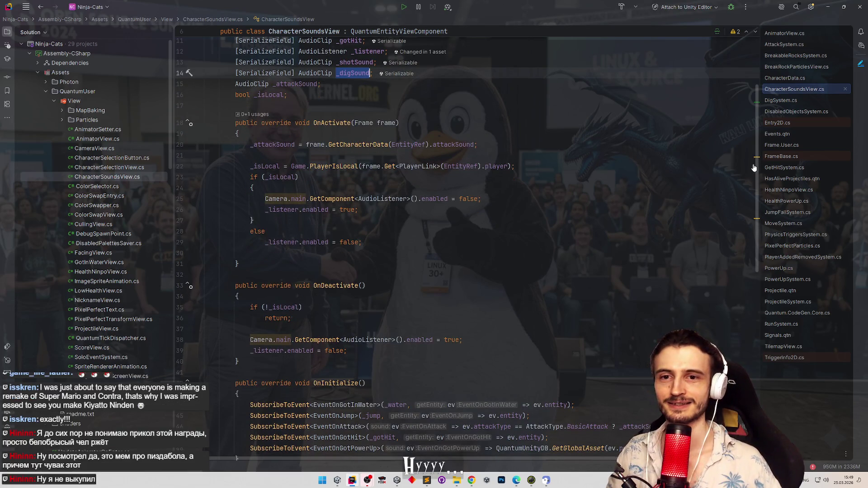
scroll(753, 167, down, 1)
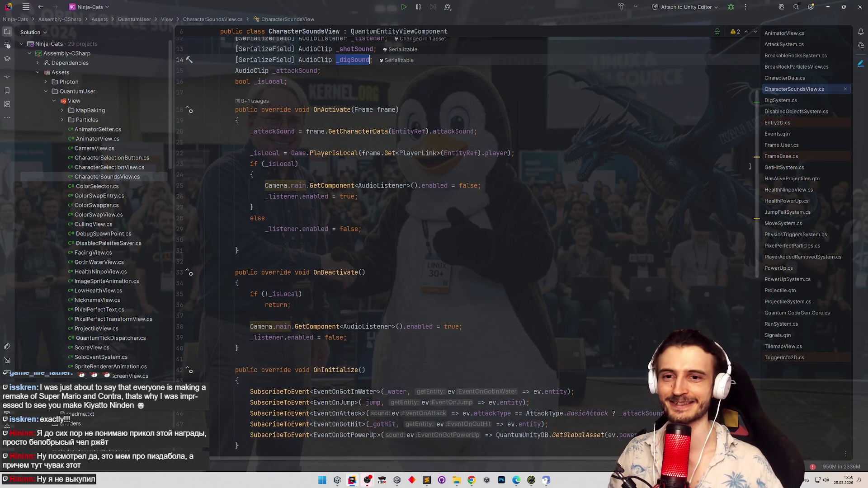
scroll(749, 167, up, 1)
double_click(357, 78)
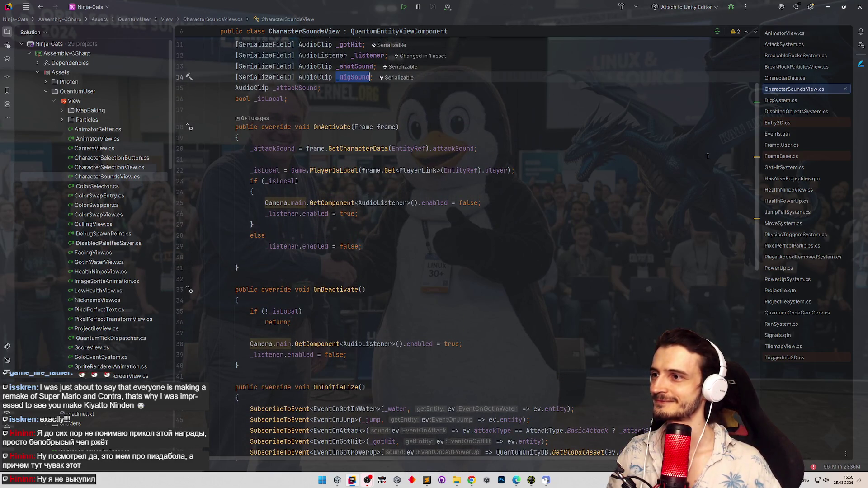
mouse_move(758, 164)
mouse_down()
mouse_move(754, 237)
mouse_move(747, 188)
mouse_up()
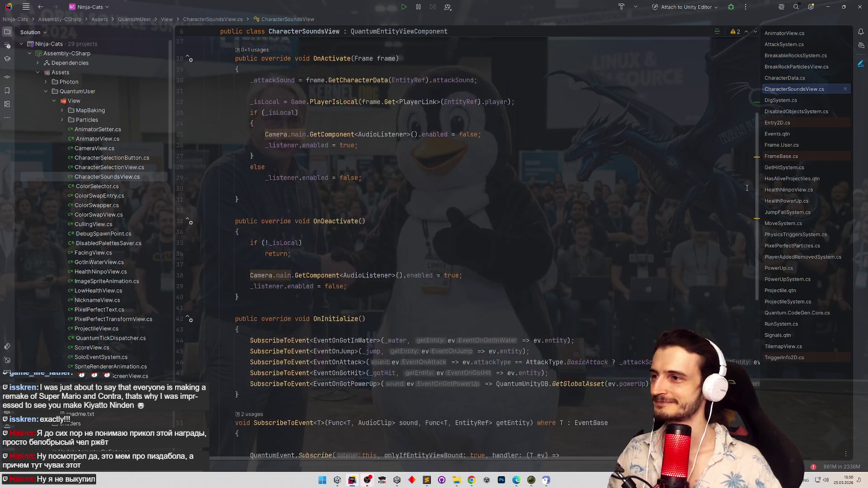
scroll(740, 221, down, 3)
Duplicate the EventOnGotHit subscription and make the copy play _digSound.
click(557, 298)
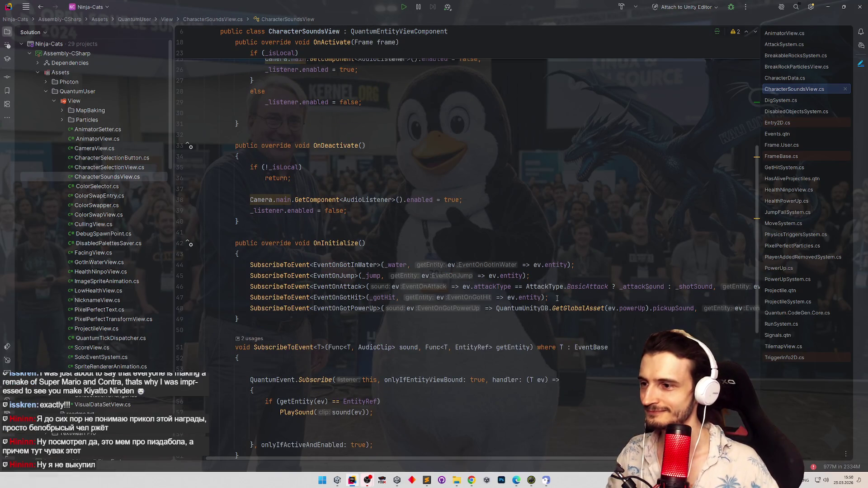
key(ctrl+d)
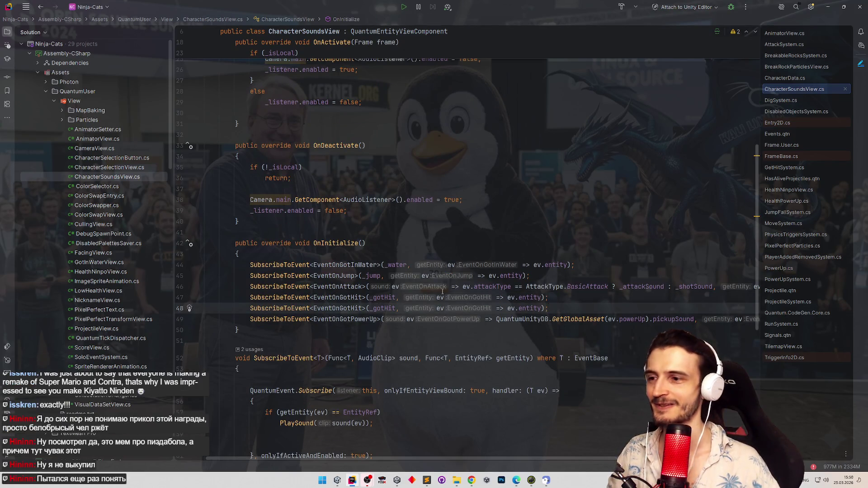
double_click(373, 306)
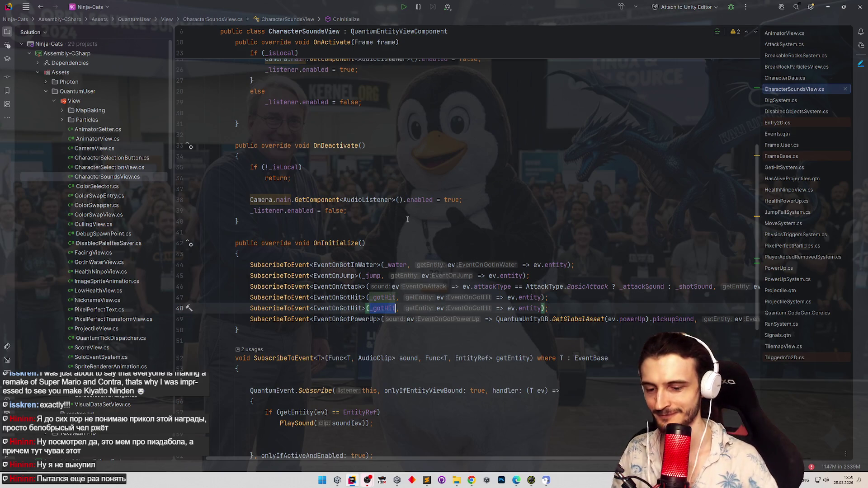
text(_dig)
key(Return)
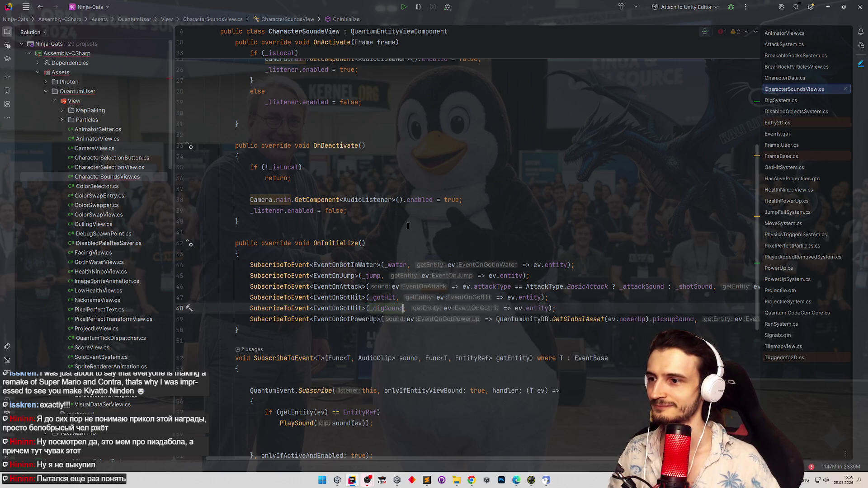
Rename the _digSound field to _dig without adding FormerlySerializedAs.
key(F12)
key(ctrl+r)
key(ctrl+r)
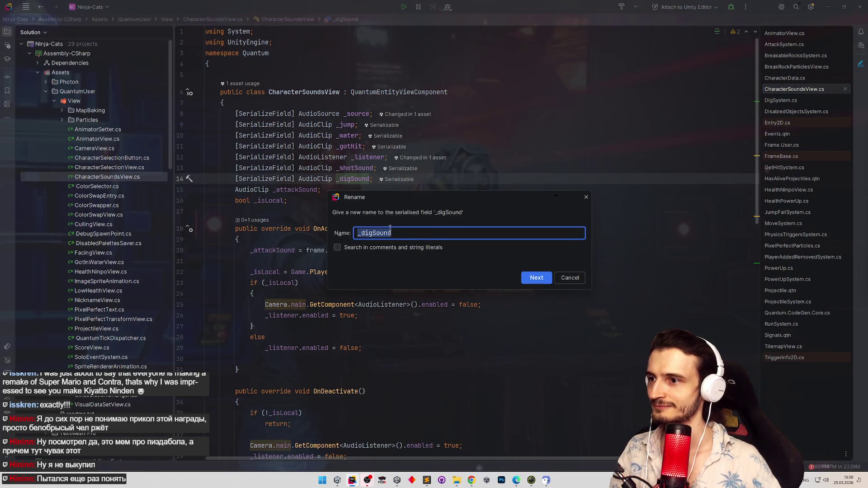
key(End)
key(BackSpace)
key(BackSpace)
key(BackSpace)
key(Return)
key(Down)
key(Return)
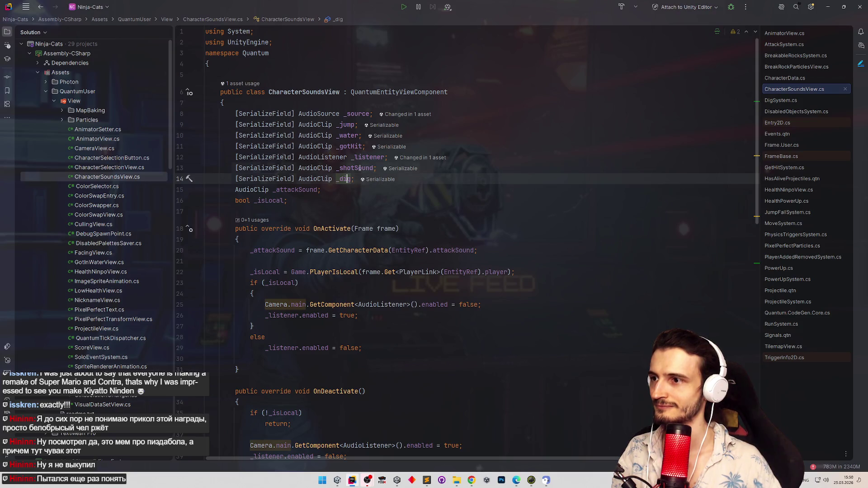
Shorten the _shotSound field name to _shot.
click(355, 168)
key(Delete)
key(Delete)
key(Delete)
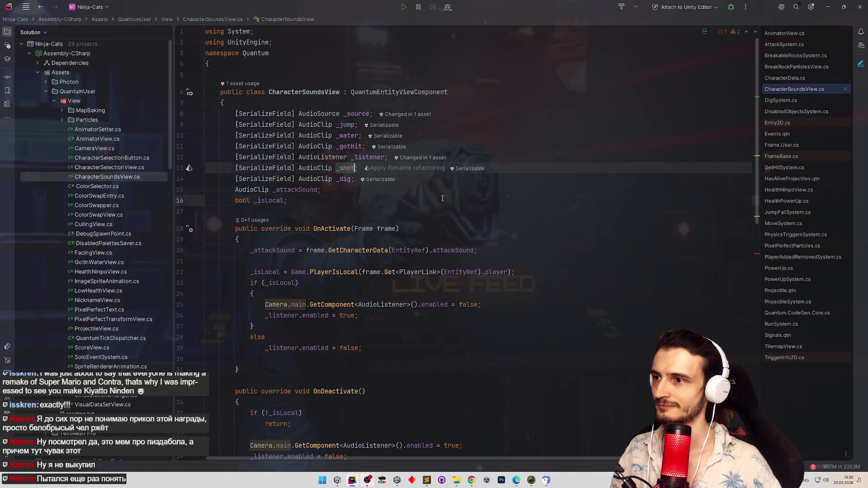
click(442, 199)
scroll(529, 190, down, 3)
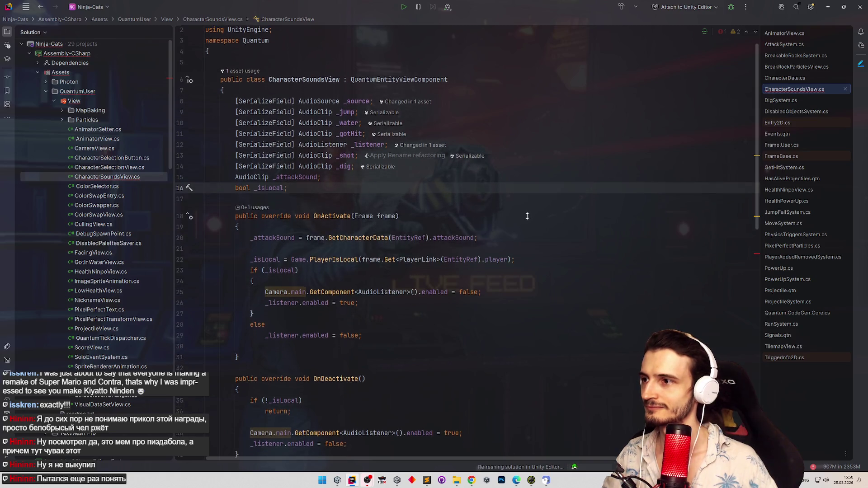
scroll(528, 170, up, 3)
Move the _listener field under _source and remove the blank line before _shot.
drag(216, 156, 388, 157)
key(ctrl+c)
key(BackSpace)
click(502, 107)
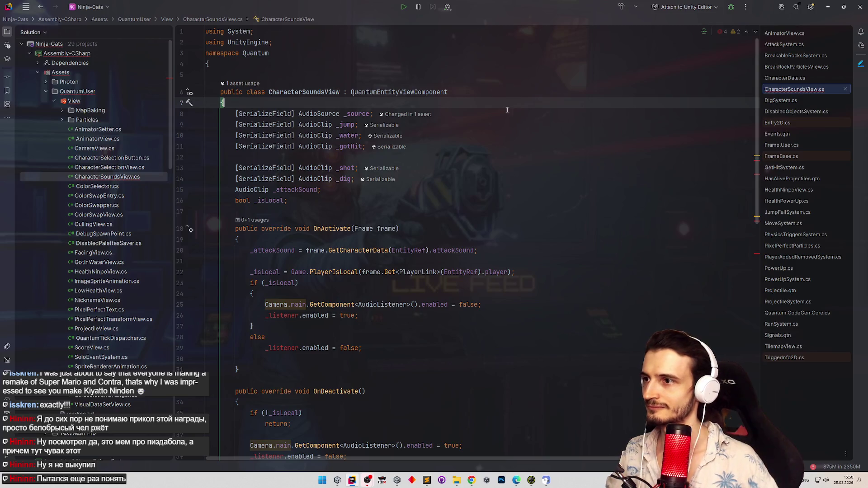
click(508, 109)
key(Return)
key(ctrl+v)
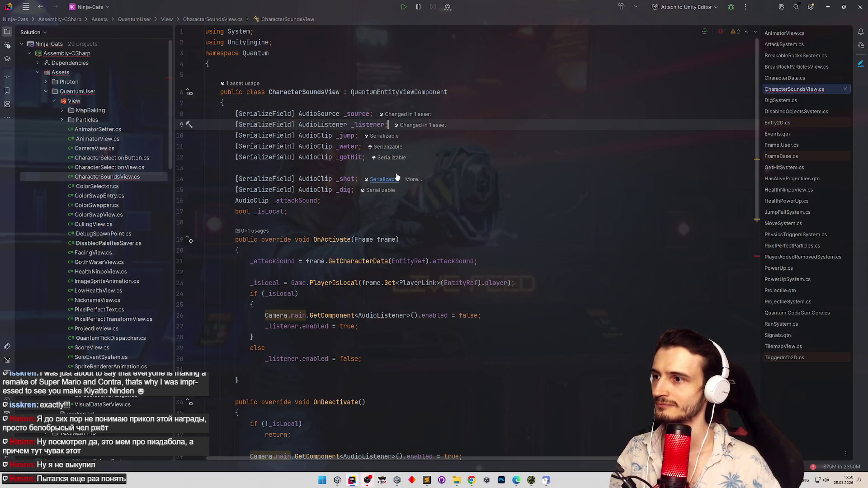
click(430, 169)
key(BackSpace)
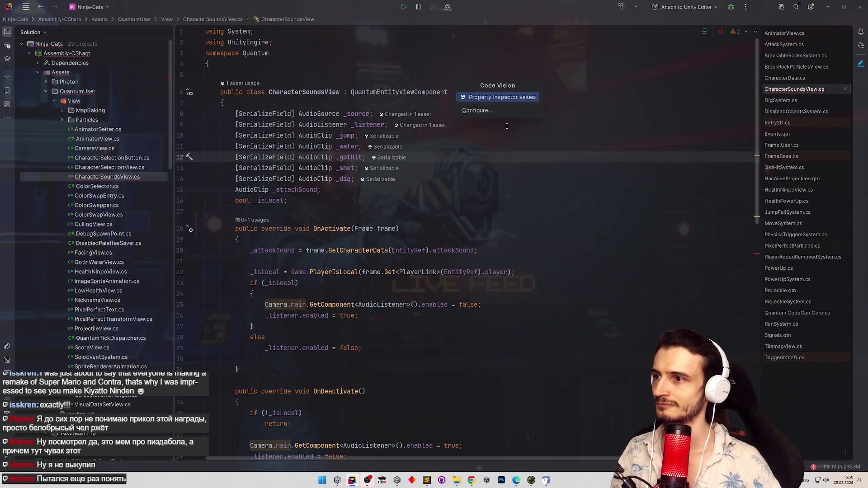
scroll(598, 262, down, 10)
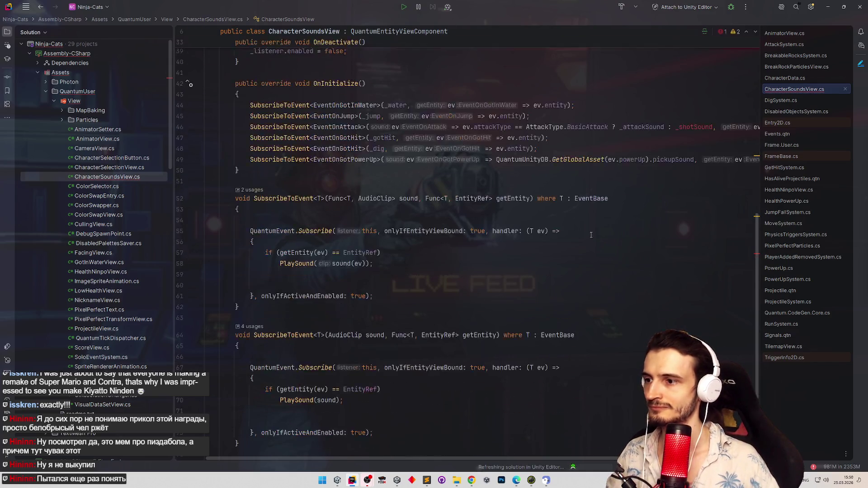
Change the attack subscription's _shotSound reference to _shot.
scroll(561, 218, up, 3)
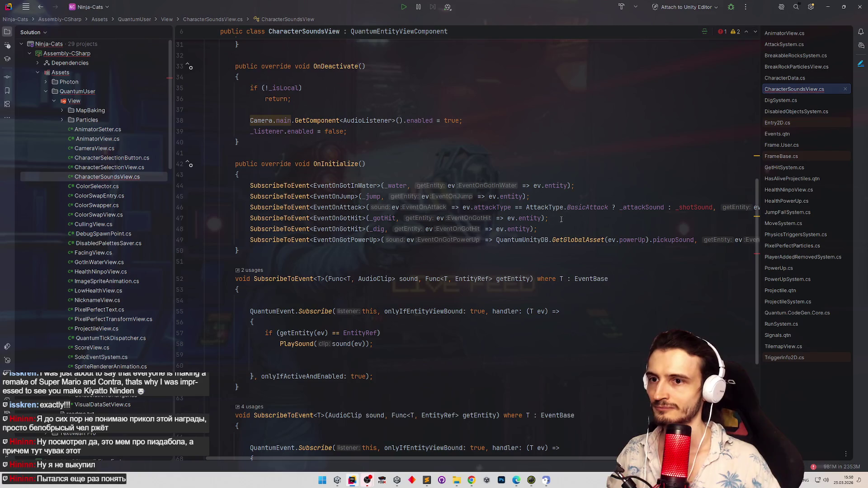
drag(690, 207, 700, 207)
key(Delete)
click(677, 186)
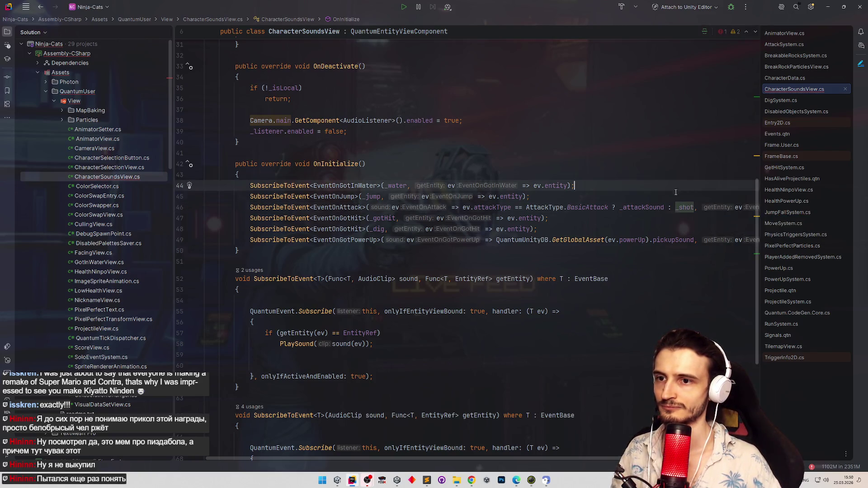
Switch the dig subscription's event type to EventOnDigged and minimize Rider.
click(565, 224)
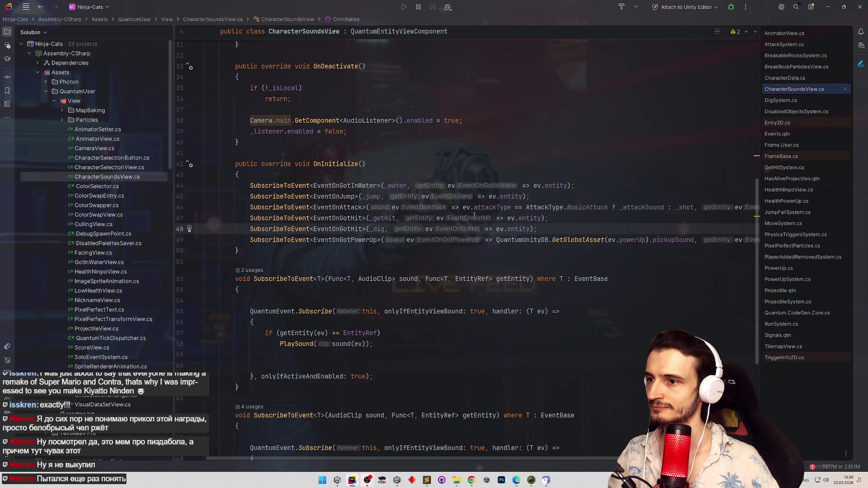
double_click(357, 226)
text(EventOn)
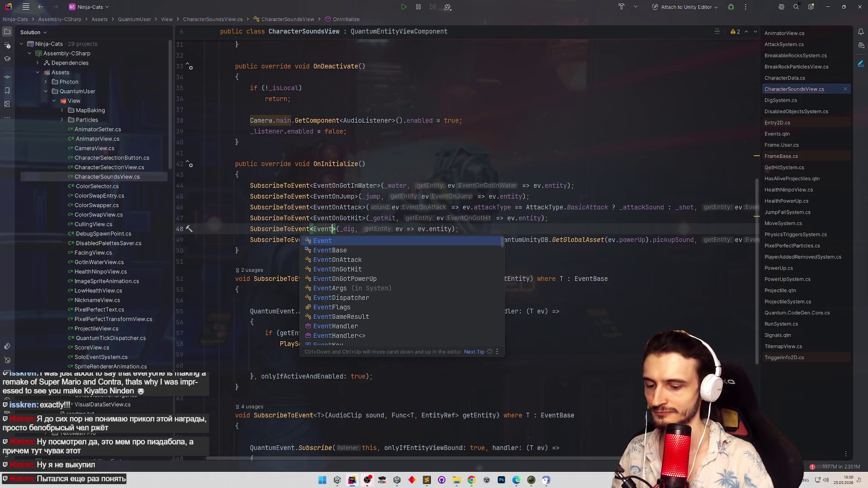
text(Di)
key(Return)
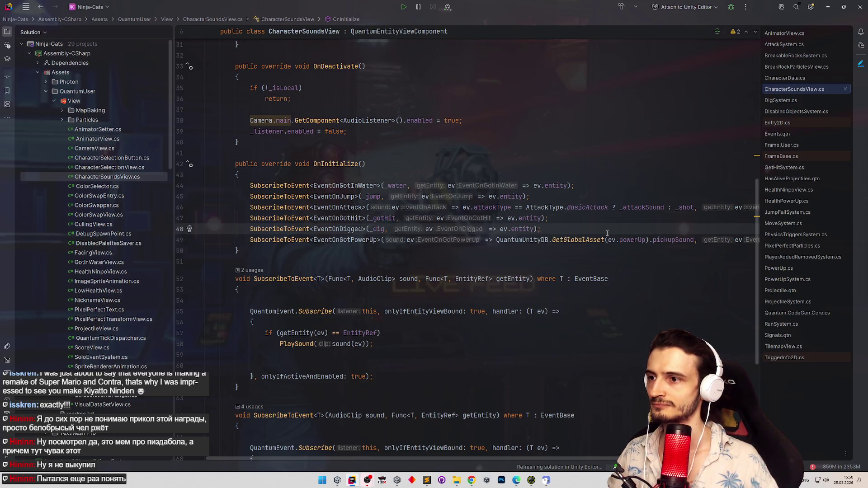
click(828, 6)
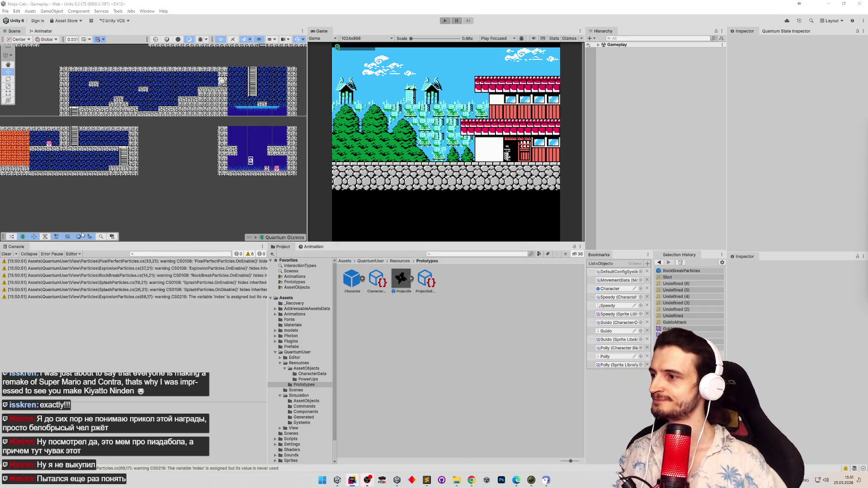
Clear the Console warnings and locate the Character prefab in the Project panel.
click(7, 254)
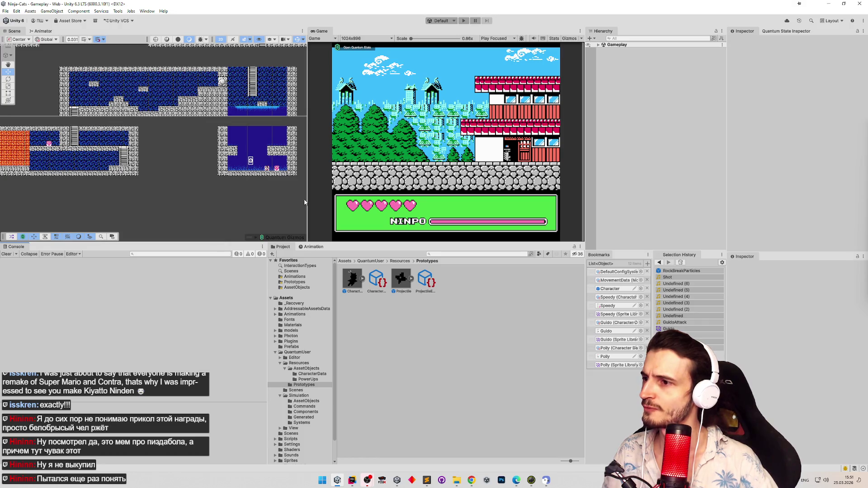
click(428, 279)
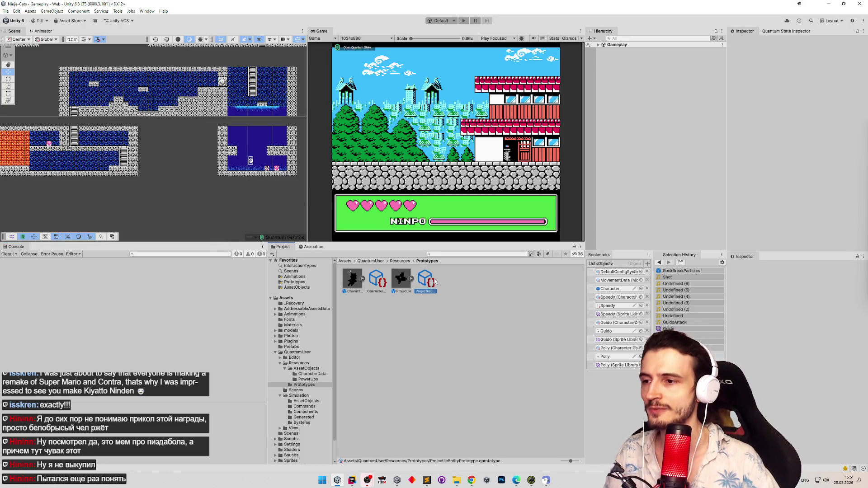
click(465, 319)
Set the Character prefab Audio object's Shot and Dig slots to the Shot and Dig clips.
click(610, 289)
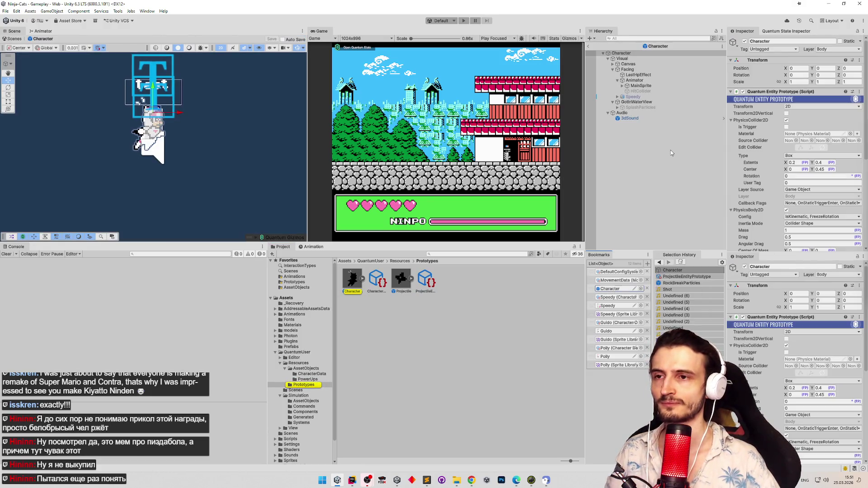
click(641, 113)
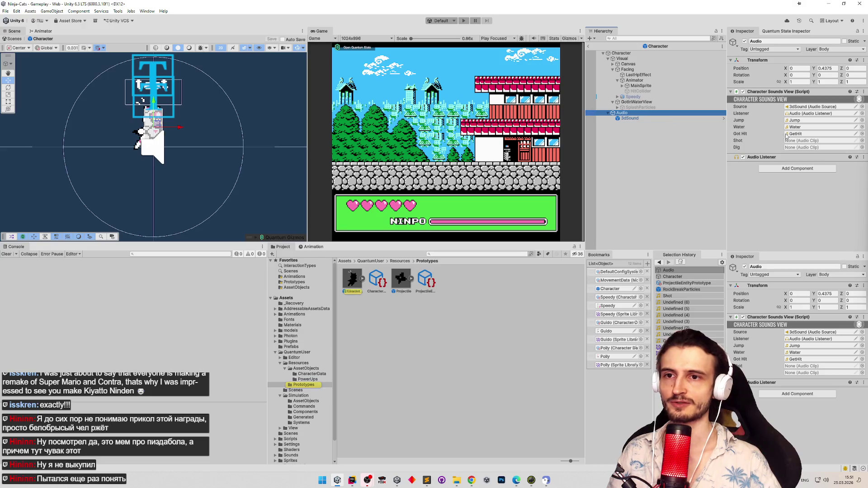
click(862, 141)
text(shot)
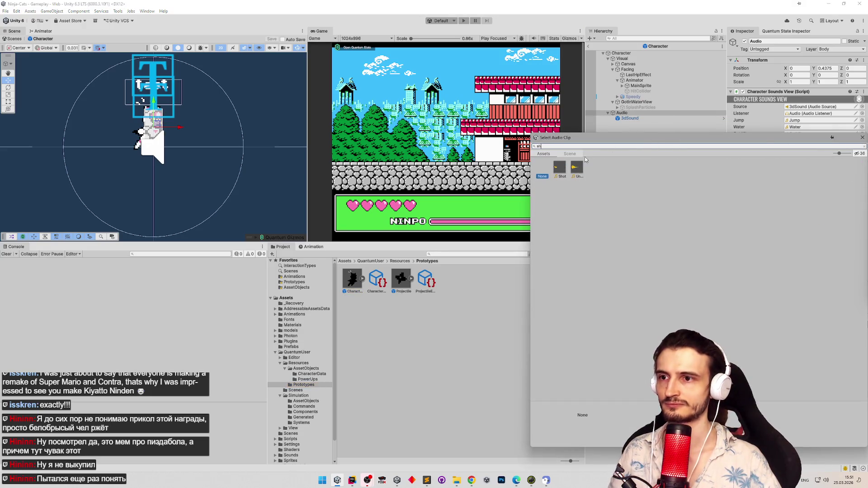
key(Return)
click(862, 147)
text(d)
double_click(559, 170)
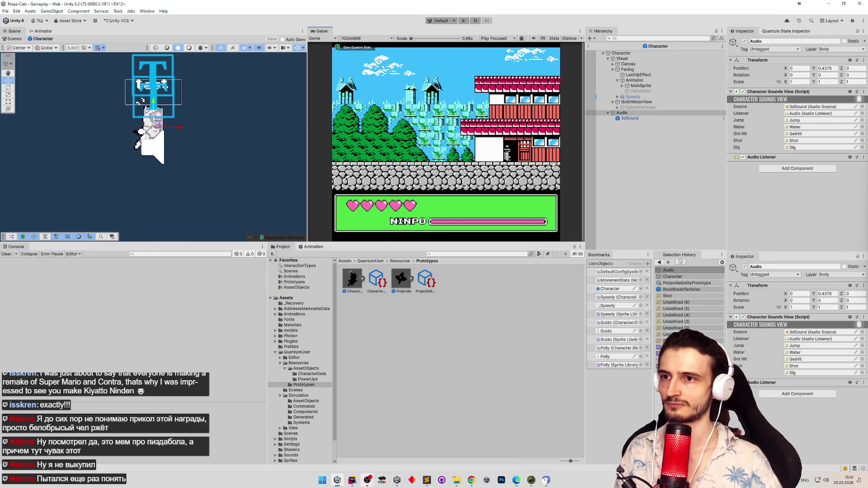
click(589, 47)
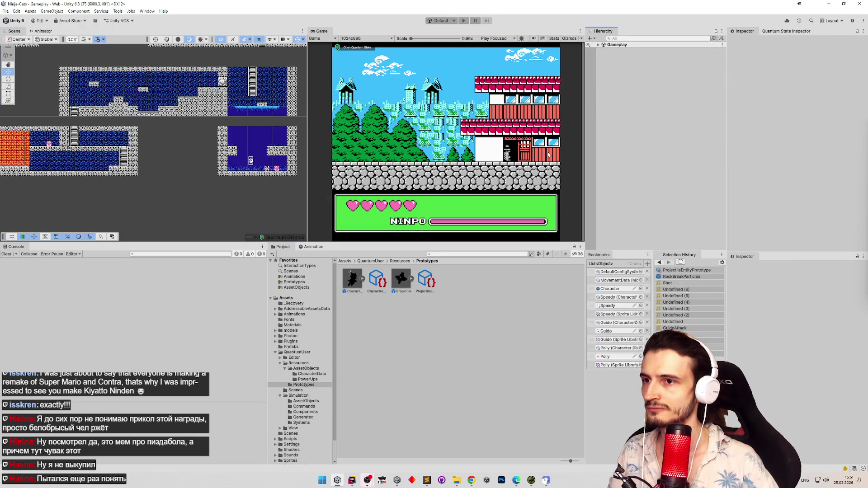
Move the DebugSpawnPoint further left in the Gameplay scene.
click(598, 44)
click(617, 110)
click(626, 105)
mouse_move(251, 161)
mouse_down()
mouse_move(79, 161)
mouse_move(213, 161)
mouse_move(181, 163)
mouse_up()
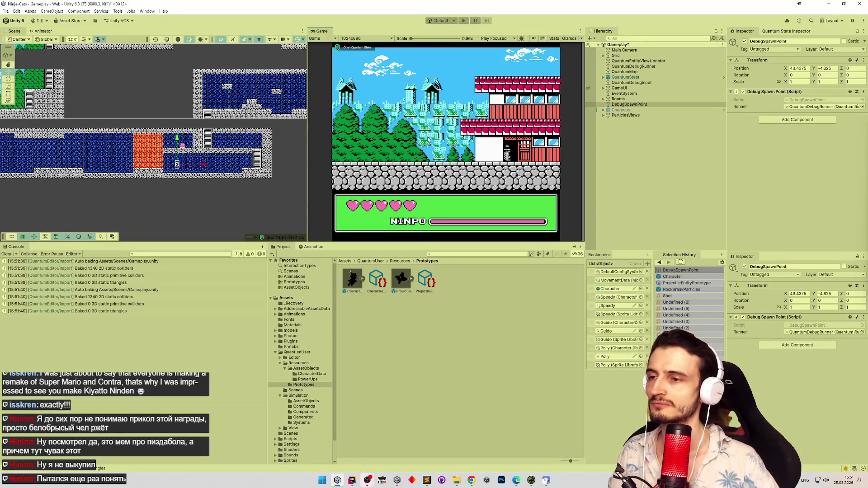
Enter Play mode and steer the cat left into the lava wall gap, up, and out right.
key(ctrl+p)
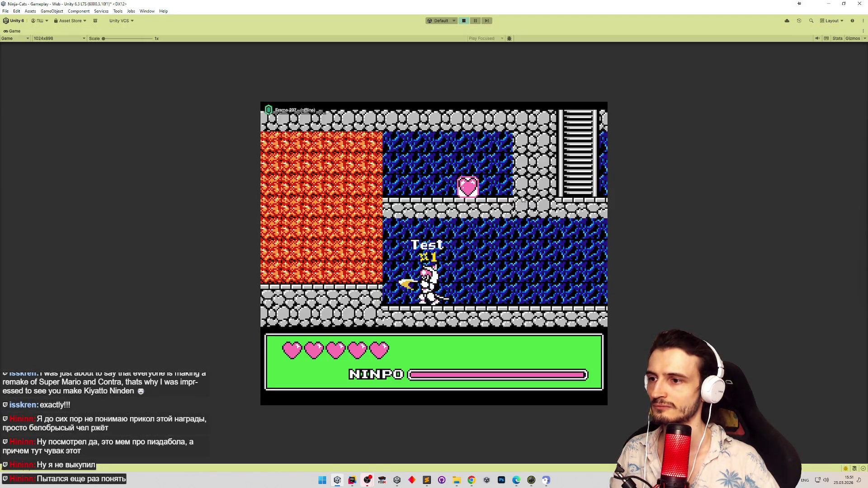
key(Left)
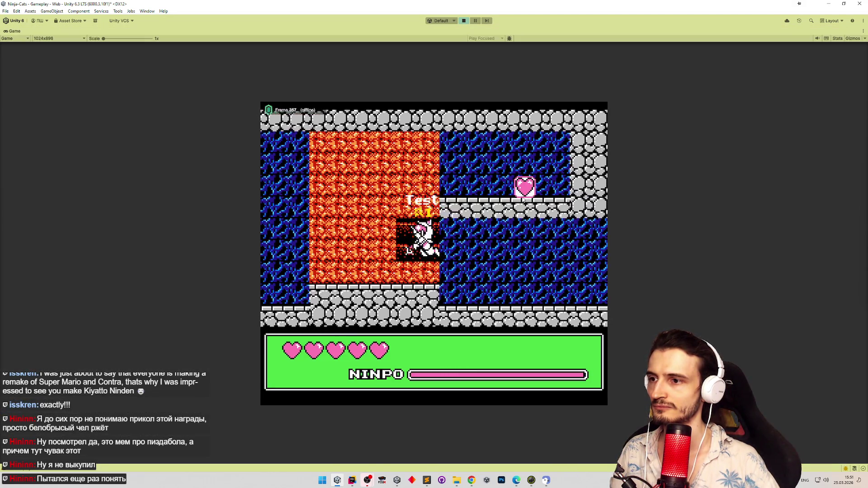
key(Left)
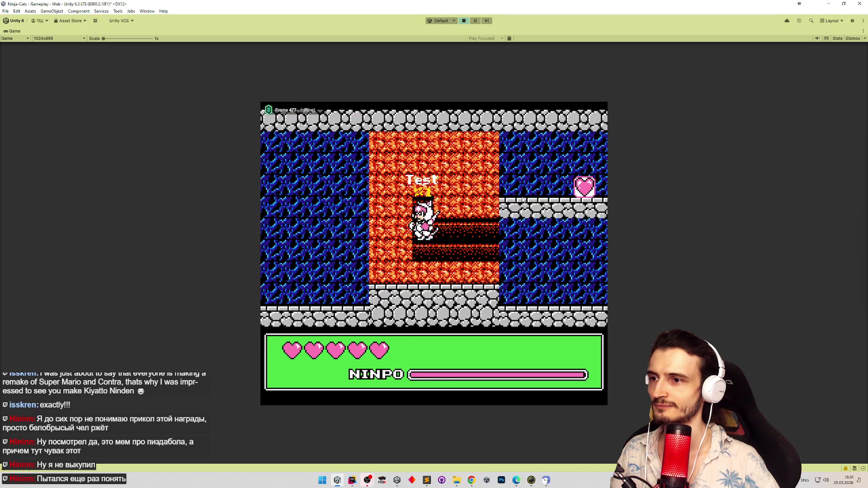
key(Left)
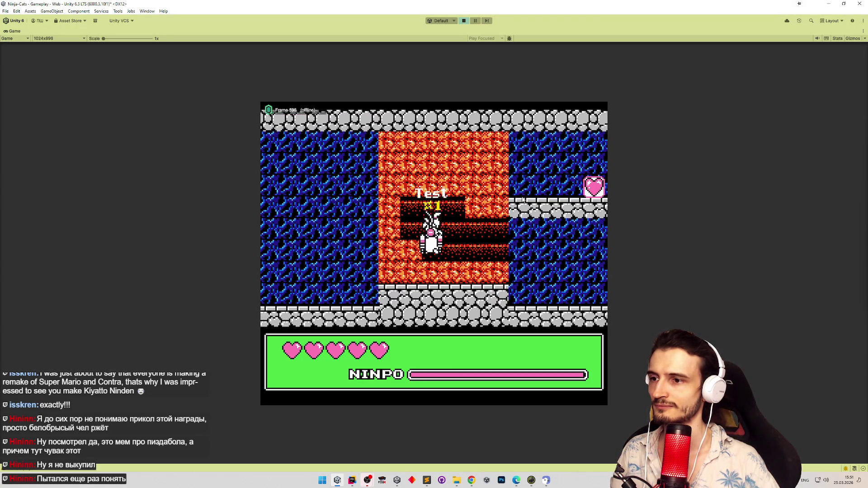
key(Left)
key(Up)
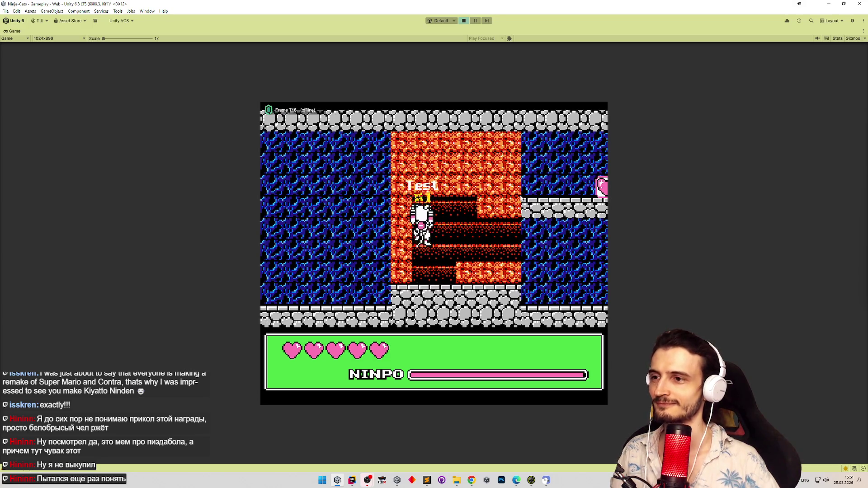
key(Right)
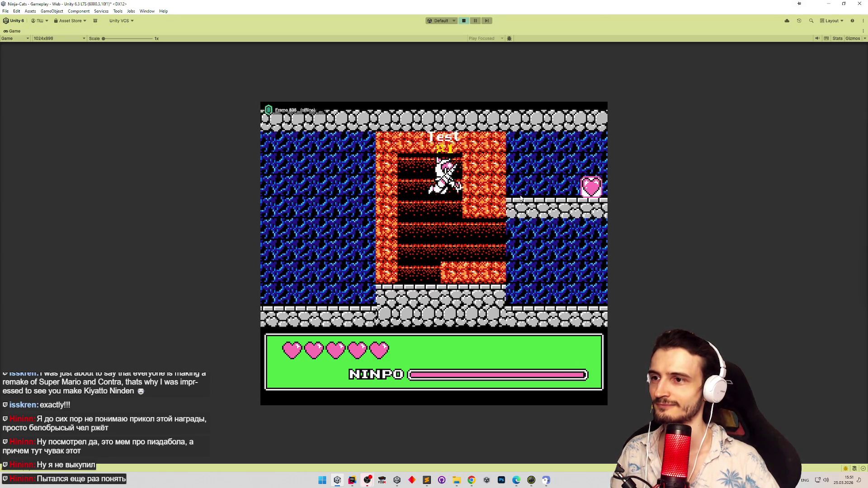
key(Right)
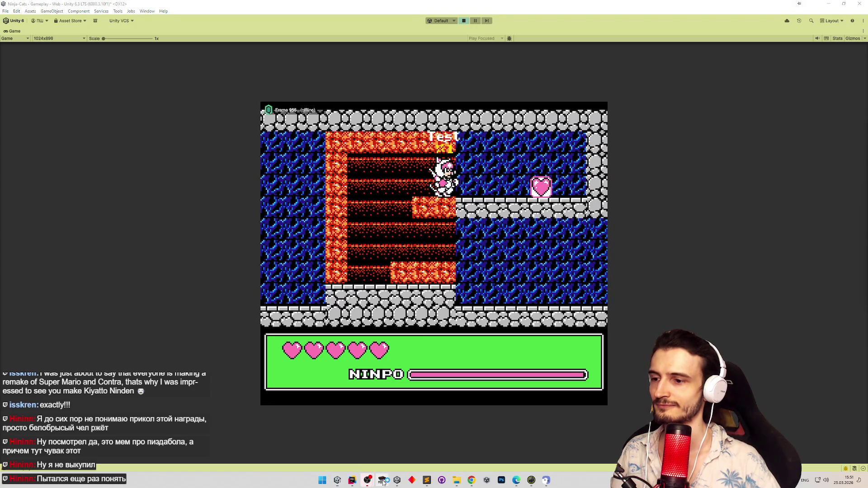
click(382, 480)
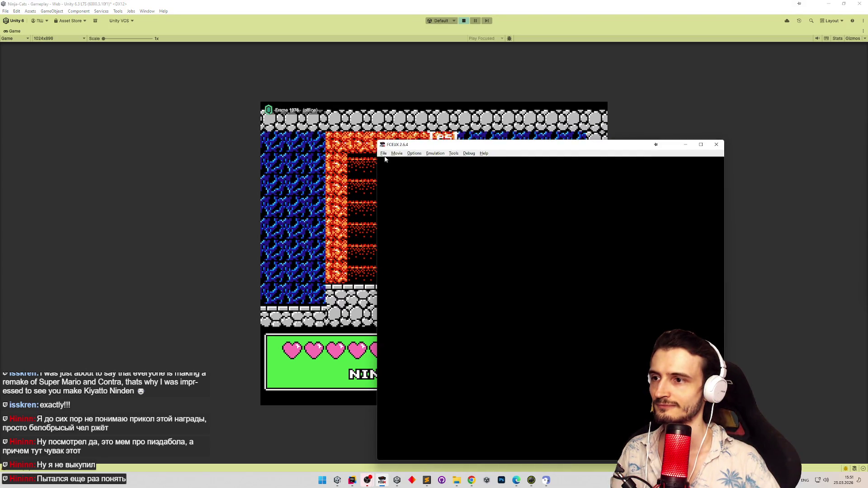
Load Samurai Pizza Cats from Recent ROMs in FCEUX and restore save state 1 at the cave ladder.
click(383, 154)
mouse_move(420, 177)
click(478, 175)
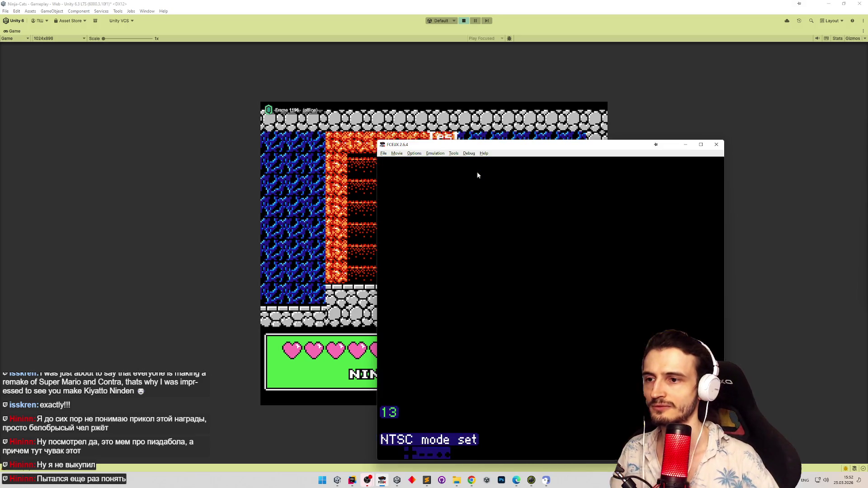
key(F7)
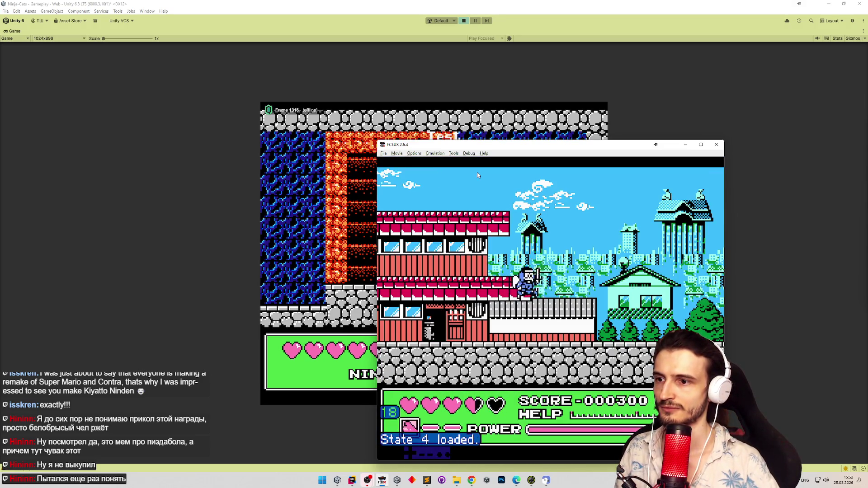
key(2)
key(F7)
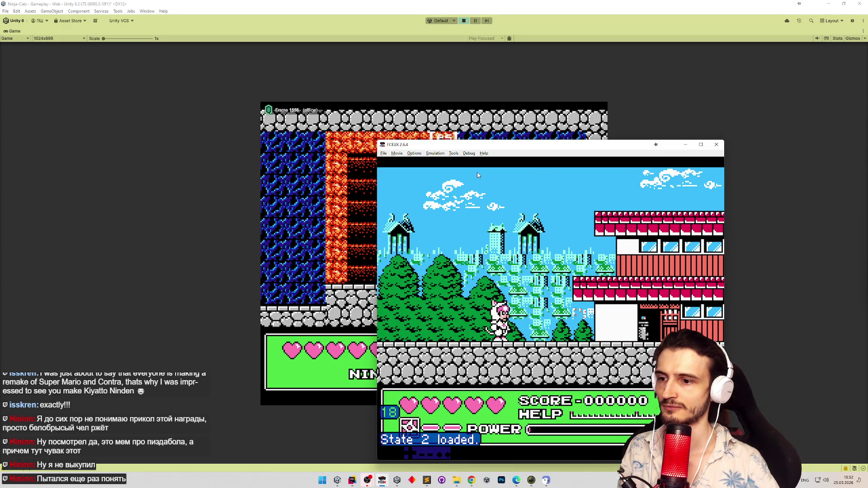
key(1)
key(F7)
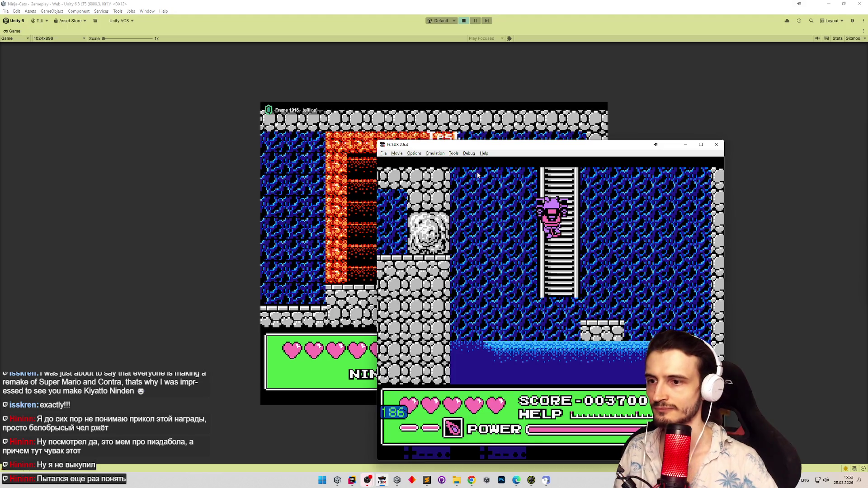
Climb the ladder onto the rock ledge, switch to GOTTOM, and save to state 1.
key(Return)
key(Return)
key(Down)
key(Up)
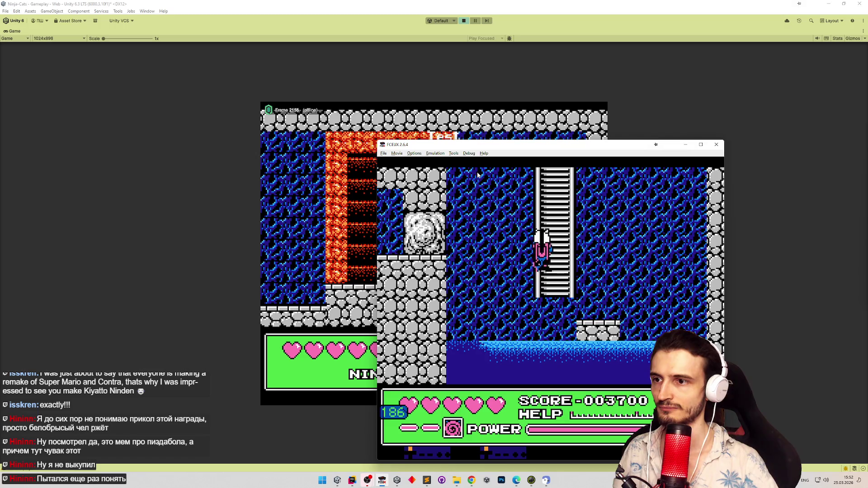
key(Left)
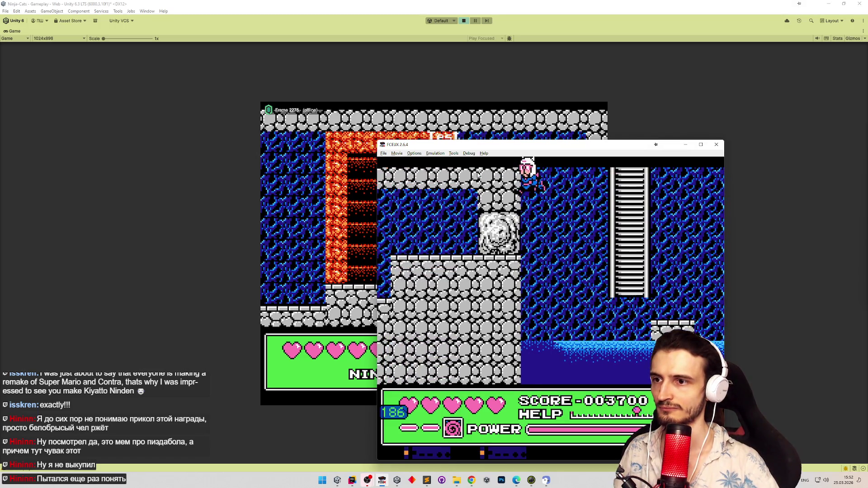
key(Return)
key(Left)
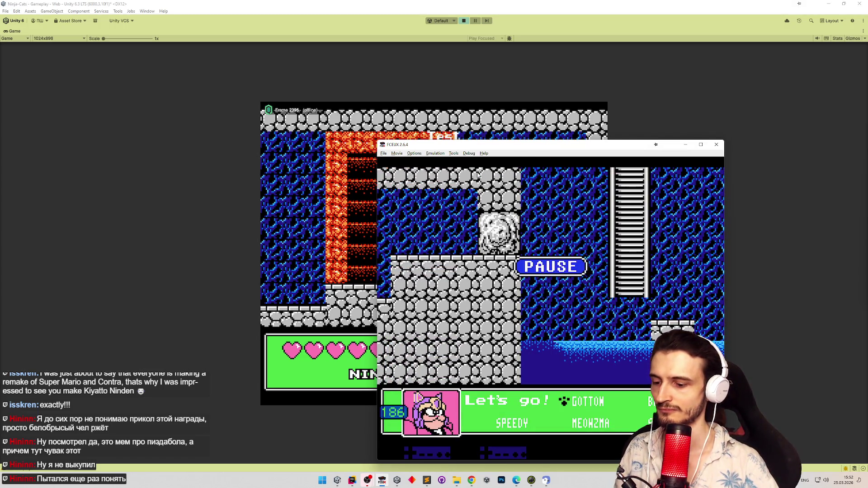
key(F5)
key(Return)
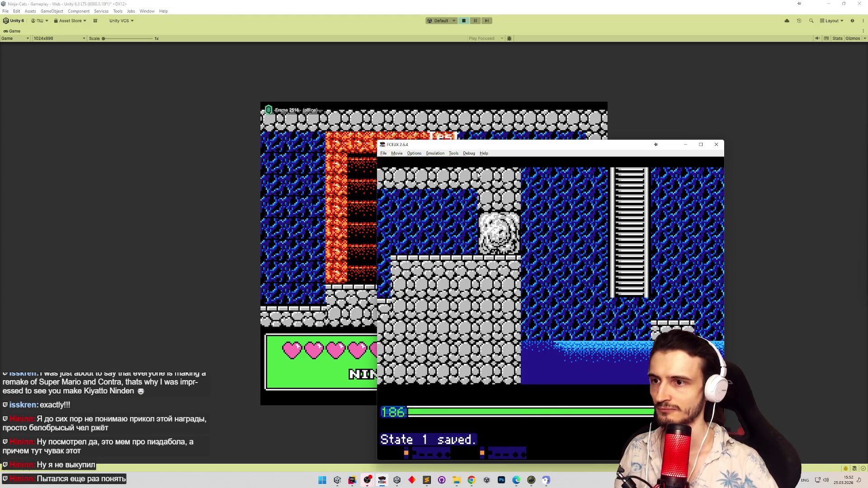
key(F7)
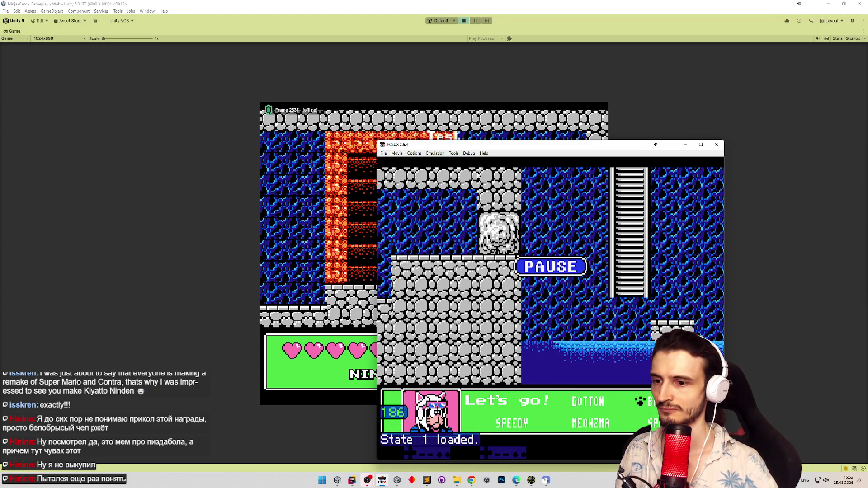
key(Return)
key(F7)
key(Return)
Play left past the skeleton enemies and down the ladders toward the lava-wall room.
key(Left)
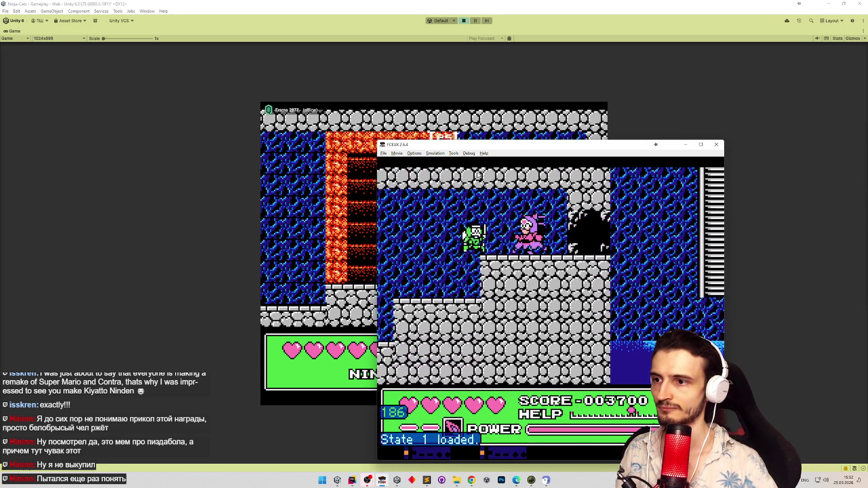
key(Left)
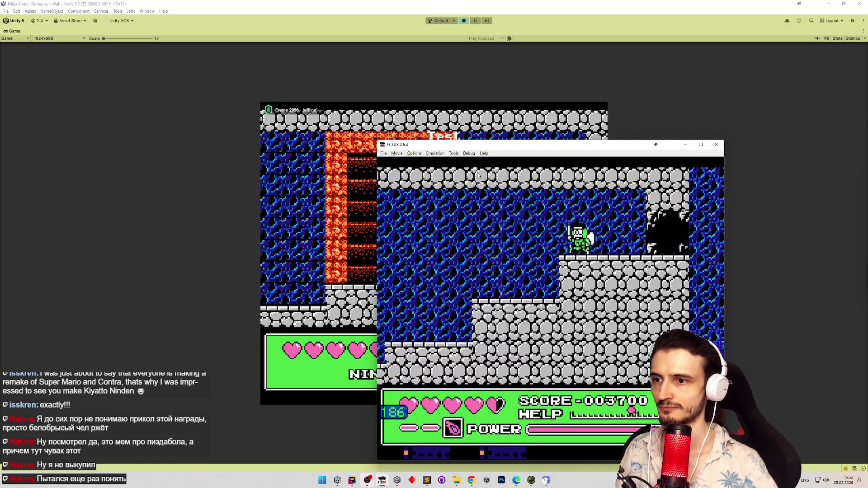
key(Left)
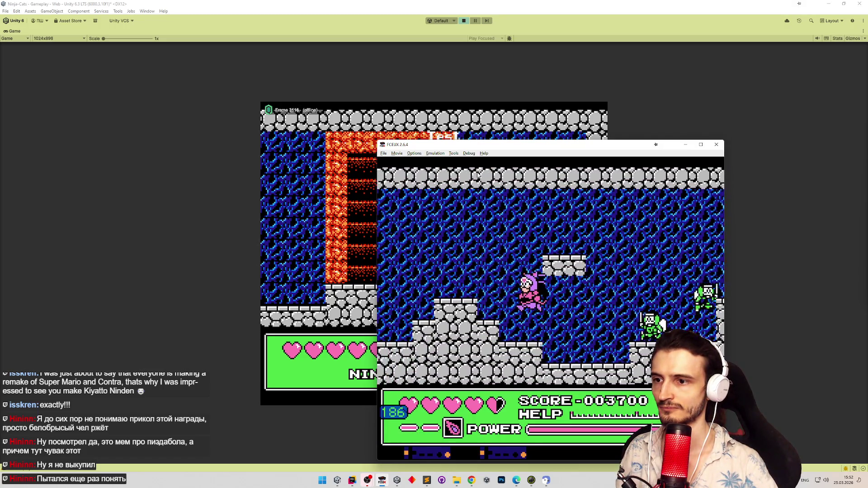
key(Left)
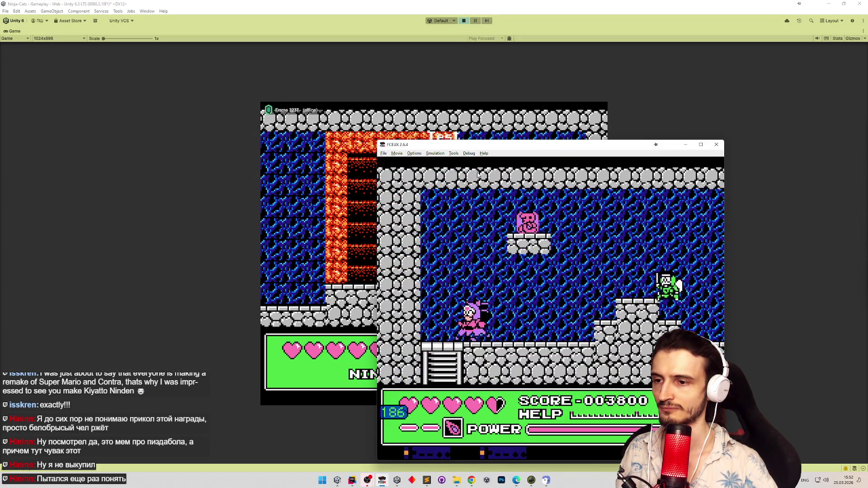
key(Down)
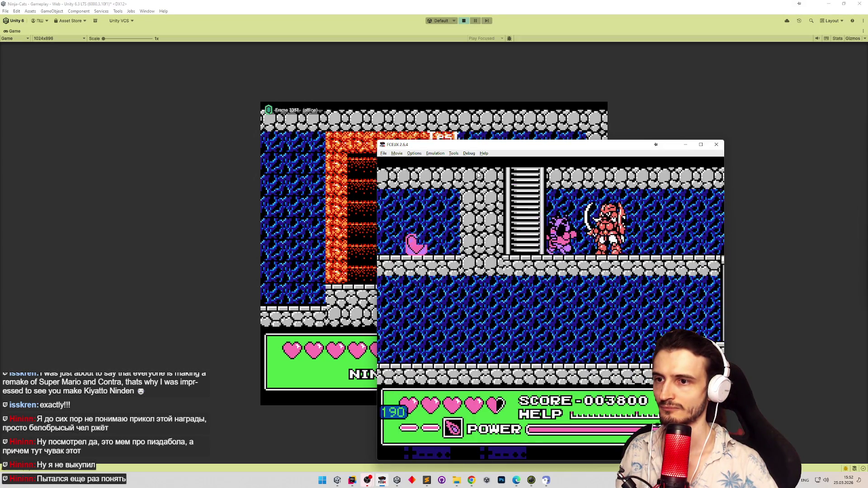
key(Right)
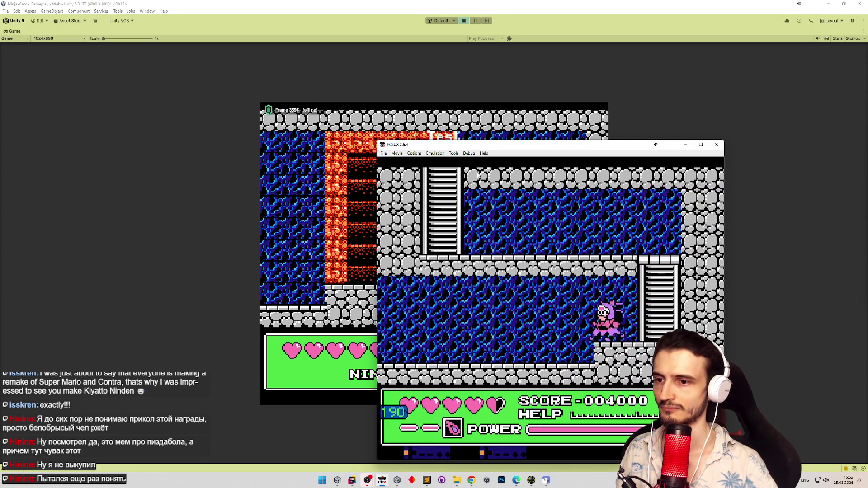
key(Left)
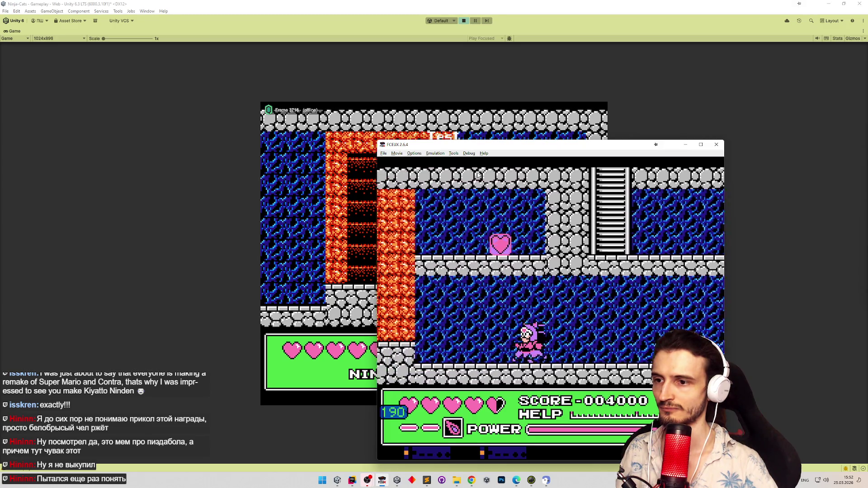
key(Return)
key(Return)
key(Left)
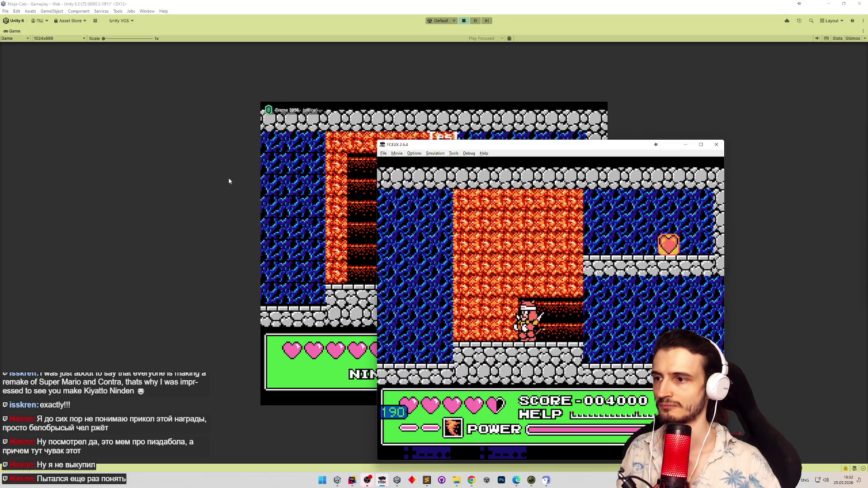
click(271, 199)
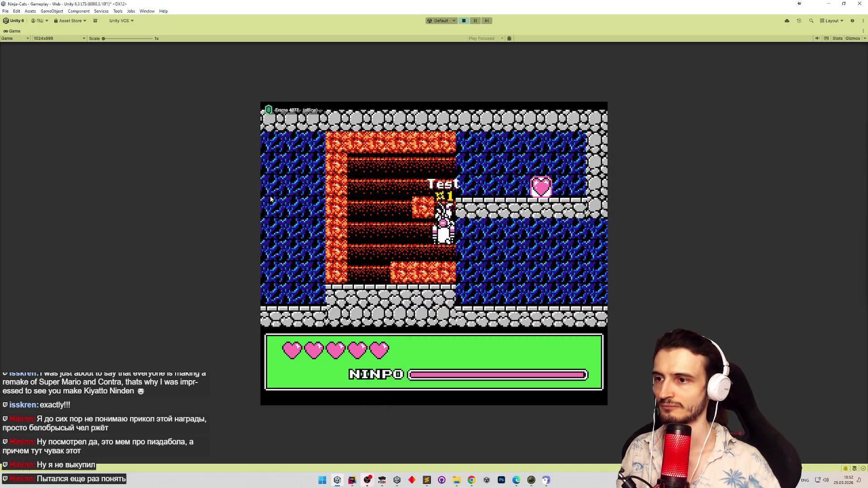
Climb the ninja cat up the wall, then exit Play mode and save the Gameplay scene.
key(Left)
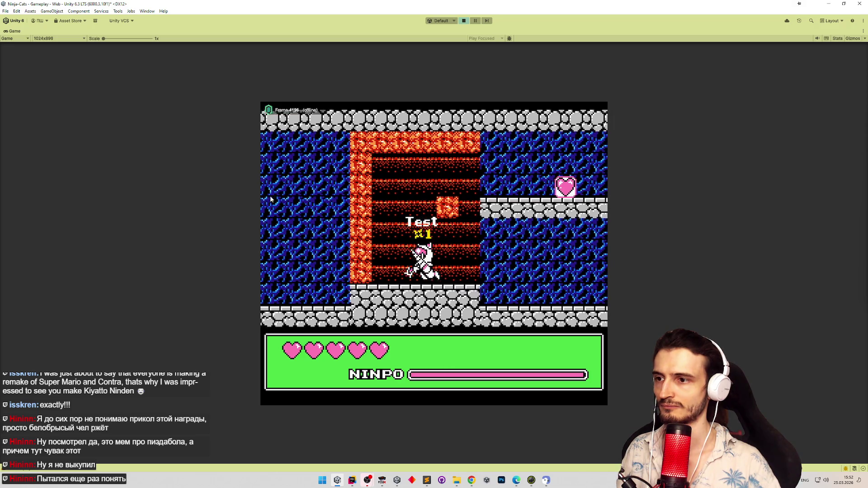
key(Up)
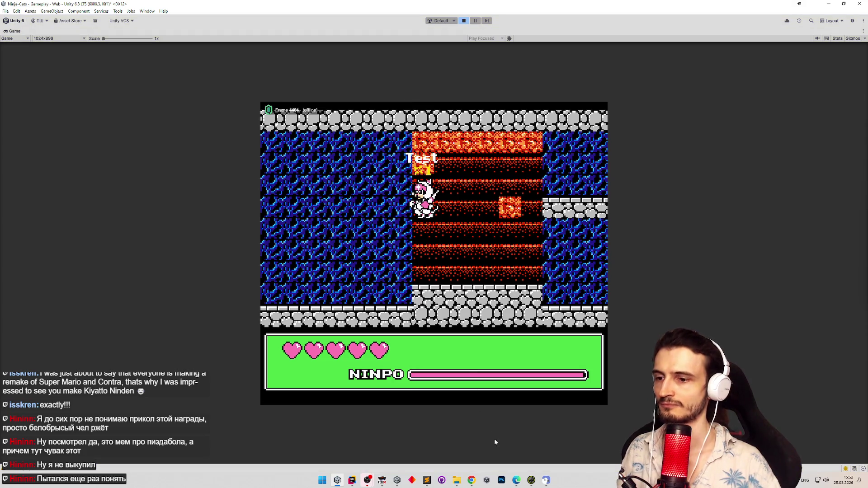
key(ctrl+p)
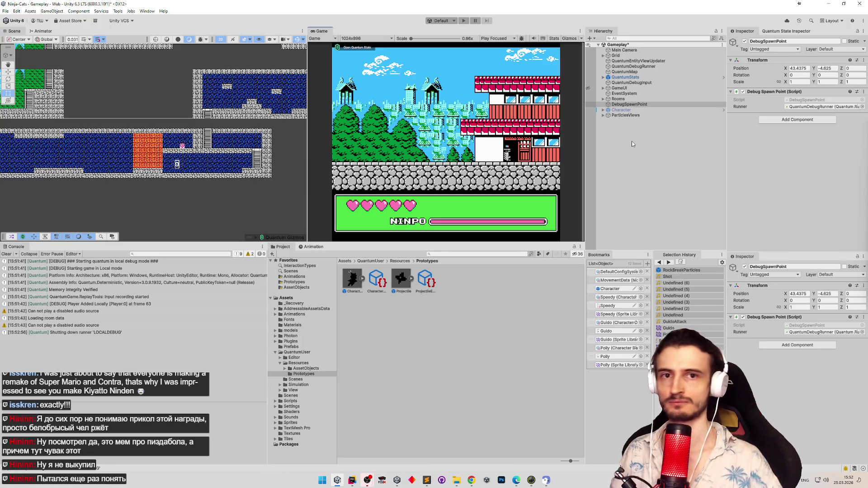
key(ctrl+s)
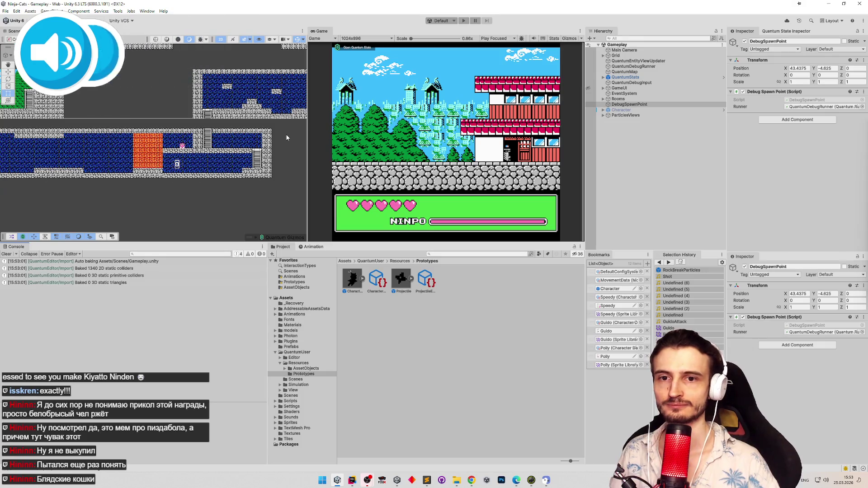
Navigate File Explorer from the Sounds folder to AnnihilatorCannon and into BlyaSounds.
click(457, 479)
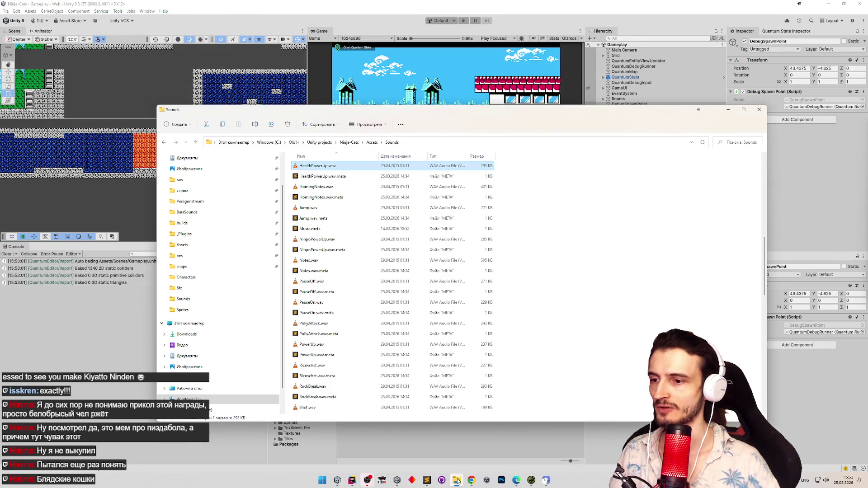
click(199, 301)
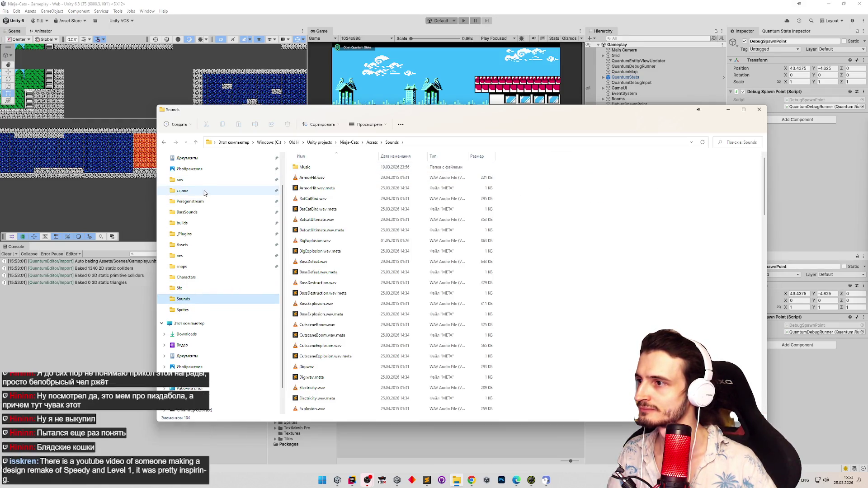
click(203, 212)
click(341, 142)
click(315, 199)
double_click(315, 200)
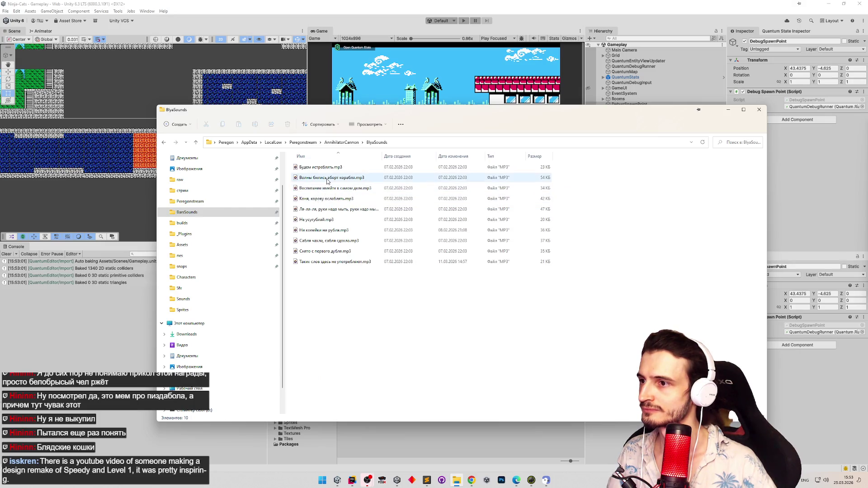
Play Снято с первого дубля.mp3 in Media Player, then close the player.
double_click(355, 251)
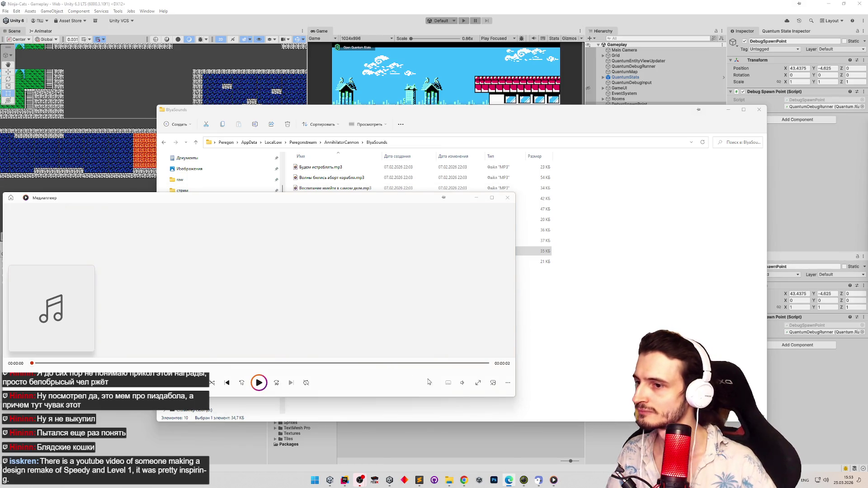
mouse_move(463, 383)
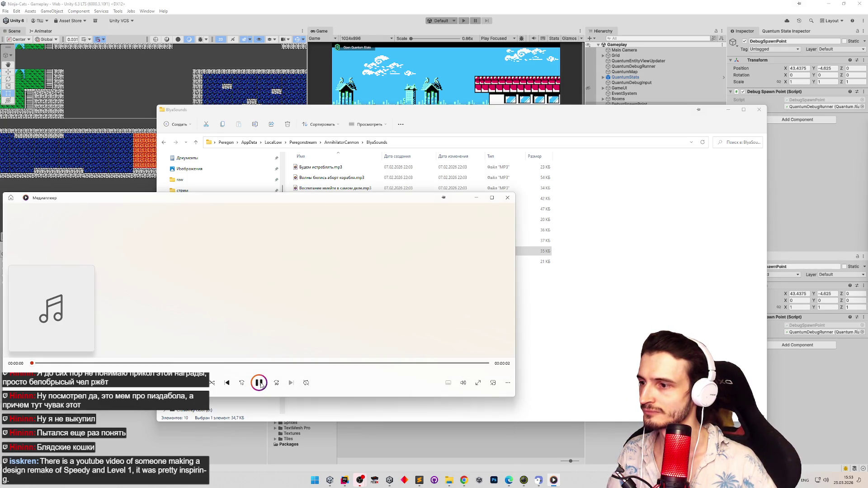
click(507, 198)
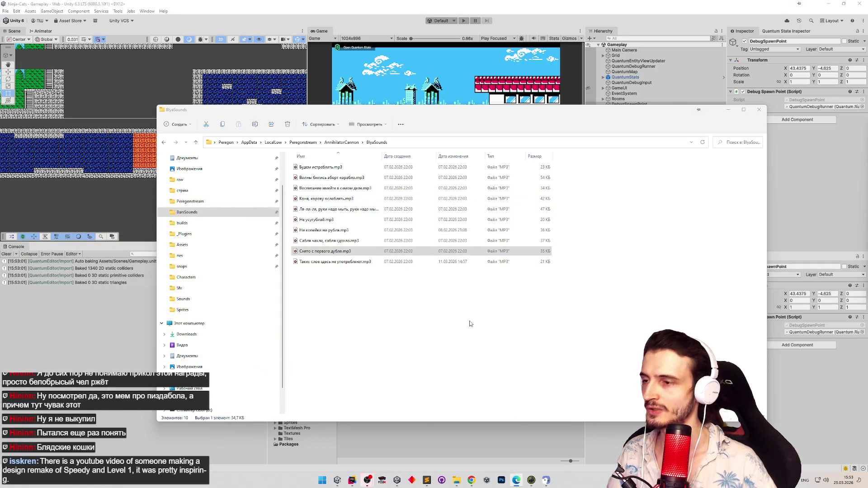
click(461, 377)
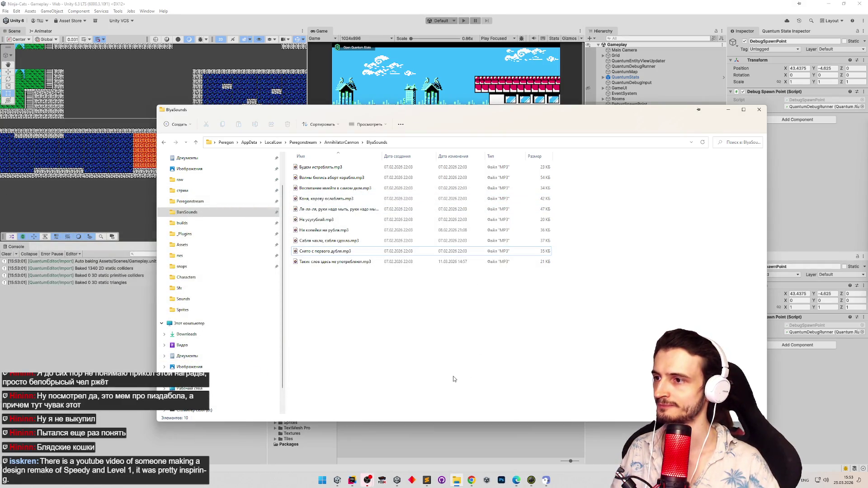
Launch NVIDIA Broadcast from Start, postpone its update, and move the window aside.
click(323, 480)
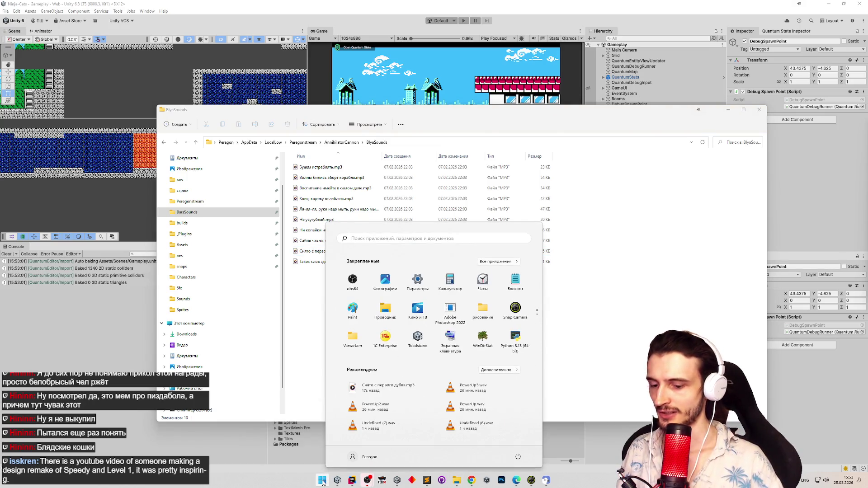
text(bro)
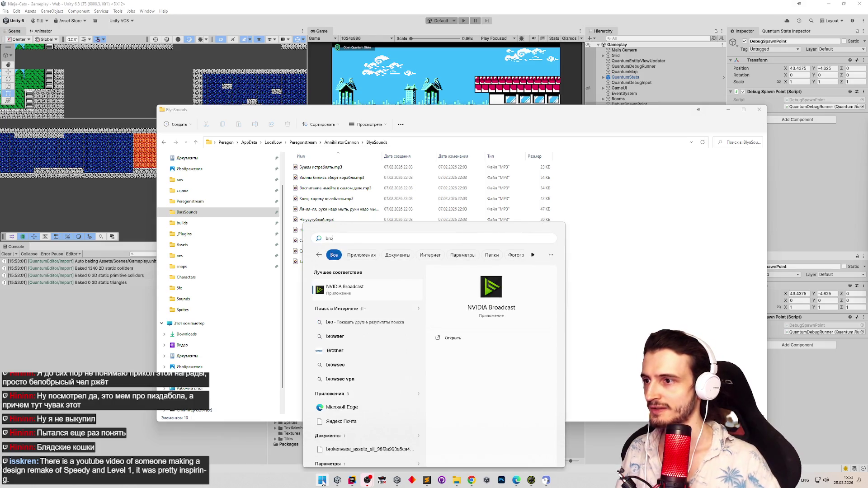
click(353, 296)
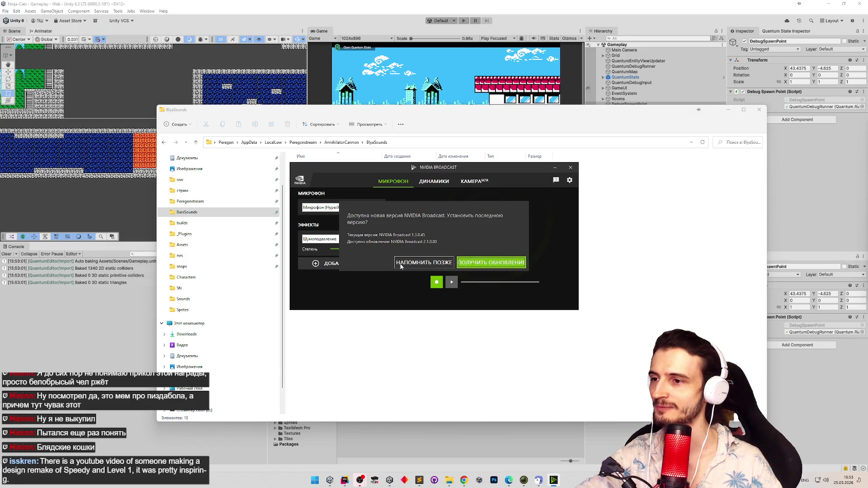
click(401, 266)
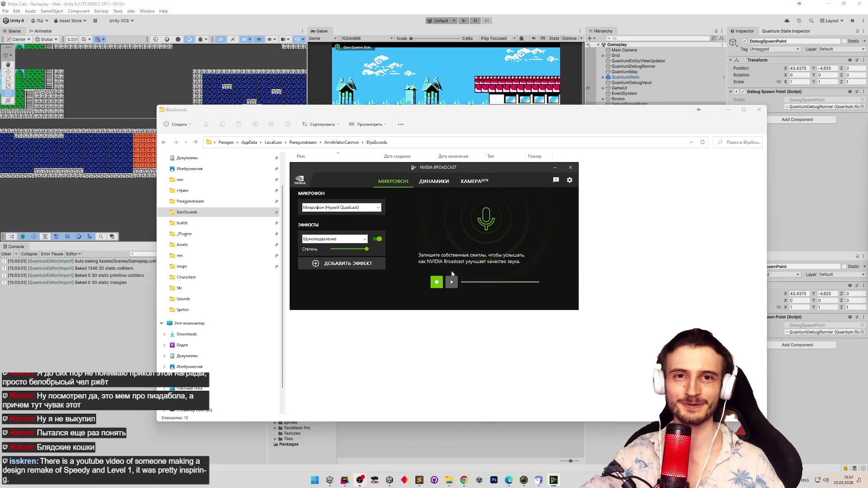
drag(368, 176, 474, 185)
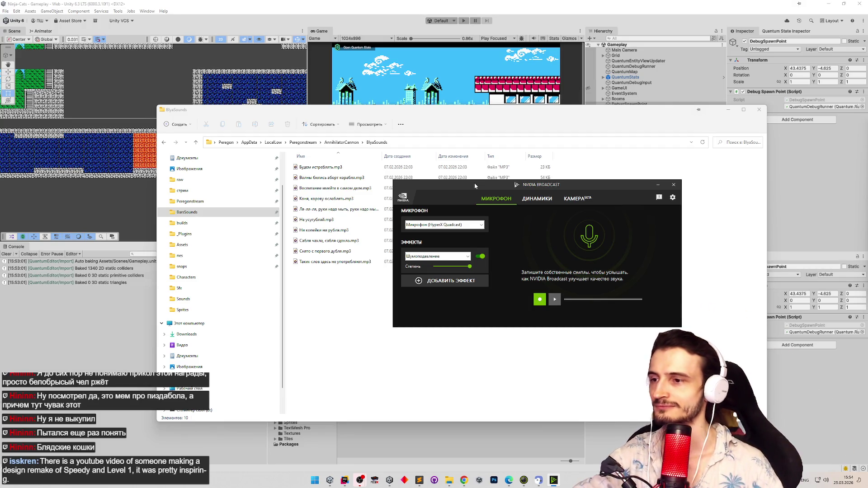
Keep HyperX Quadcast as the microphone, minimize Broadcast, and search Start for Audacity.
click(462, 224)
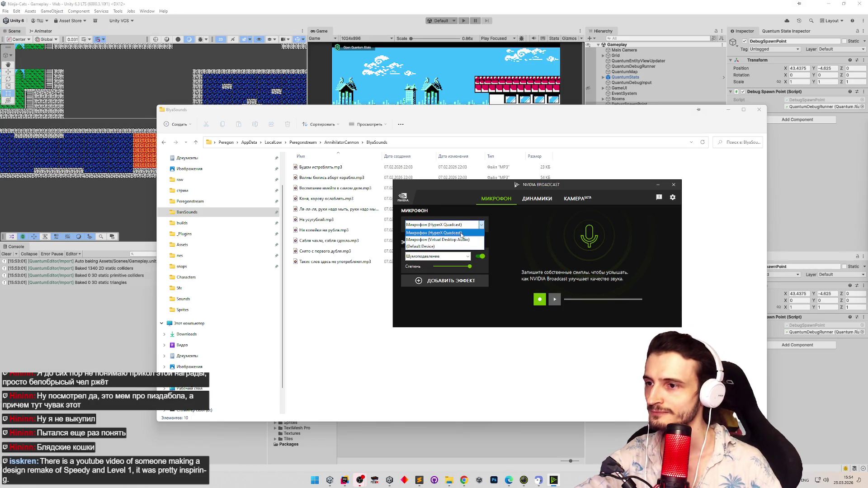
click(461, 233)
click(657, 184)
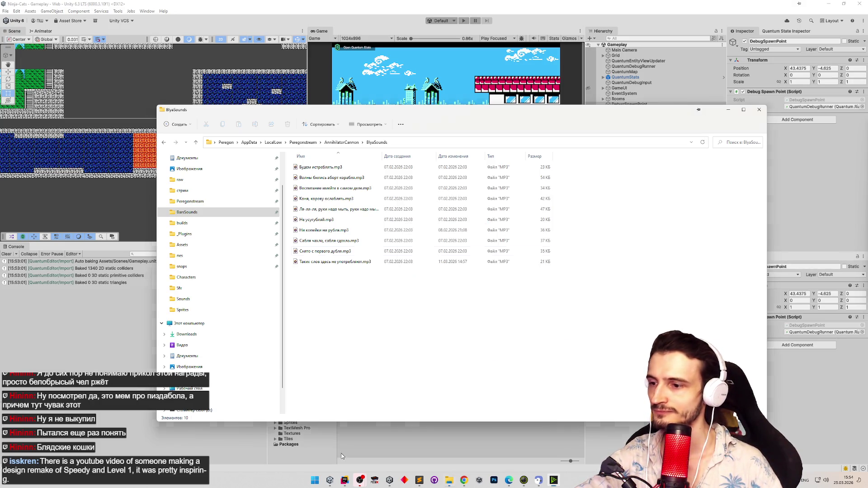
click(315, 481)
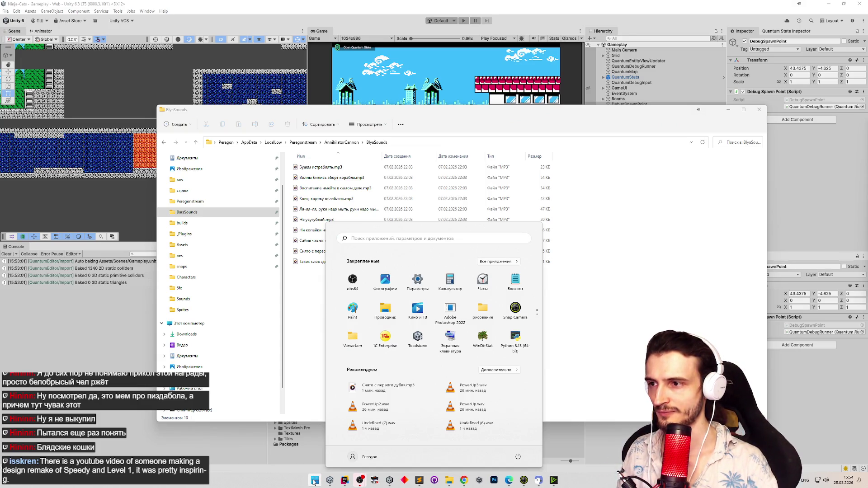
text(au)
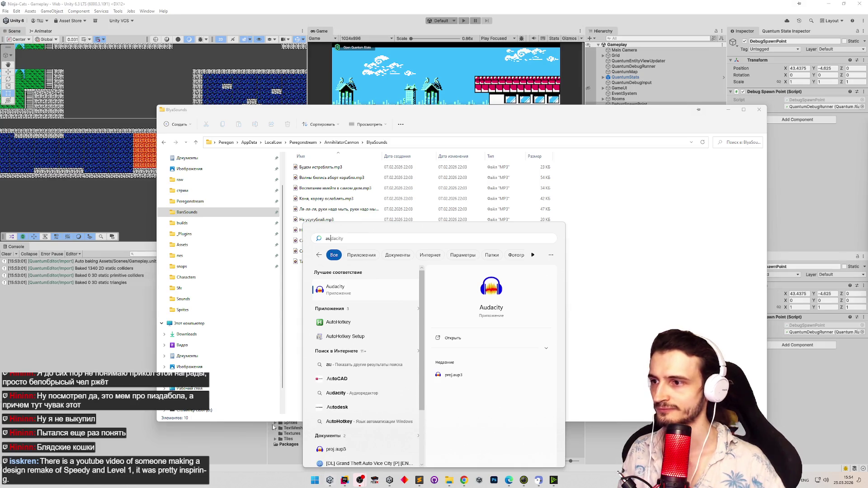
Launch Audacity and resize its window to the middle-right of the screen.
click(340, 294)
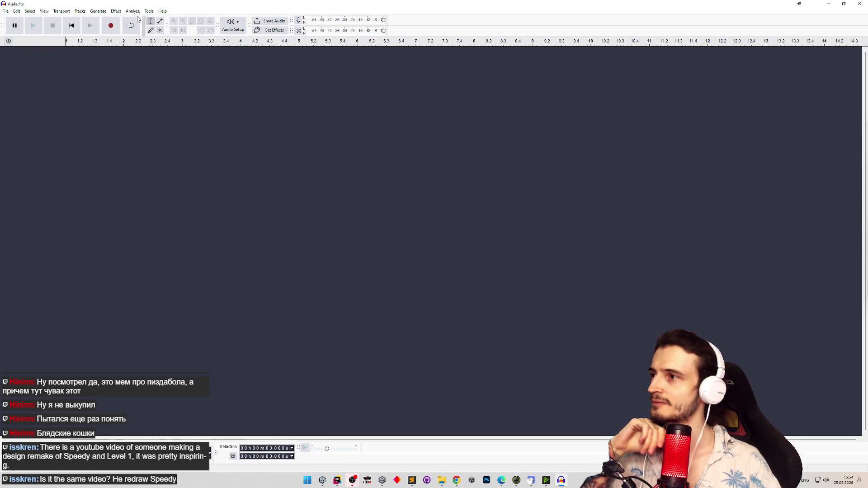
mouse_move(38, 5)
mouse_down()
mouse_move(470, 106)
mouse_move(427, 113)
mouse_move(440, 126)
mouse_up()
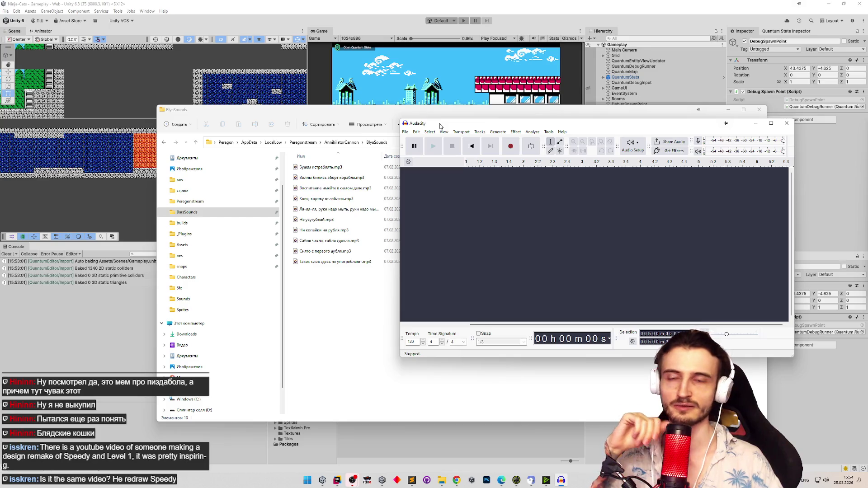
click(407, 133)
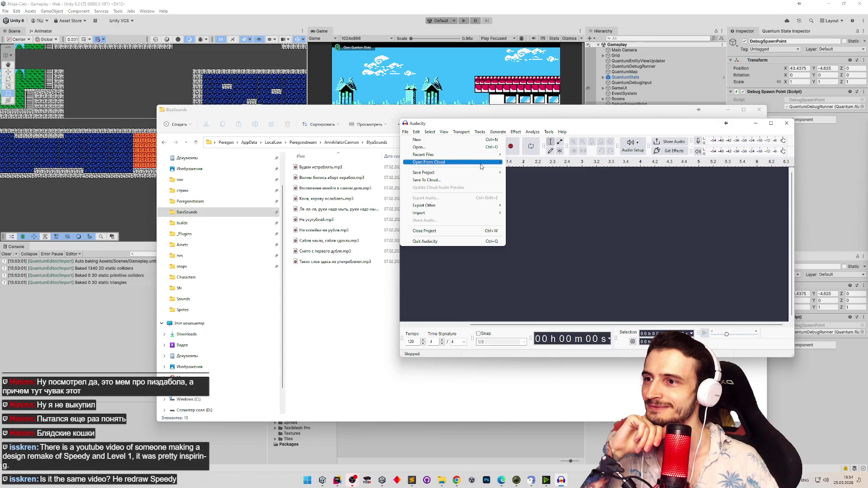
mouse_move(481, 166)
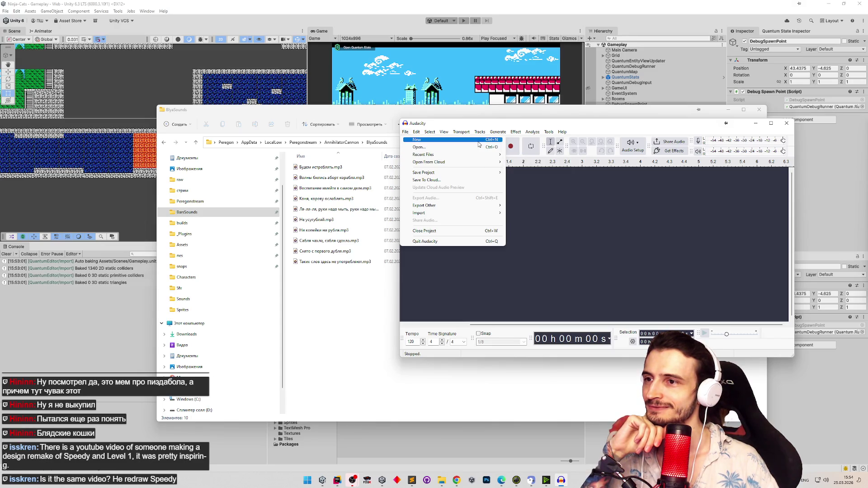
click(540, 193)
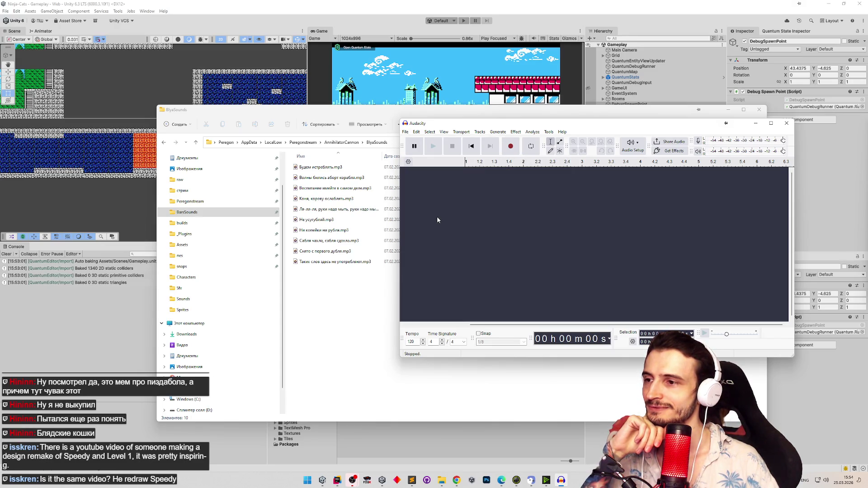
Set the recording device to NVIDIA Broadcast in Preferences and start recording.
click(416, 132)
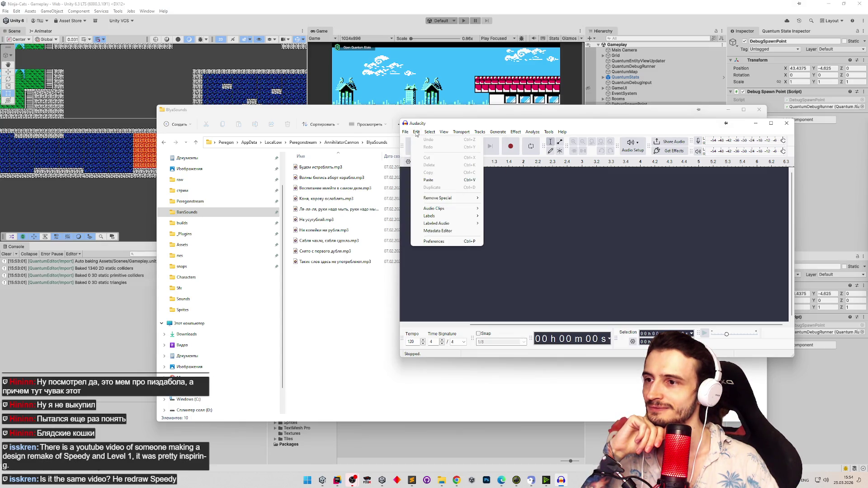
click(442, 242)
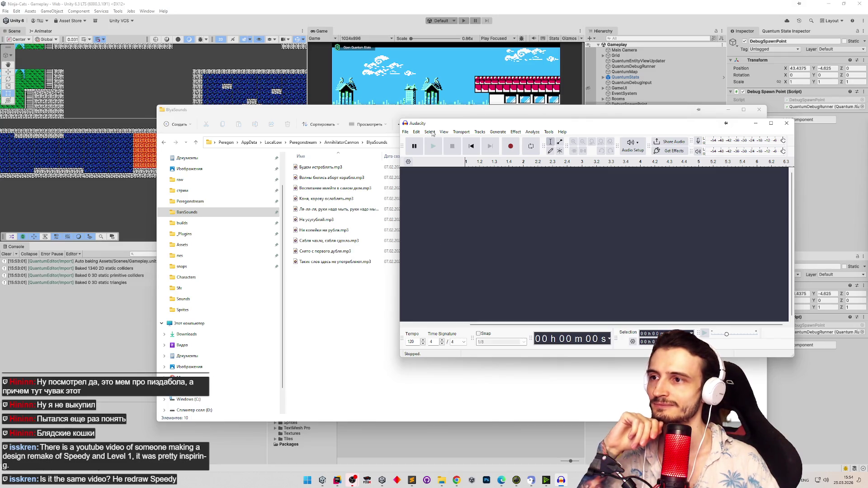
click(504, 221)
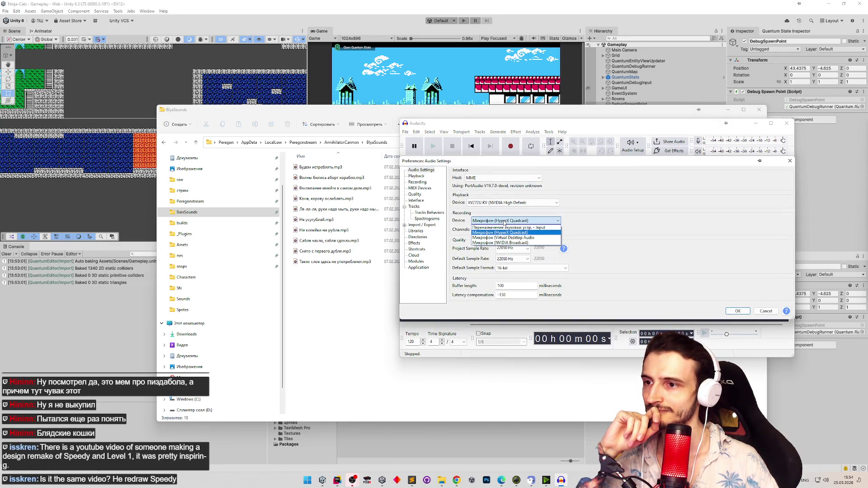
click(500, 242)
click(735, 311)
click(517, 153)
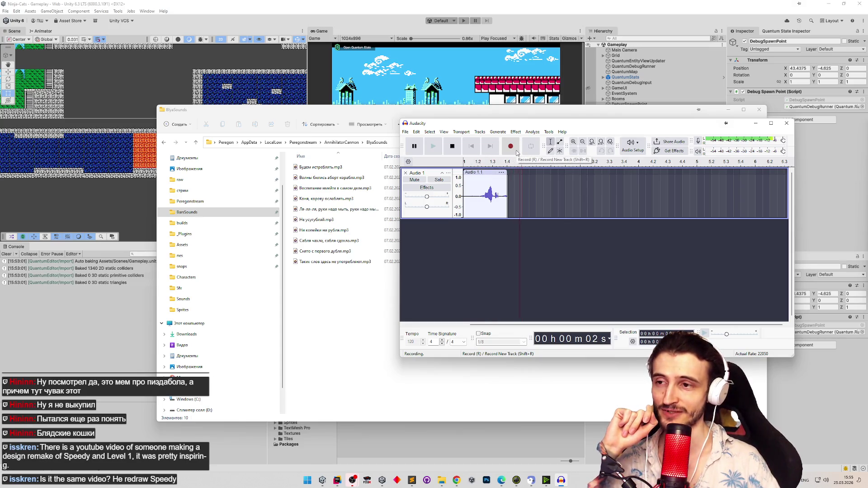
Stop and review the first recording, undo it, and record and review a second take.
click(452, 146)
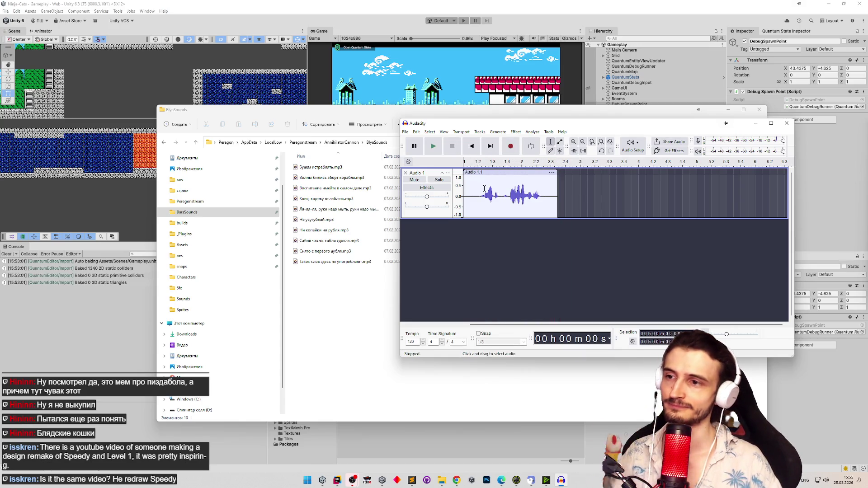
click(481, 191)
key(space)
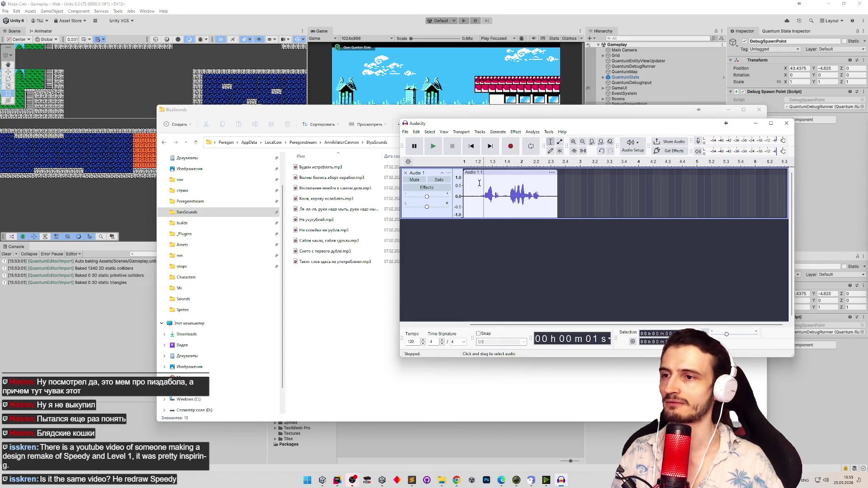
key(ctrl+z)
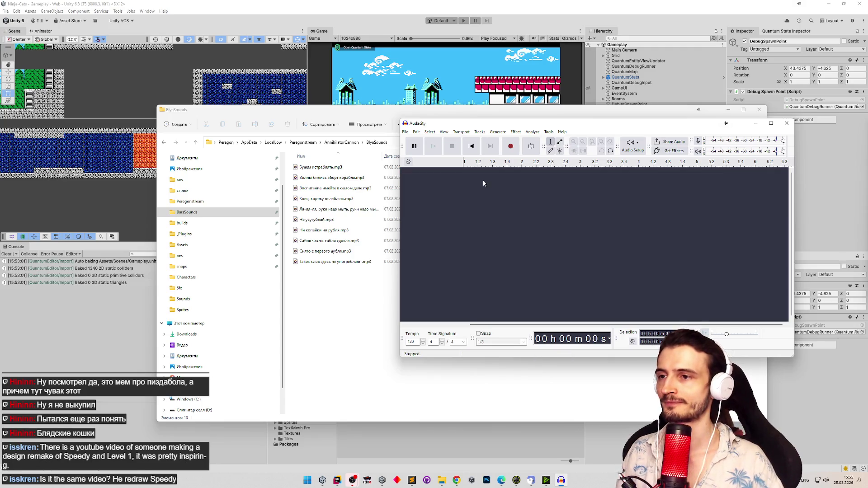
click(510, 146)
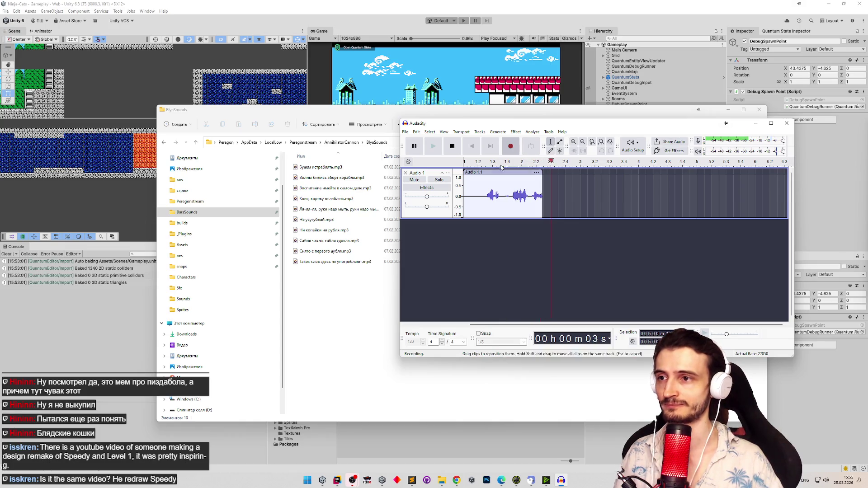
click(452, 146)
key(space)
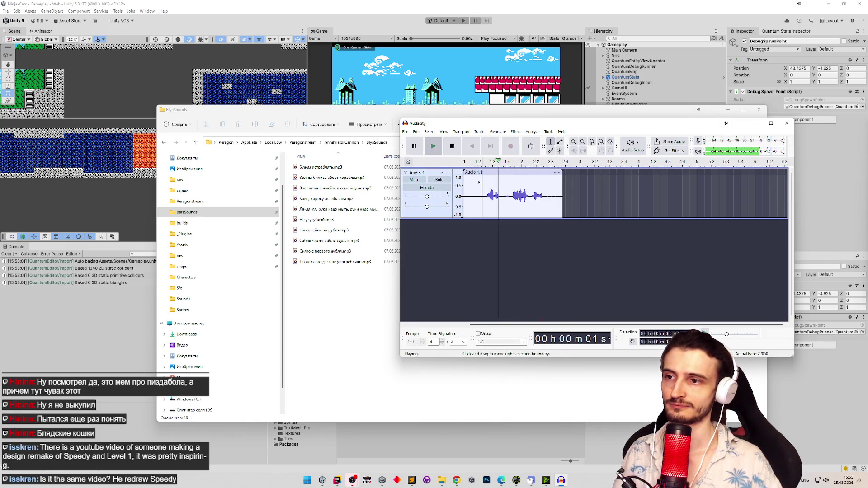
click(470, 187)
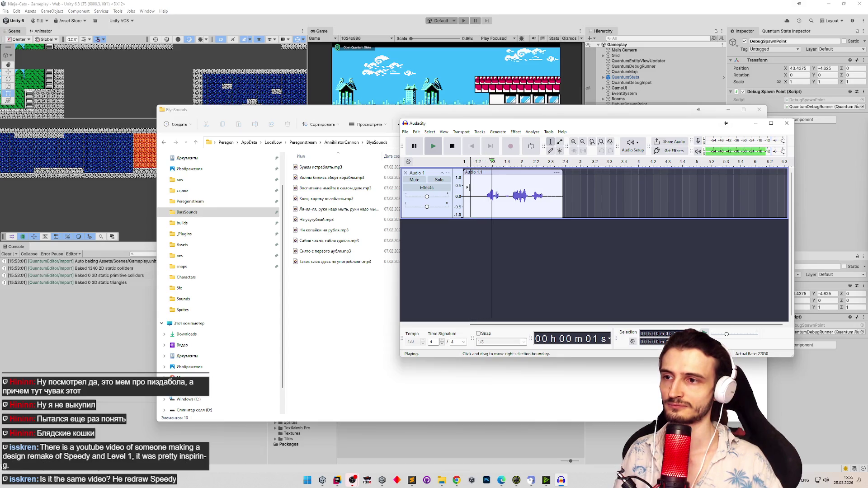
key(space)
Undo that take, record a third one, and play it back.
key(ctrl+z)
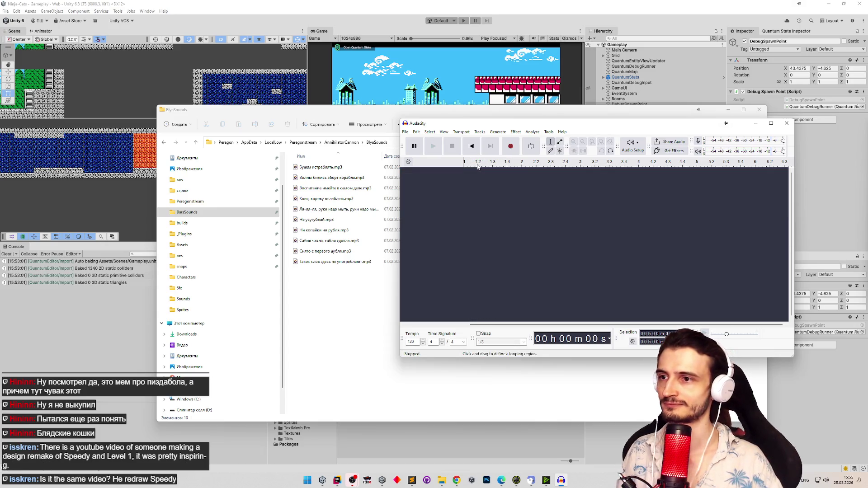
click(510, 146)
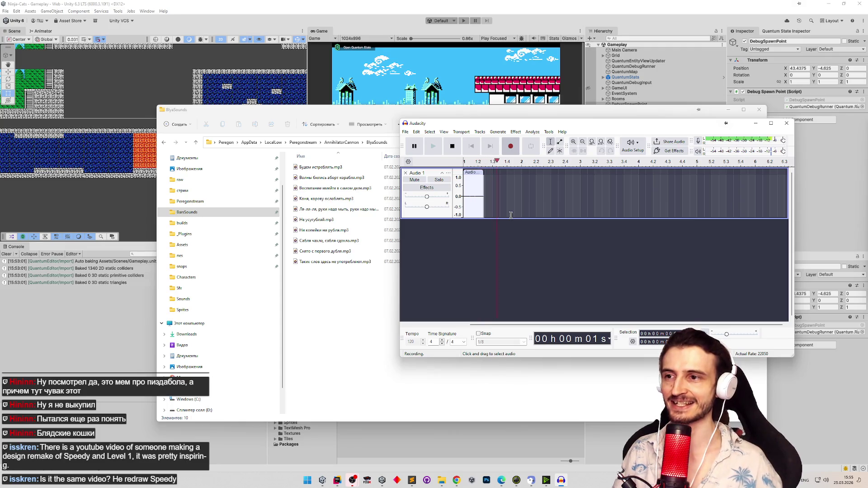
key(space)
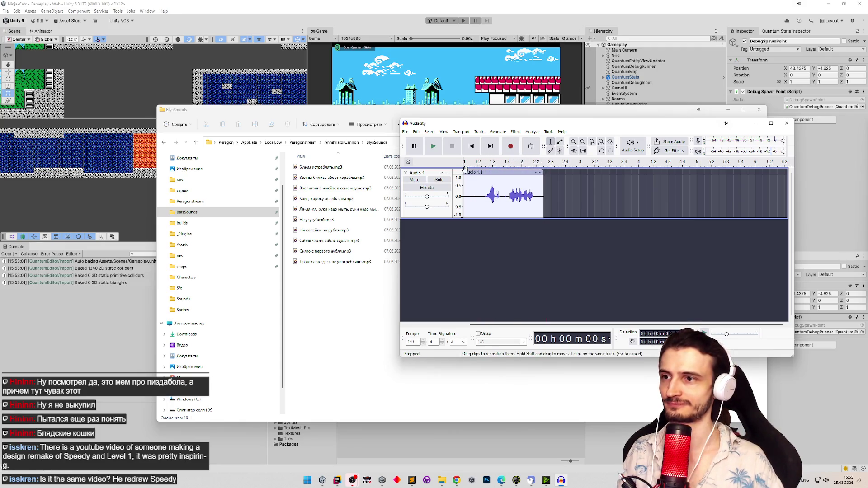
click(479, 181)
key(space)
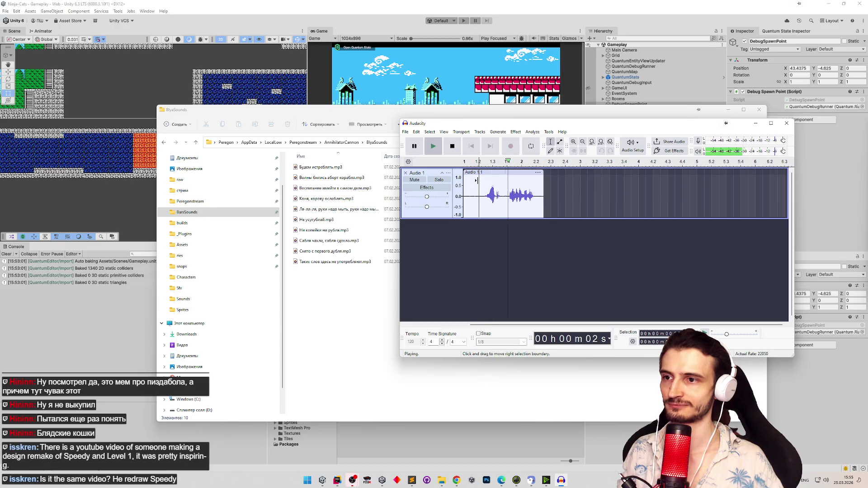
Select the spoken part of the new clip starting around 1.3 s.
drag(485, 201, 536, 208)
click(486, 202)
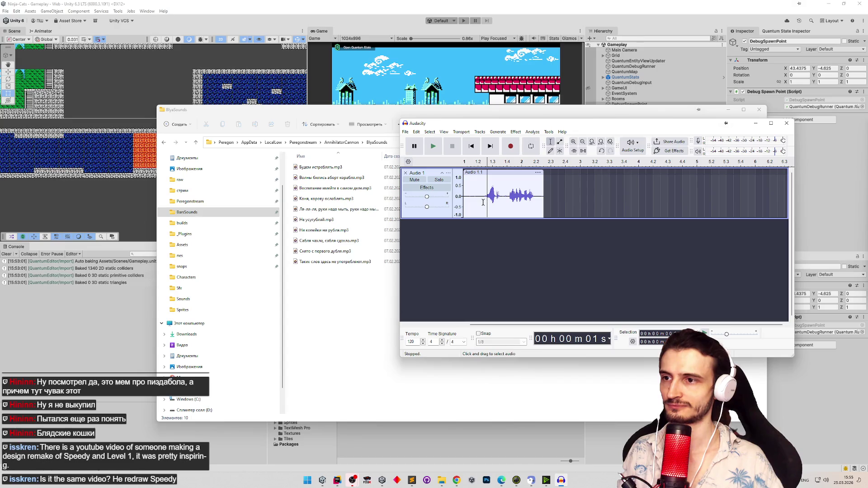
drag(486, 203, 537, 205)
click(405, 132)
Set the audio export to Current Selection in MP3 format.
click(425, 198)
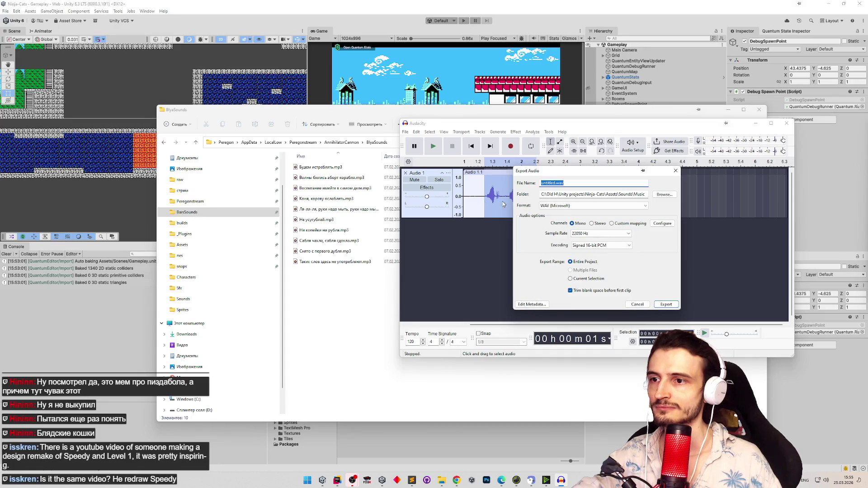
click(589, 279)
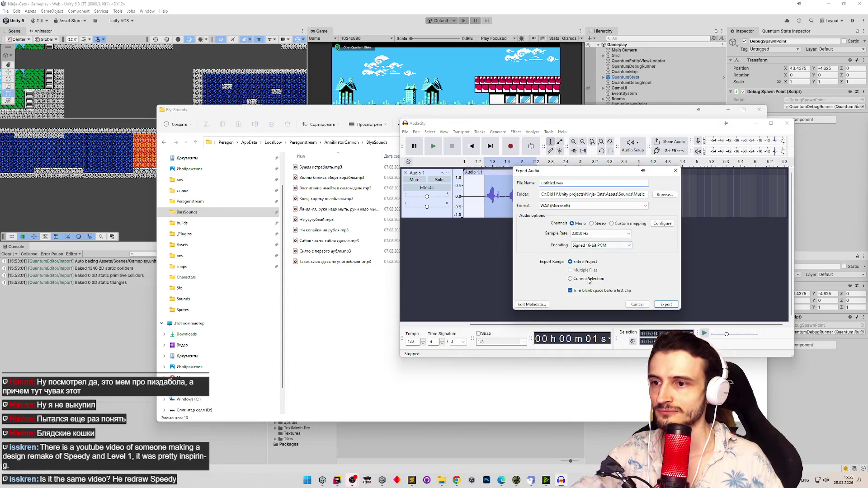
click(645, 206)
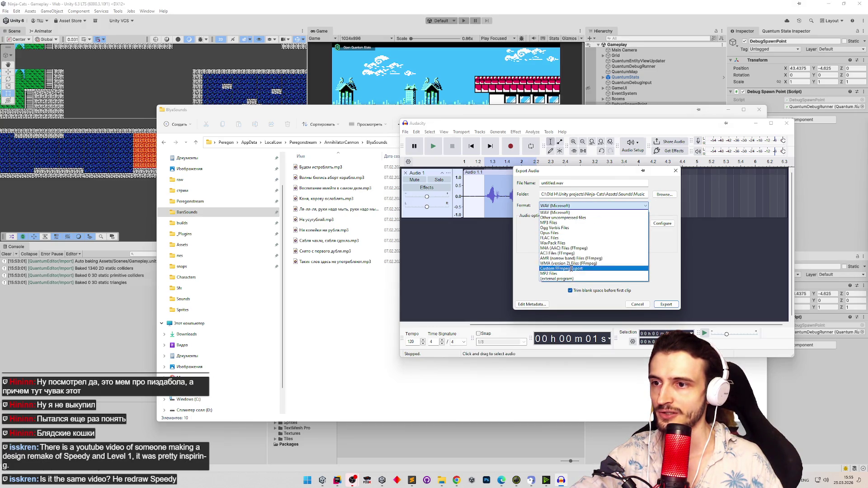
click(556, 222)
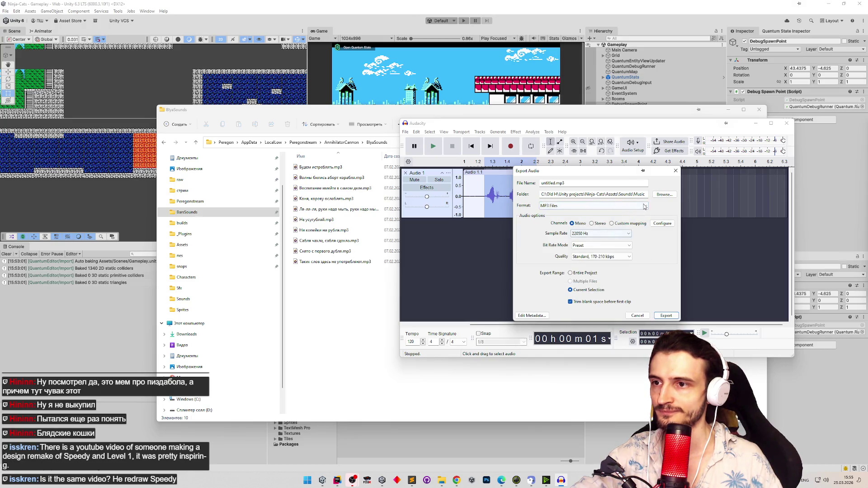
Export over Снято с первого дубля.mp3 in BlyaSounds, confirm replacing, and play the new file.
click(664, 194)
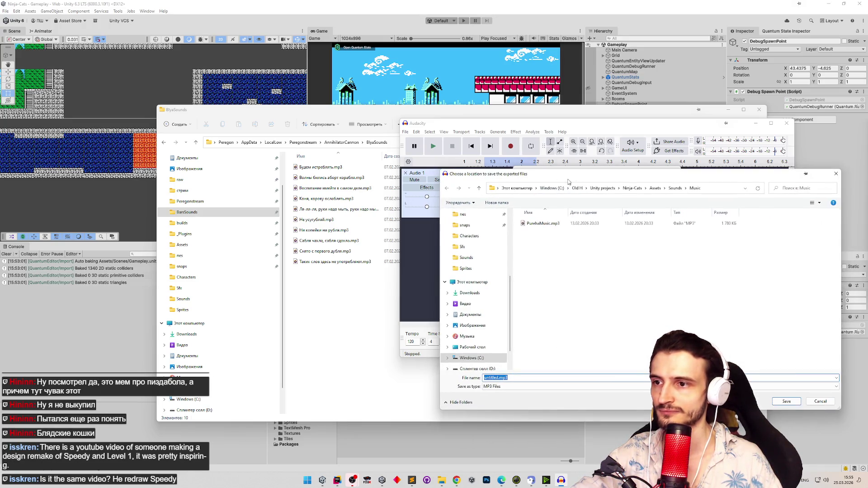
scroll(470, 323, up, 4)
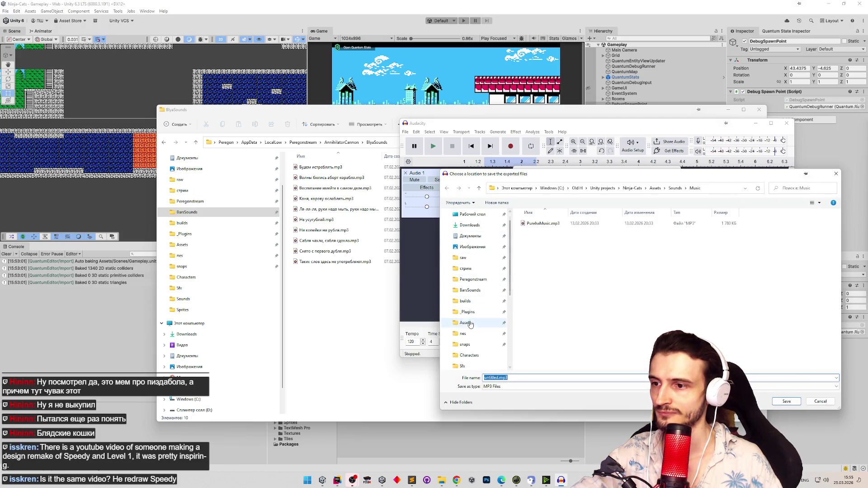
click(471, 290)
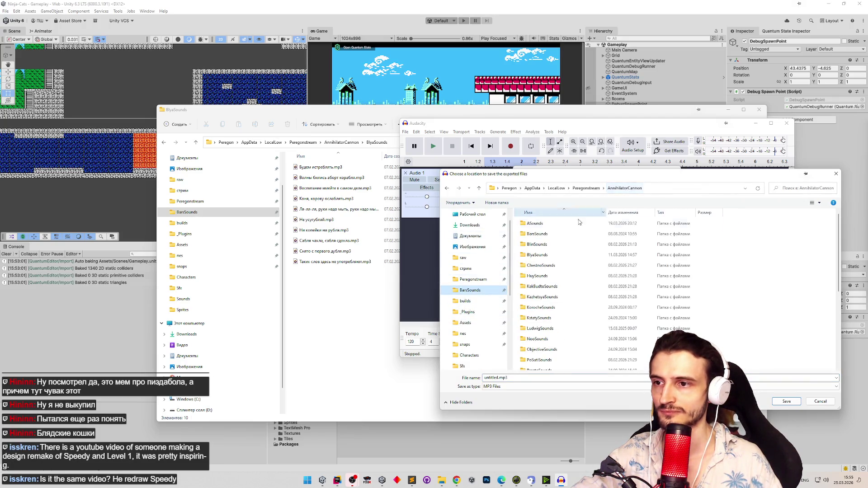
double_click(543, 254)
double_click(551, 308)
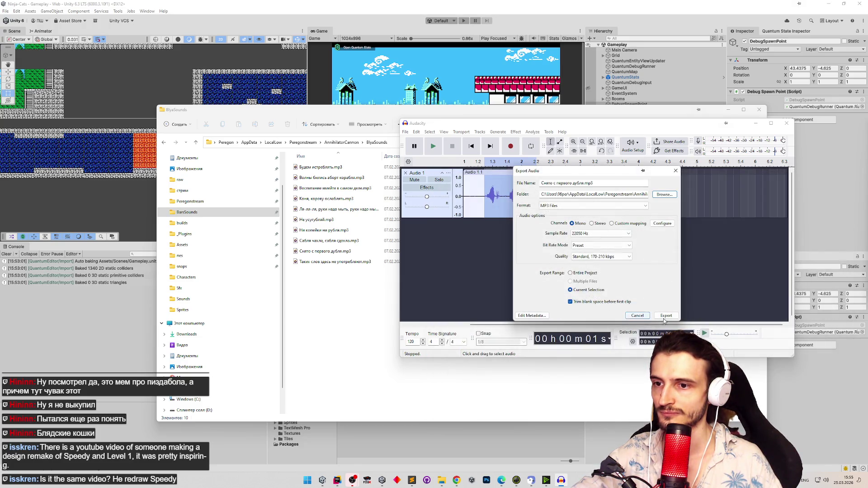
click(666, 315)
click(647, 255)
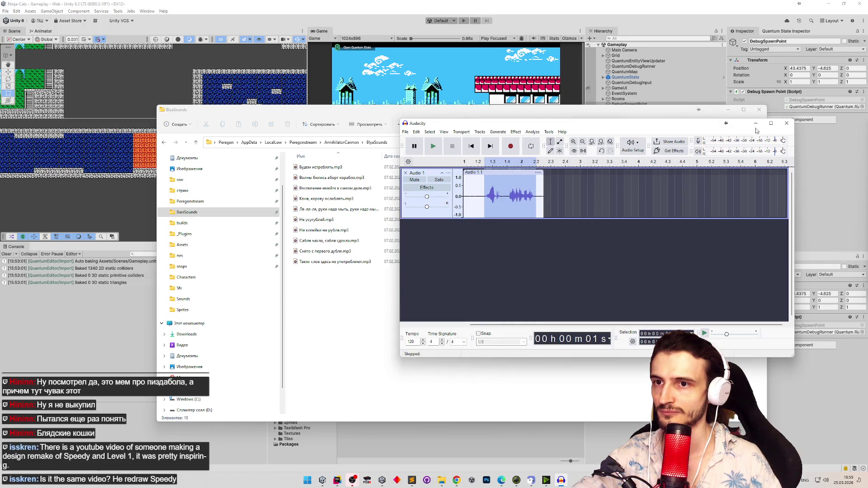
click(755, 125)
double_click(343, 250)
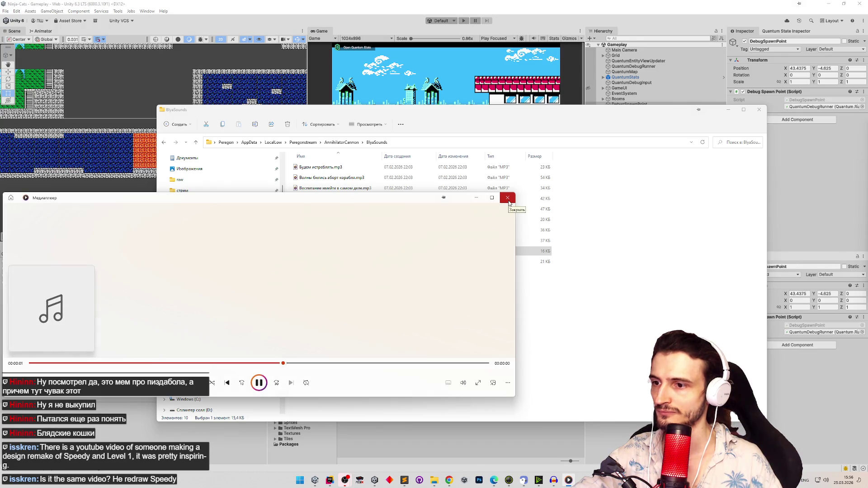
Close Media Player, minimize the BlyaSounds window, and switch to Rider's CharacterSoundsView.cs.
click(508, 201)
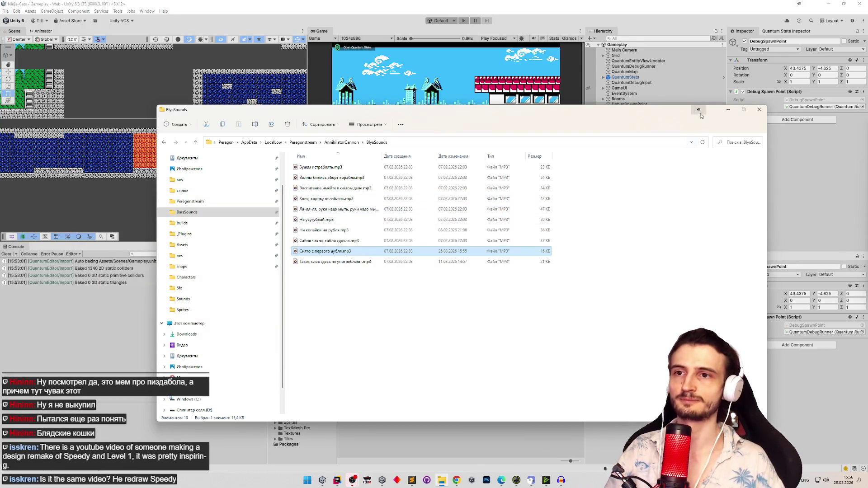
click(727, 110)
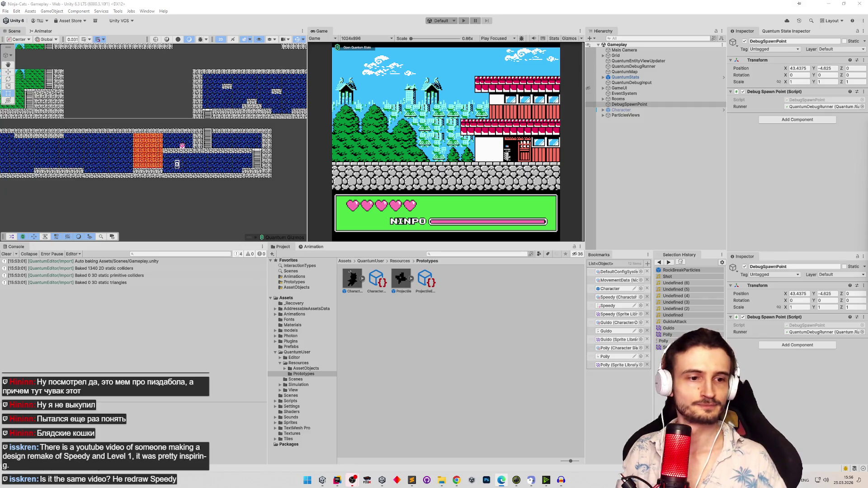
click(456, 480)
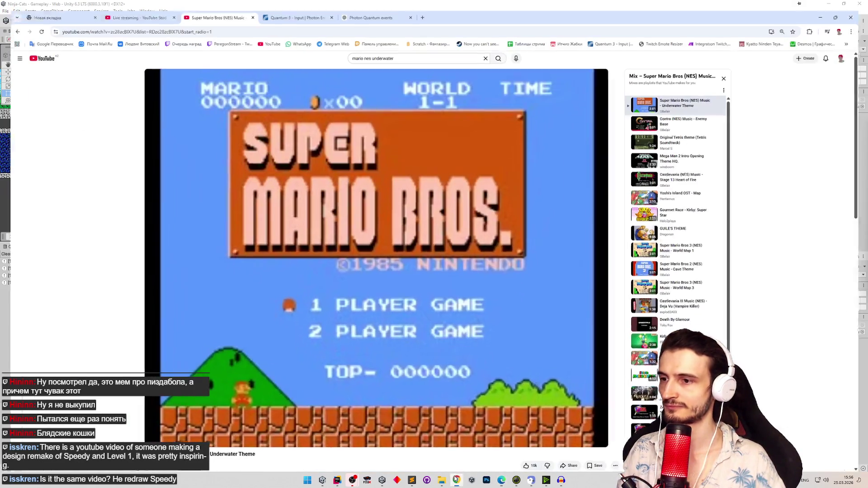
click(455, 479)
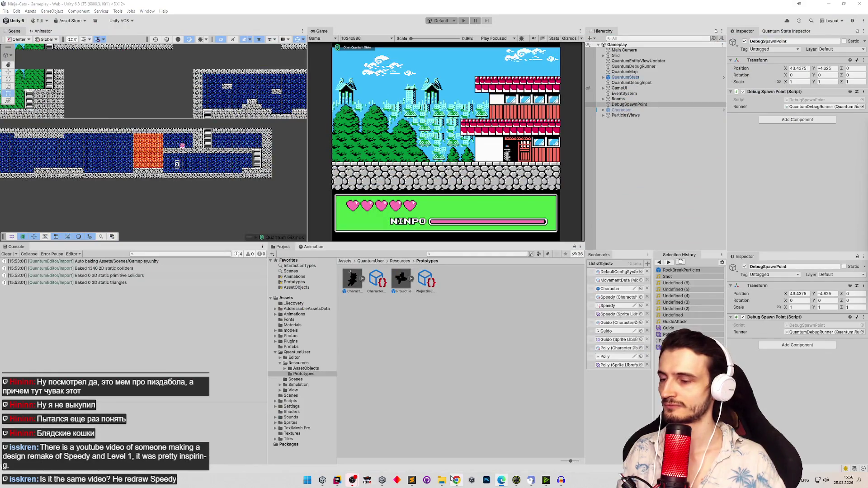
click(341, 481)
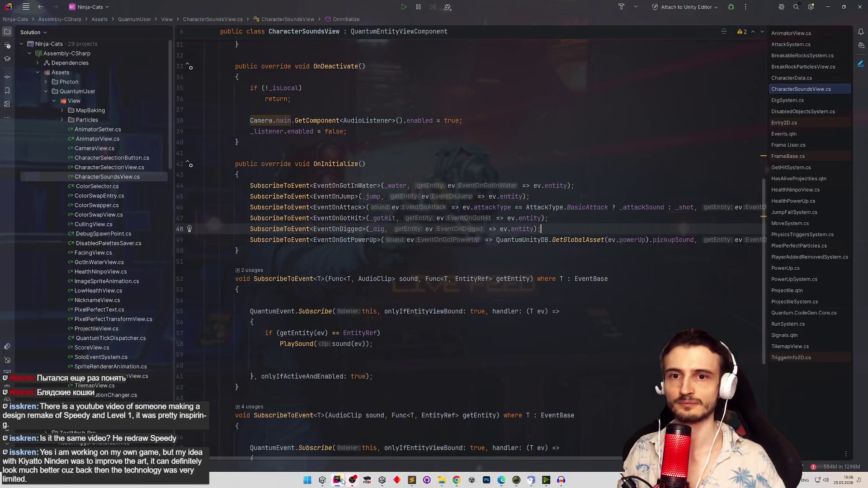
Switch from Rider to Chrome and open a new blank tab.
mouse_move(352, 480)
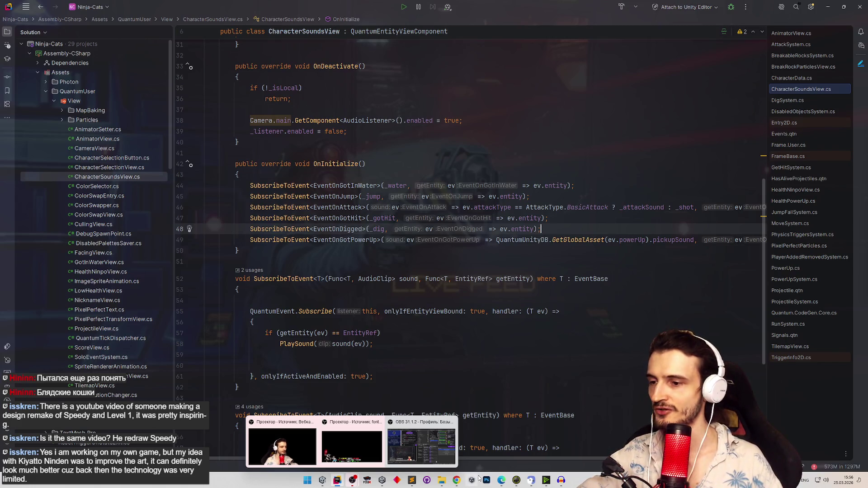
click(457, 481)
click(421, 7)
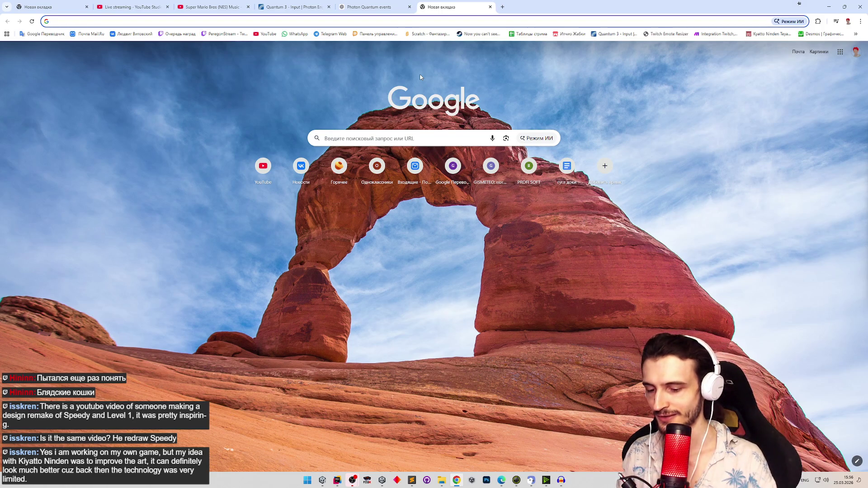
Search Google for 'samurai ninja cats' from the address bar.
text(samur)
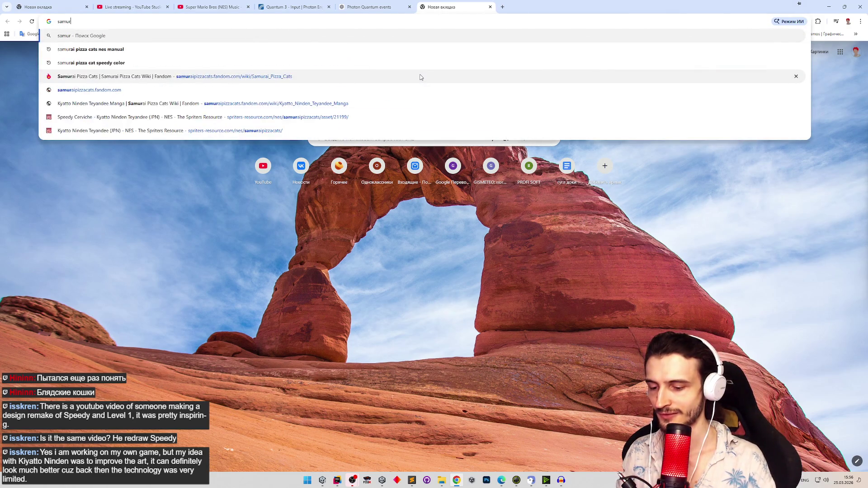
text(ai nin)
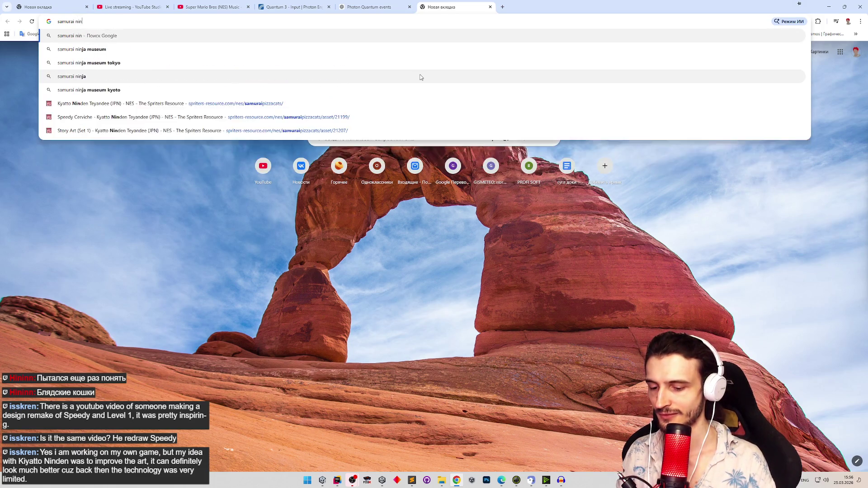
text(ja cats)
key(Return)
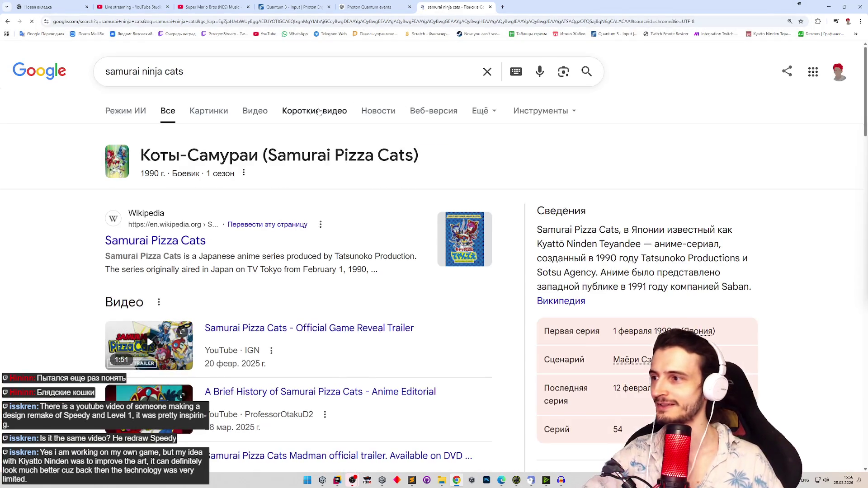
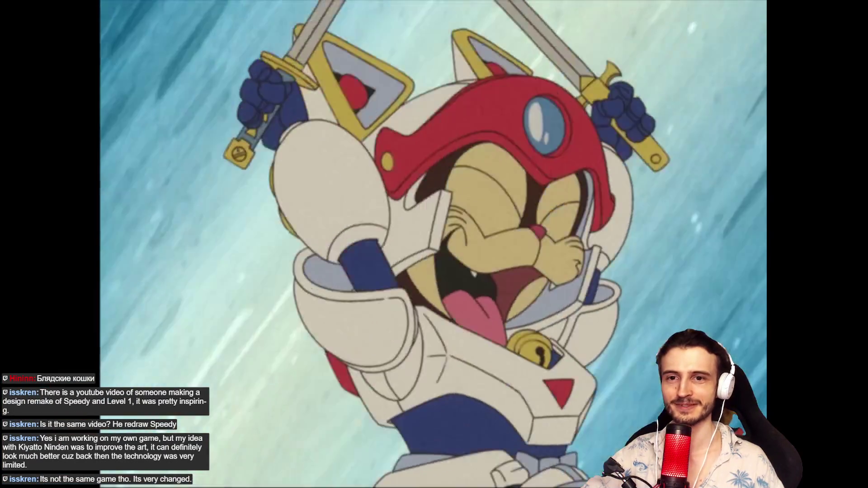
Leave the trailer's fullscreen, close the Samurai Pizza Cats Steam tab, and return to the code editor.
key(Escape)
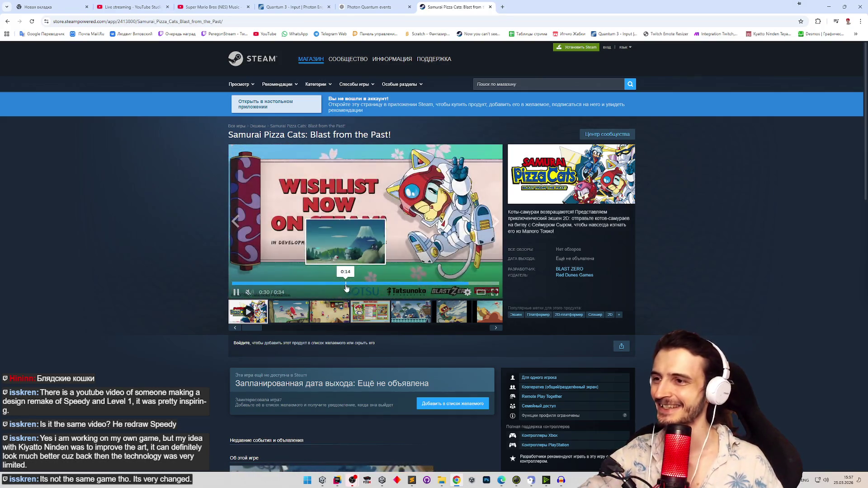
click(346, 283)
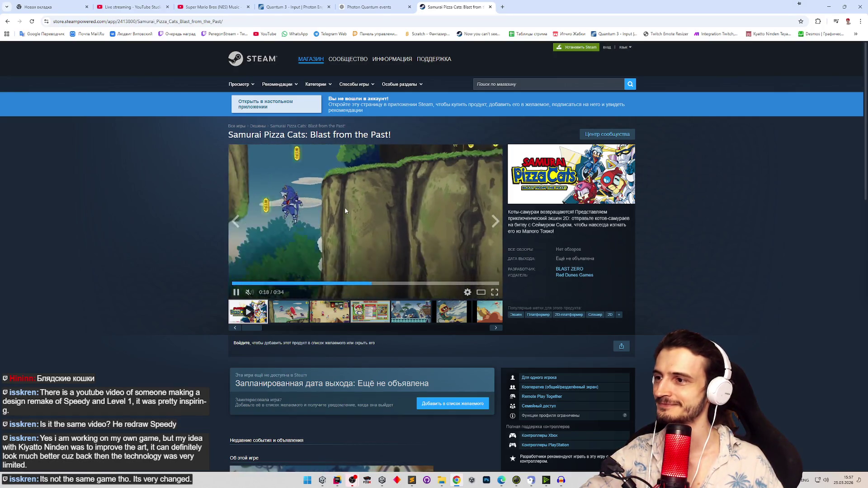
key(ctrl+w)
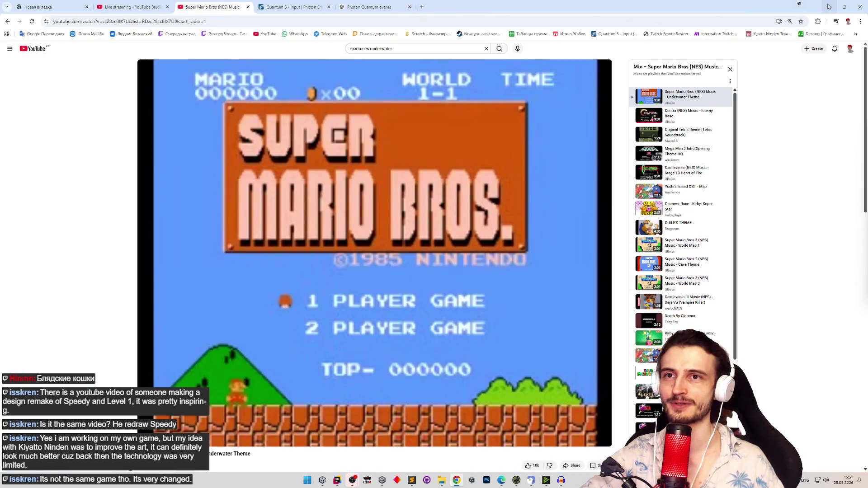
key(alt+Tab)
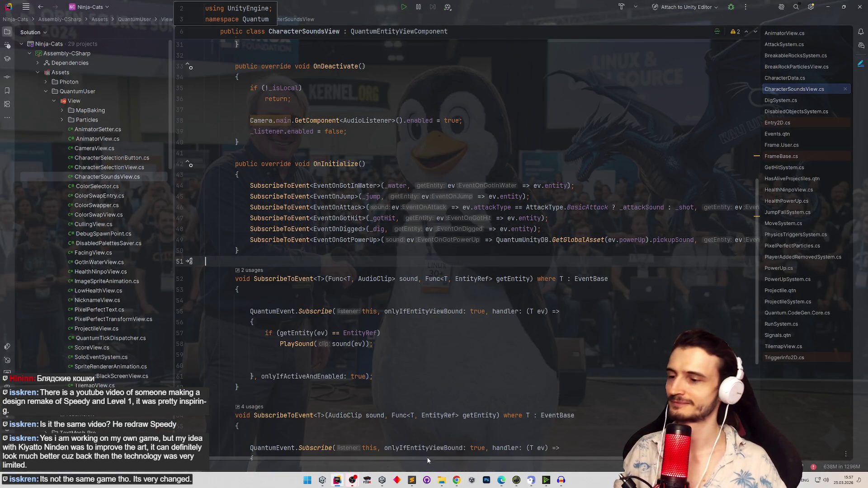
Switch between the Unity editor and the code editor, ending on the task to-do list.
click(323, 480)
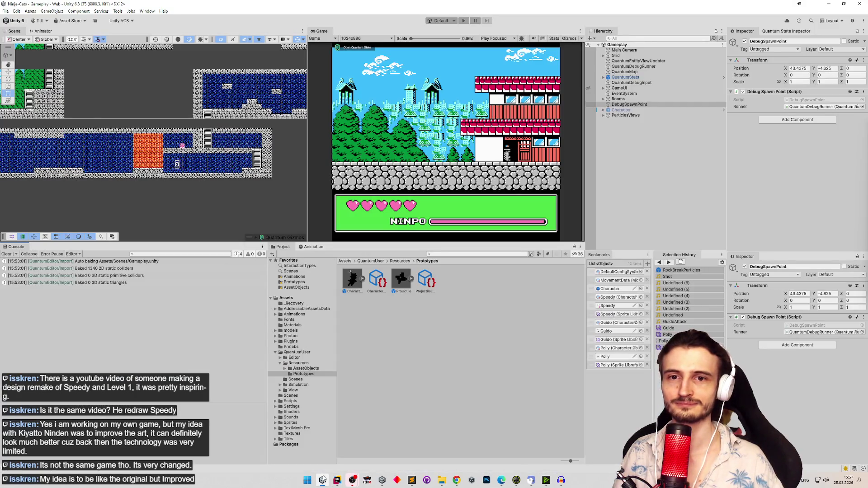
click(323, 480)
click(322, 480)
click(323, 480)
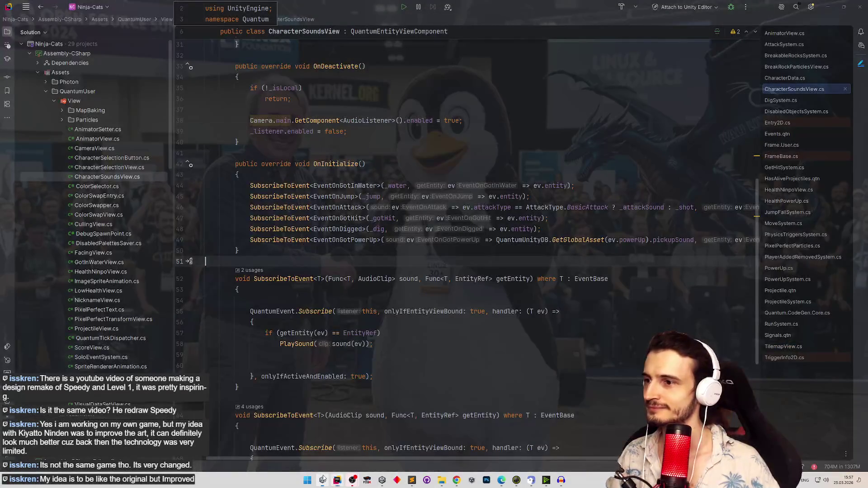
click(323, 480)
click(339, 480)
click(340, 480)
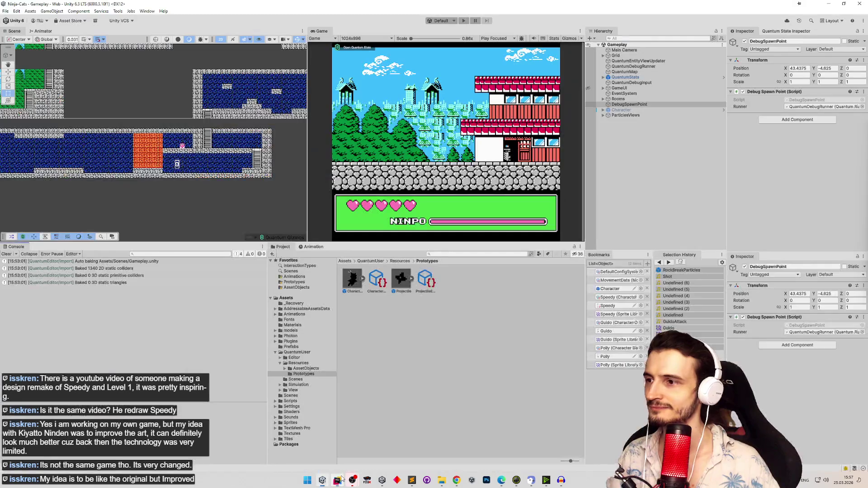
click(340, 480)
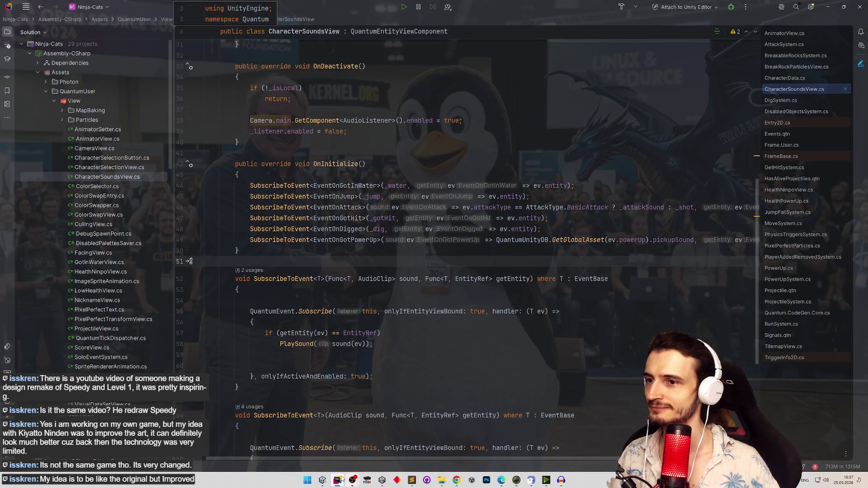
click(340, 480)
click(411, 480)
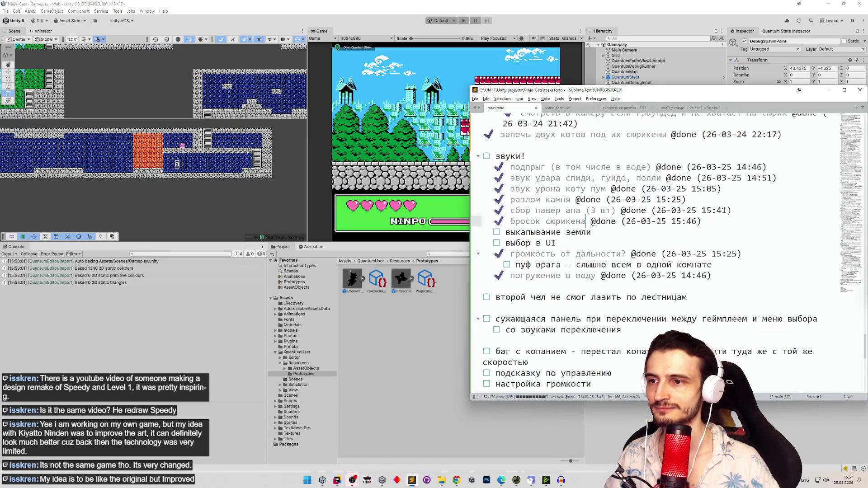
click(588, 235)
key(ctrl+d)
click(586, 242)
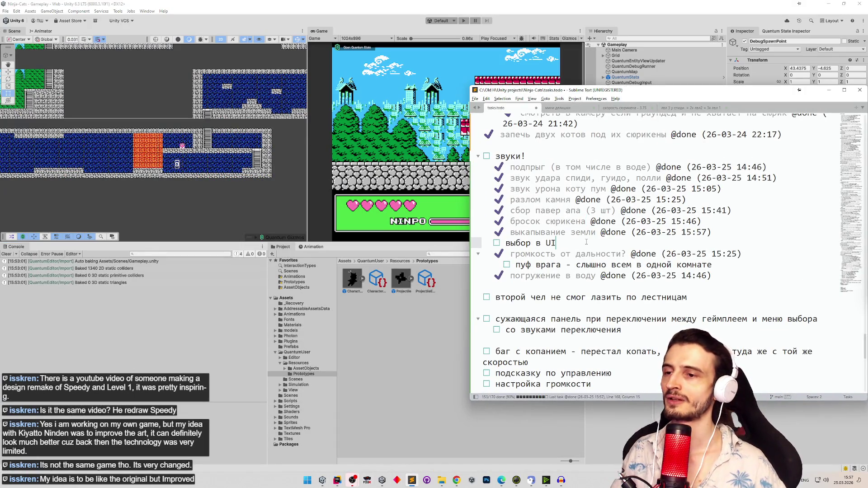
click(829, 91)
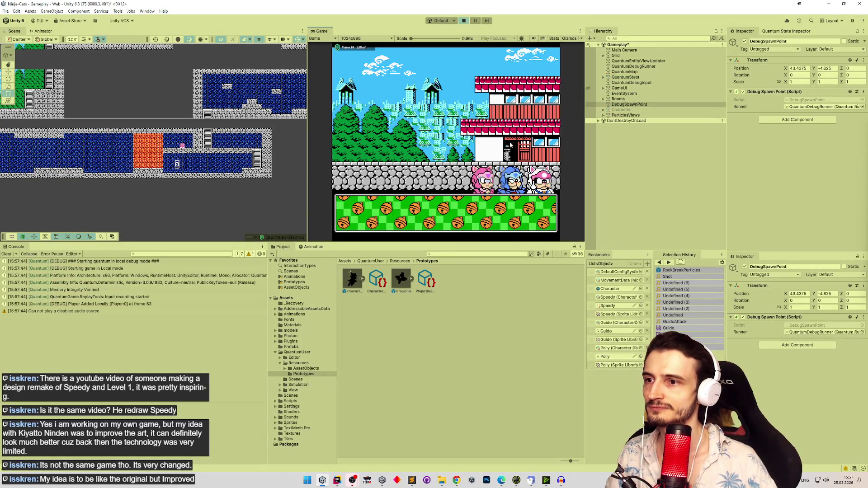
Exit Play mode, briefly open the Character prefab, then return to the Gameplay scene.
click(415, 217)
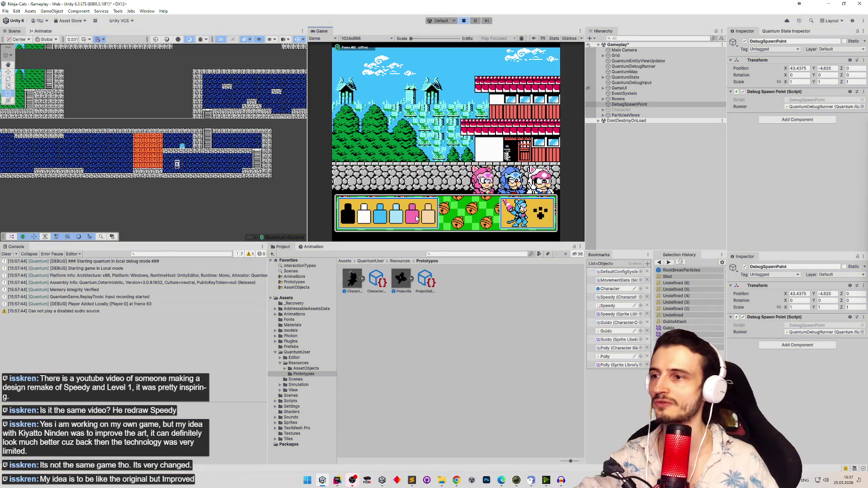
key(ctrl+p)
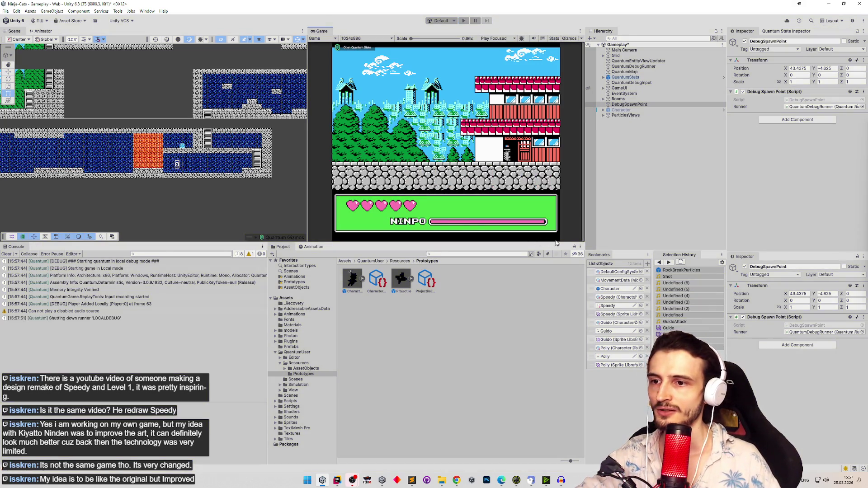
double_click(610, 289)
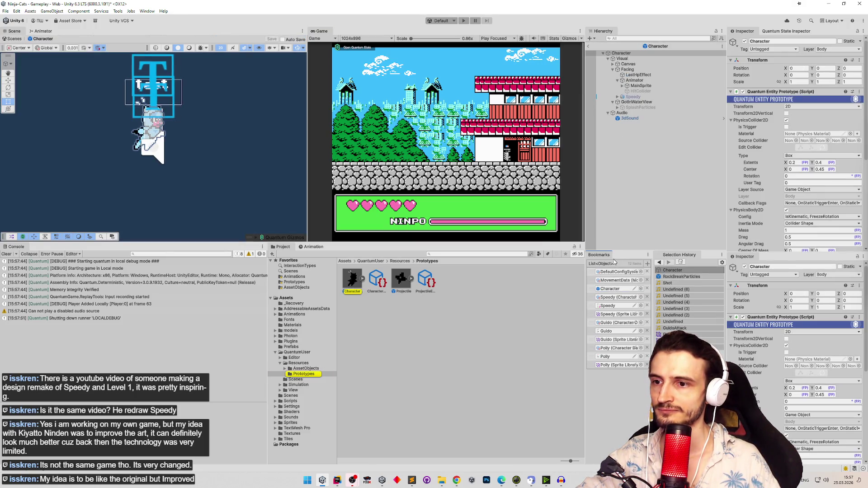
click(588, 46)
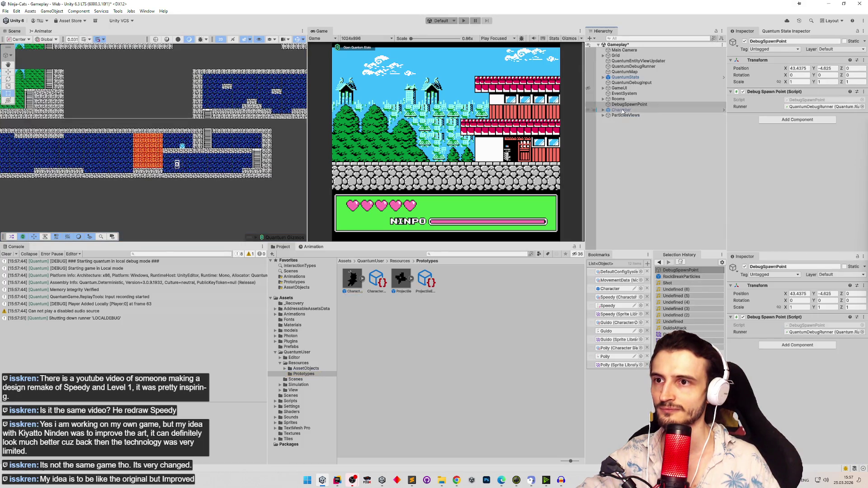
Expand GameUI > BottomPanel > GameplayUI > CharacterSelectionPanel > CharacterPreview in the Hierarchy.
click(603, 88)
click(608, 104)
click(612, 109)
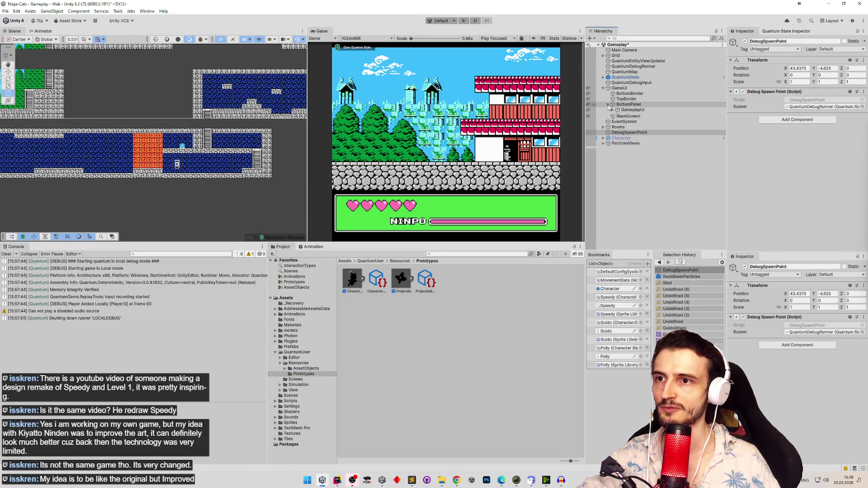
click(613, 109)
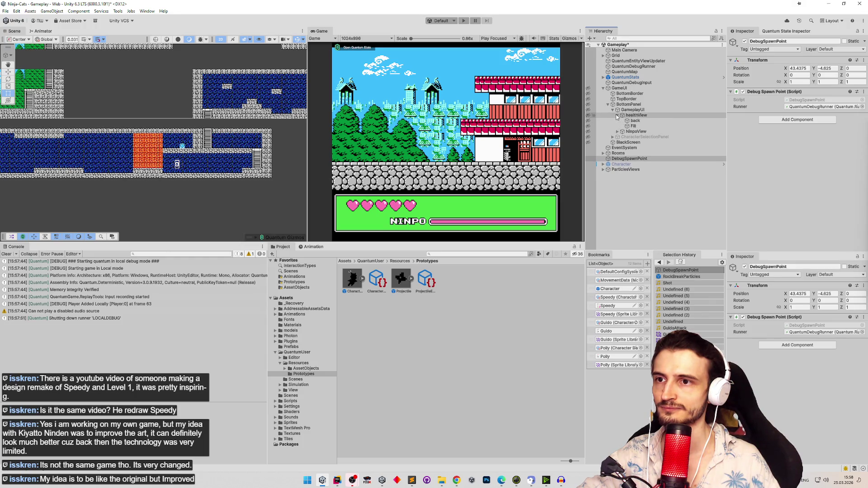
click(617, 126)
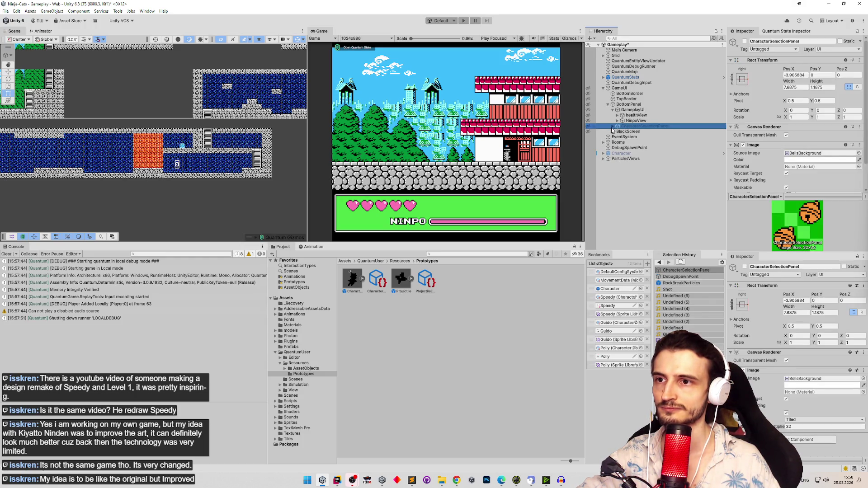
click(613, 126)
click(617, 131)
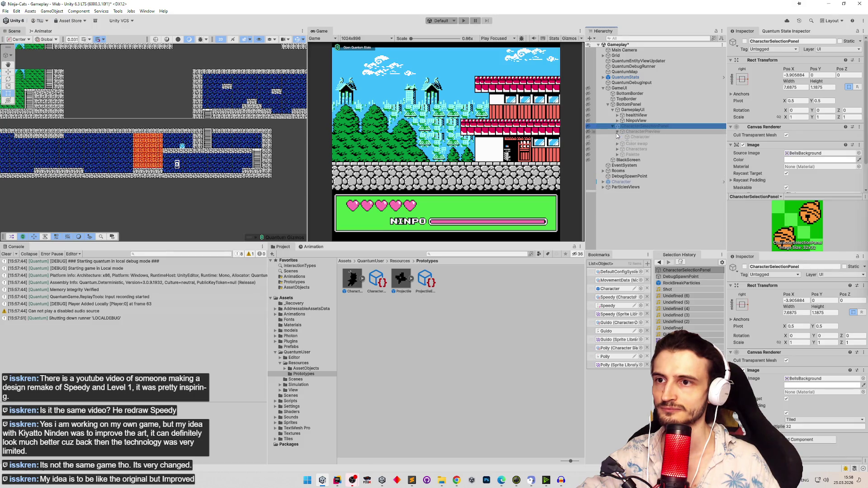
Inspect the preview button's On Click setup, then reselect CharacterSelectionPanel.
click(633, 137)
click(636, 142)
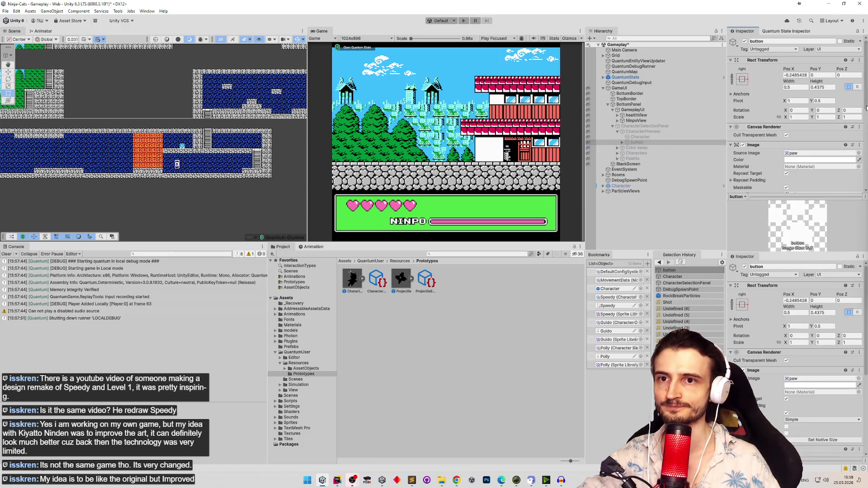
scroll(863, 189, down, 3)
drag(862, 188, 863, 191)
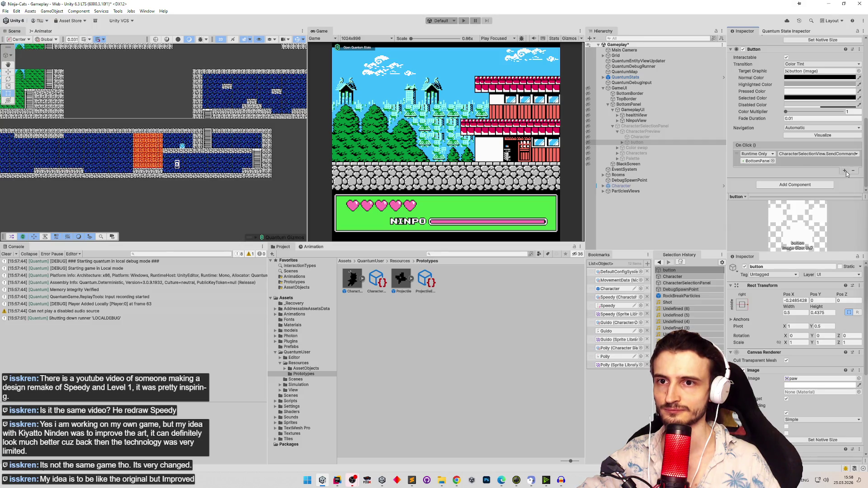
key(Up)
key(Up)
key(Up)
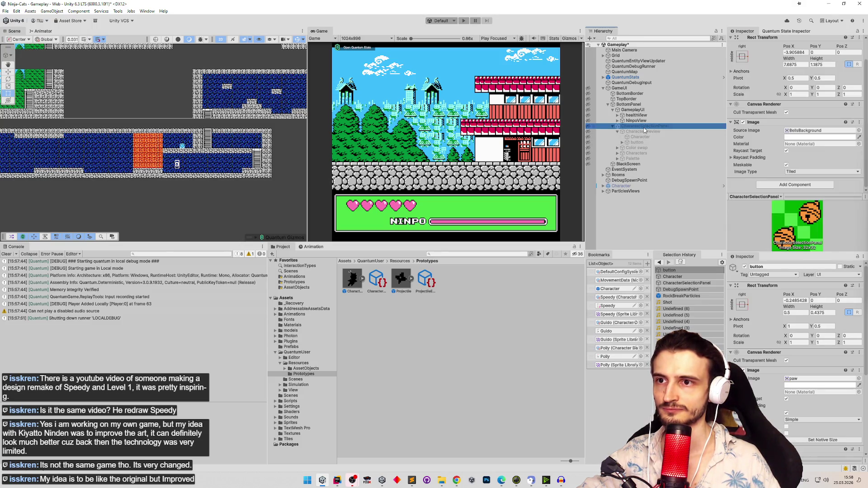
drag(864, 149, 864, 152)
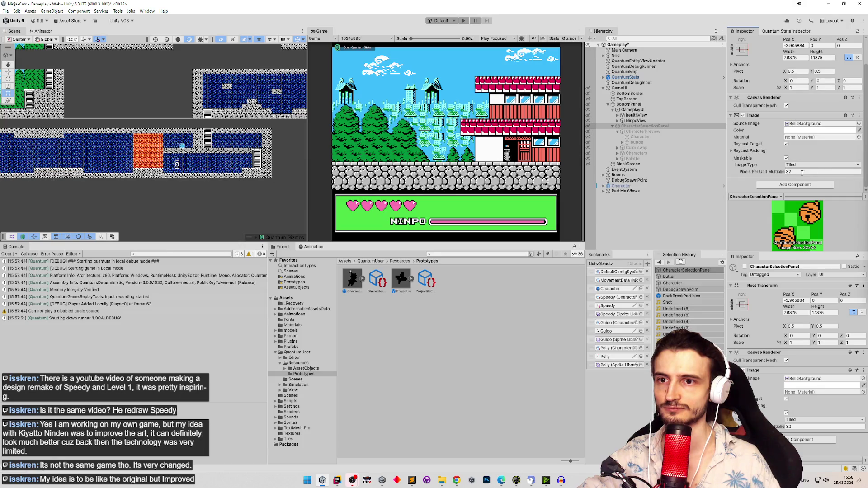
click(678, 126)
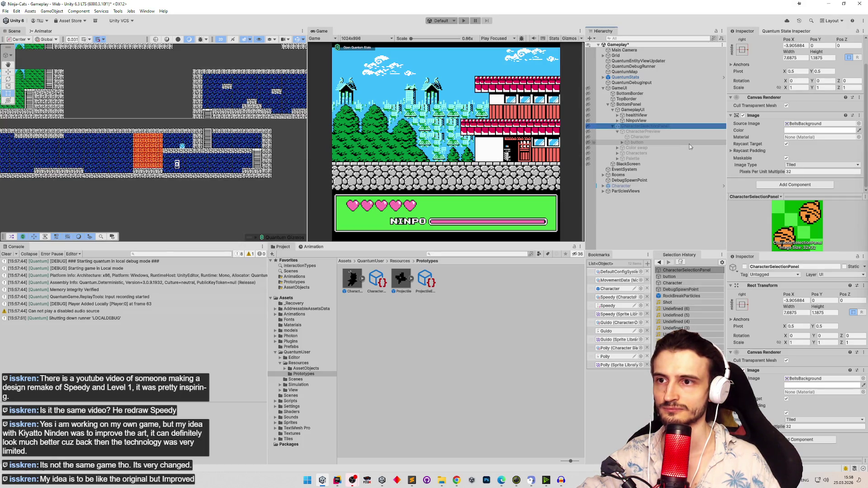
Create an empty child under CharacterSelectionPanel as its first child and rename it UISound.
right_click(650, 127)
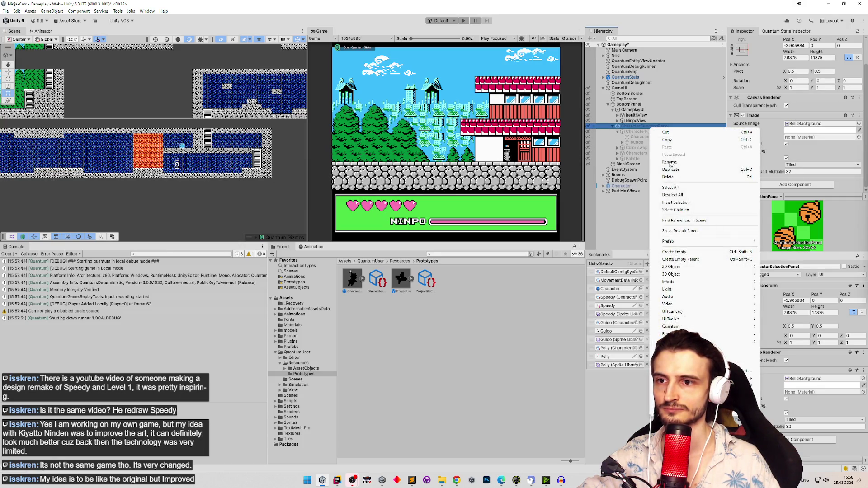
click(677, 253)
key(Return)
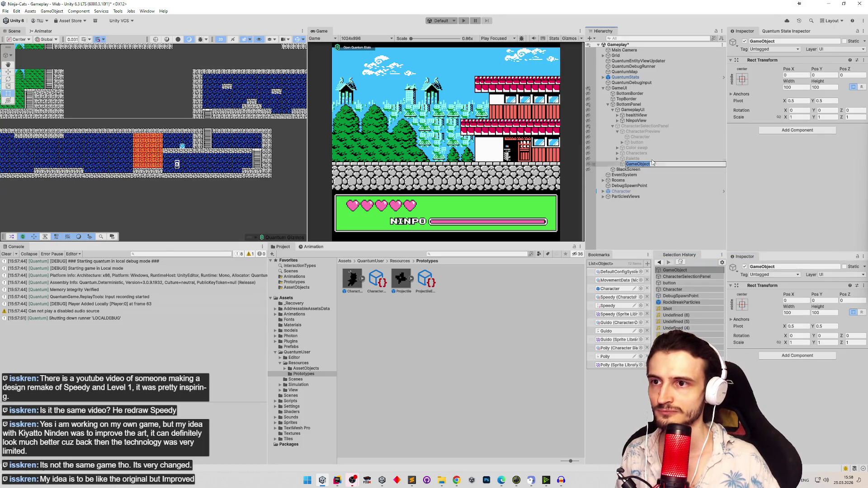
drag(624, 132, 641, 134)
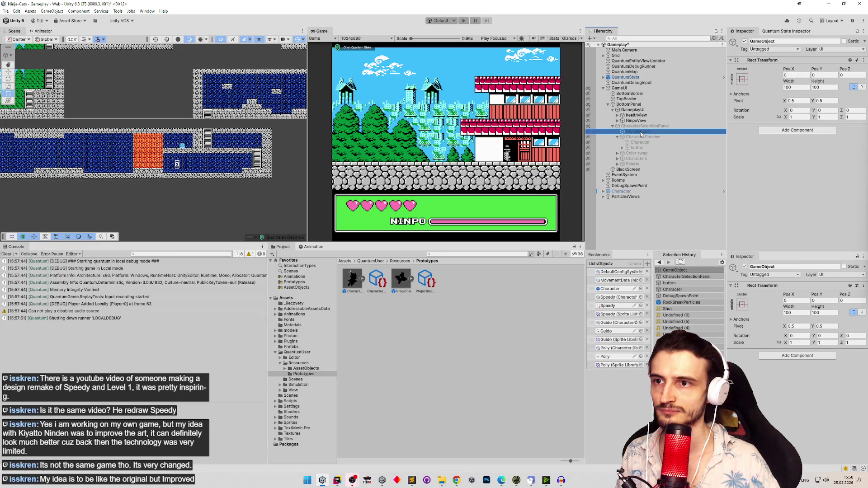
click(680, 131)
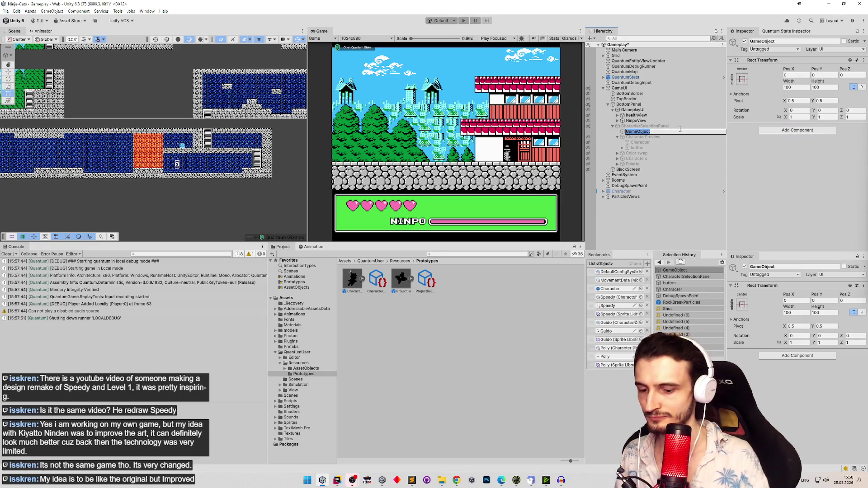
text(UISound)
key(Return)
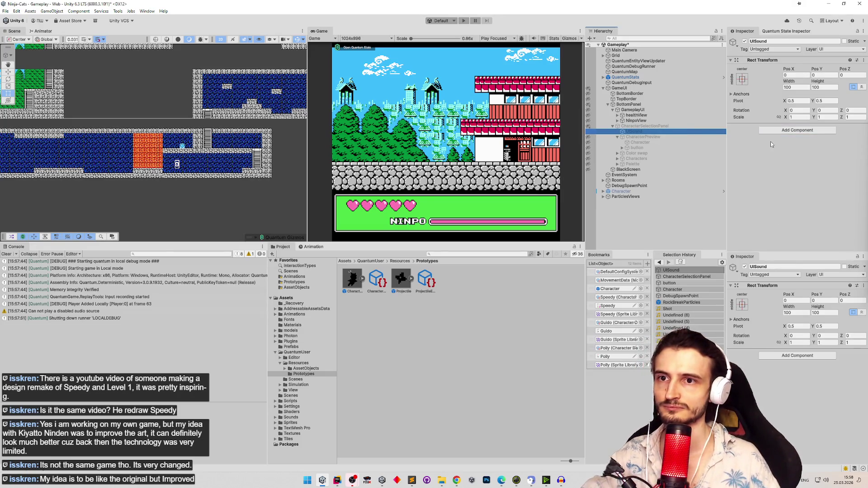
Add an Audio Source to UISound and assign the UISelect clip.
click(786, 130)
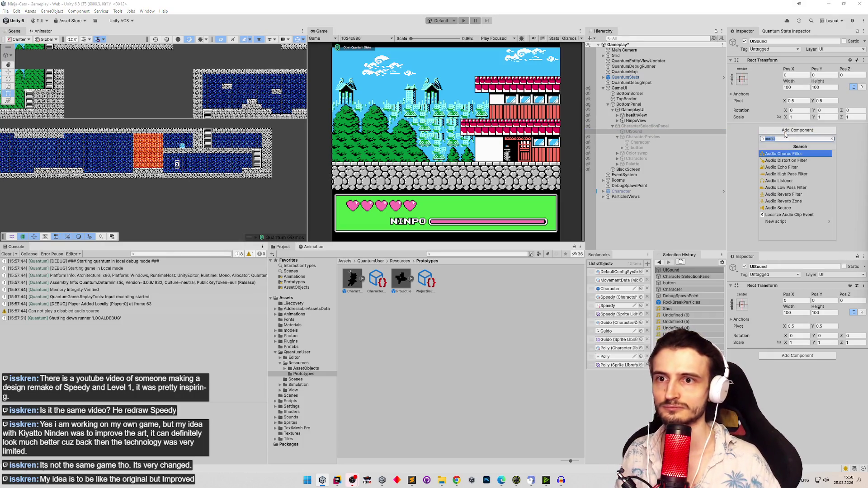
key(Down)
key(Down)
key(Down)
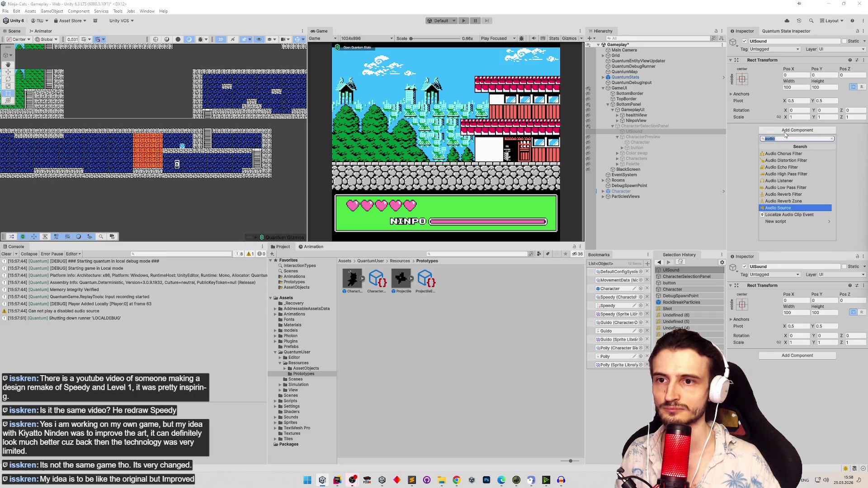
key(Return)
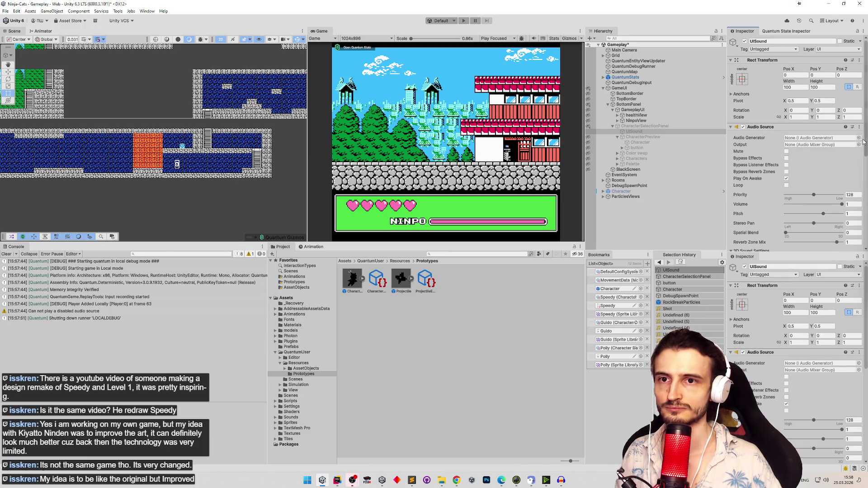
click(858, 137)
text(i)
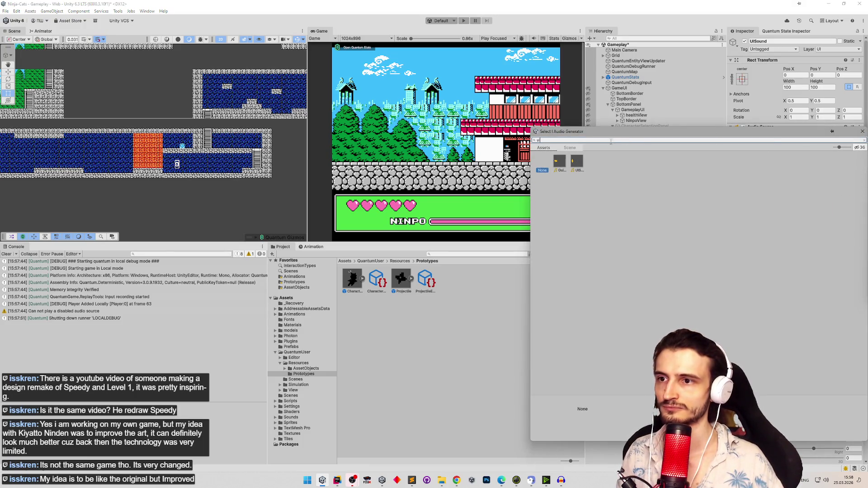
double_click(576, 161)
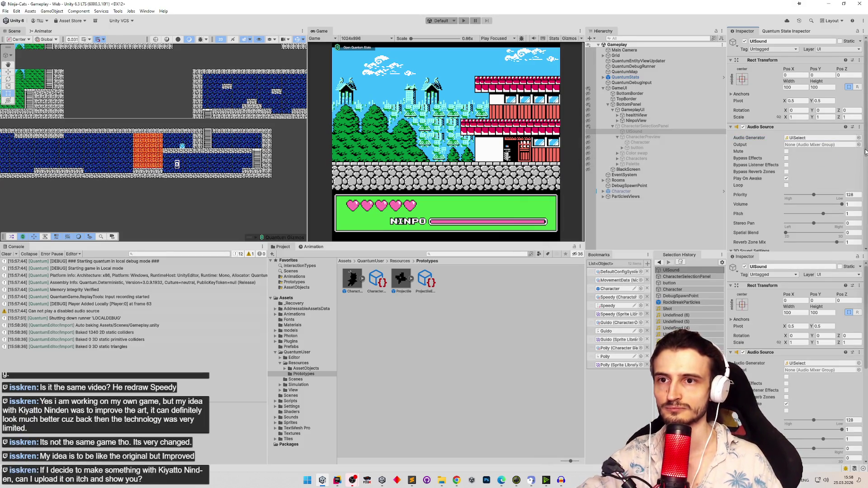
scroll(854, 171, down, 3)
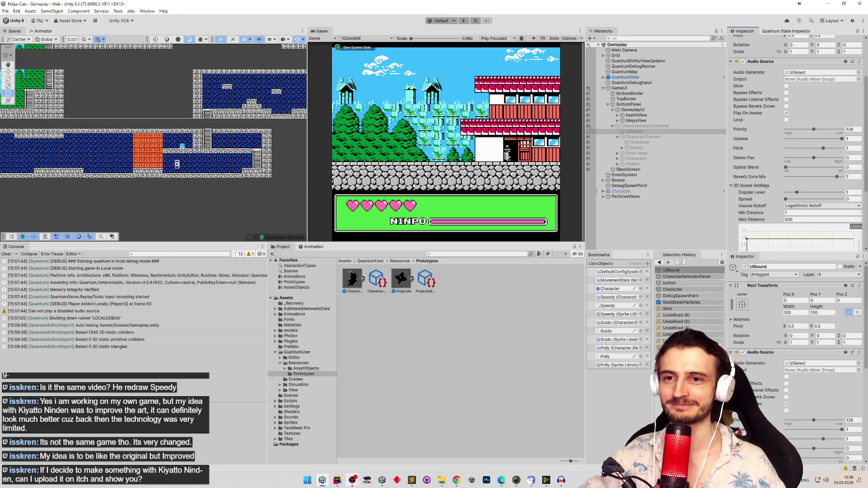
scroll(736, 141, down, 3)
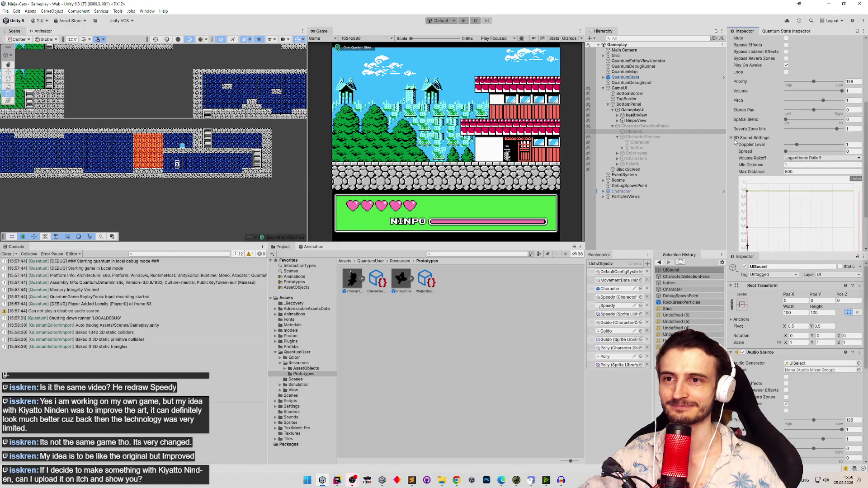
click(735, 141)
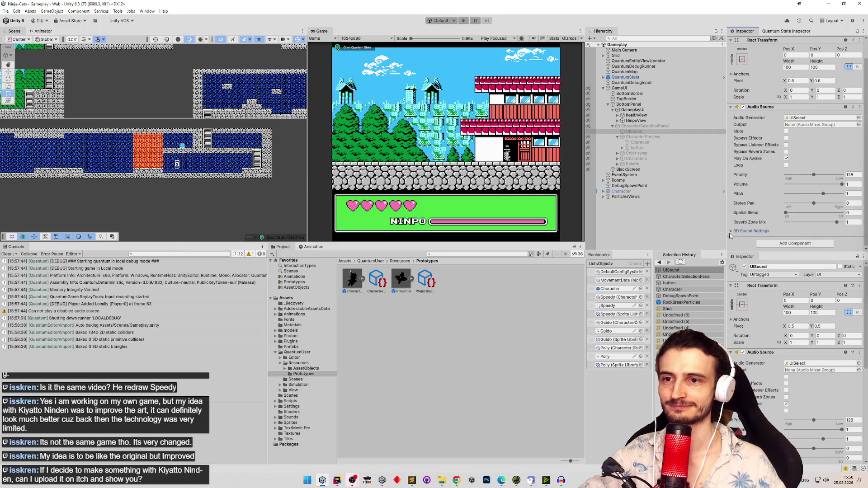
click(731, 231)
scroll(862, 195, down, 3)
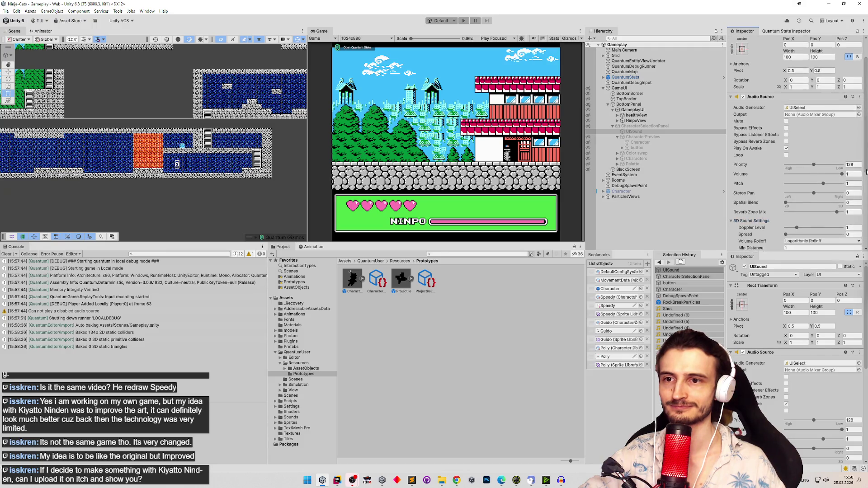
drag(863, 195, 861, 205)
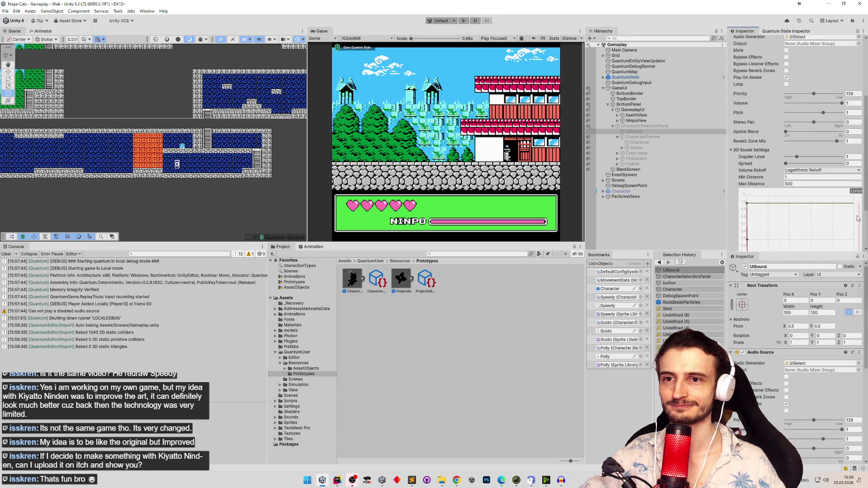
scroll(860, 211, down, 3)
scroll(856, 225, up, 3)
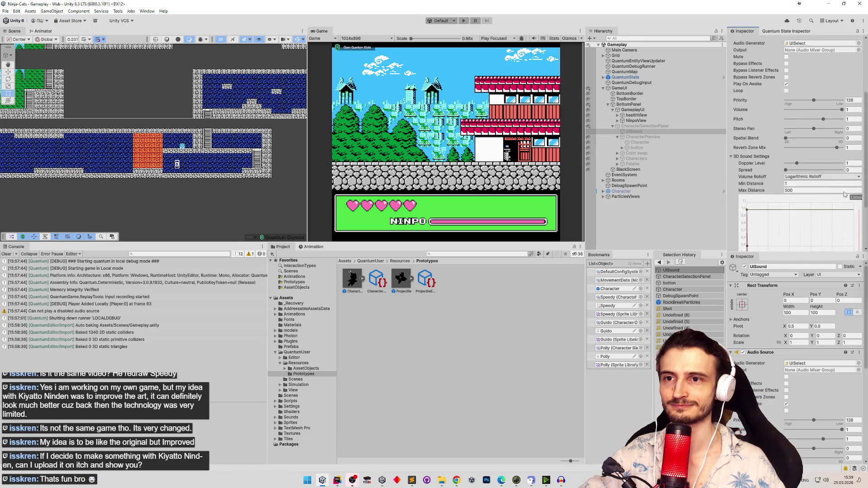
click(748, 159)
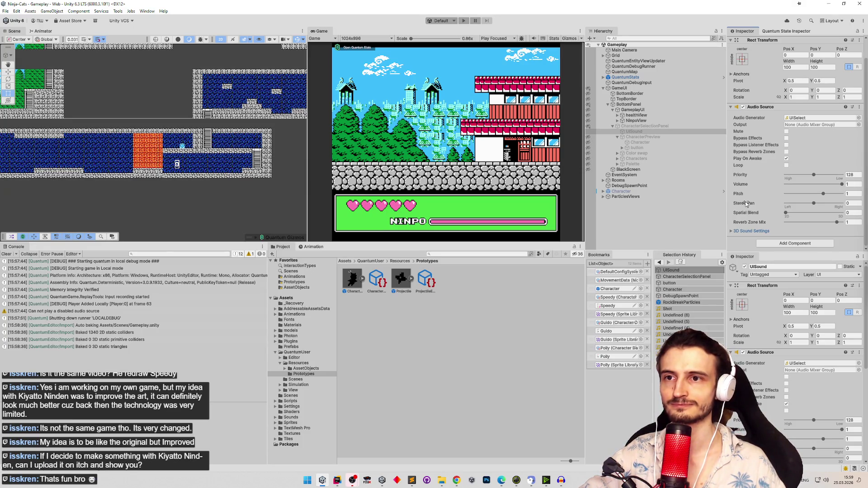
click(651, 132)
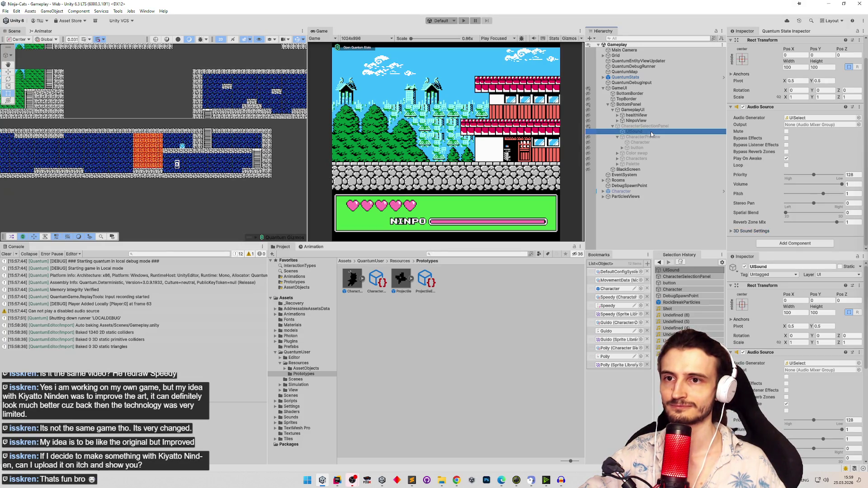
Turn off Play On Awake for UISound and select the character preview button.
click(786, 158)
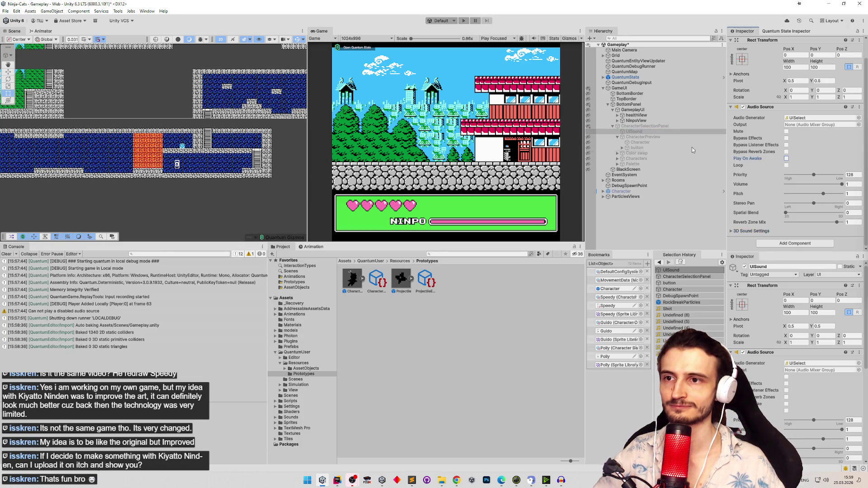
click(652, 148)
drag(865, 126, 851, 180)
Add an On Click entry on the button that calls AudioSource.Play on UISound.
click(844, 172)
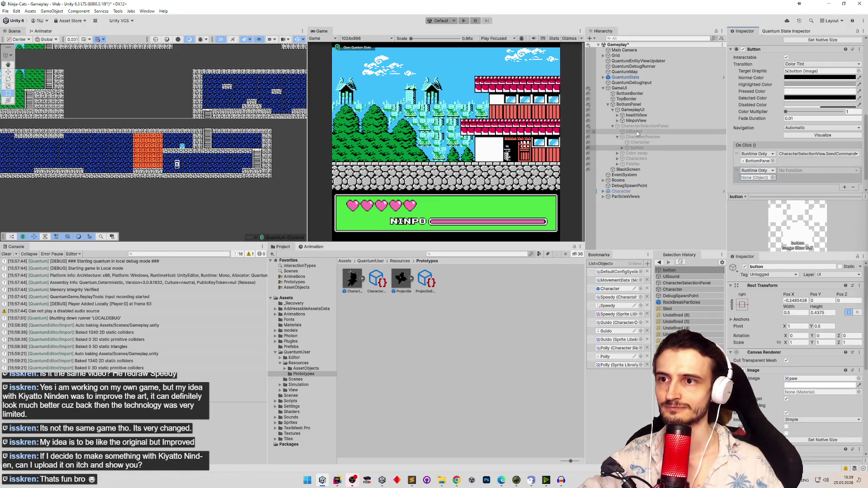
drag(634, 132, 756, 178)
click(818, 170)
mouse_move(800, 203)
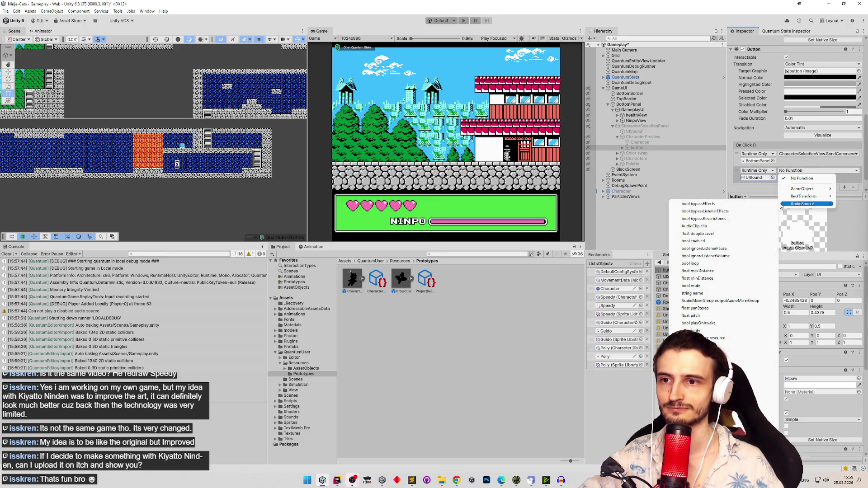
click(705, 384)
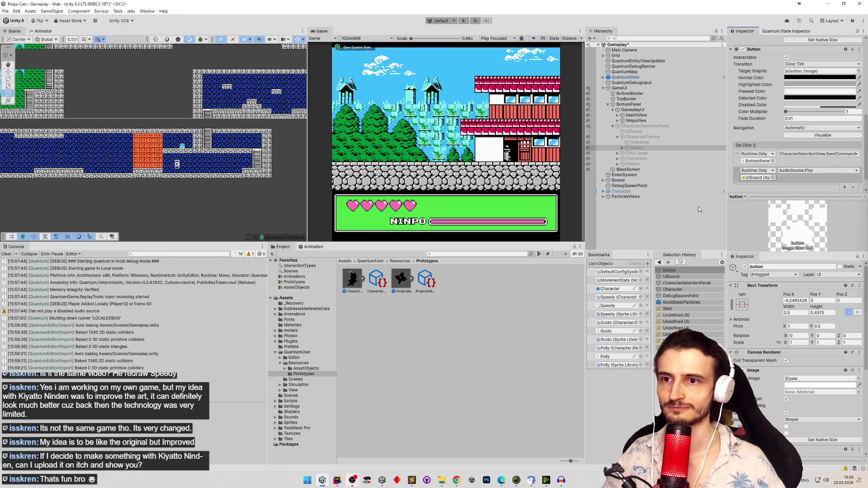
click(628, 153)
click(618, 154)
Expand the Color swap entries and select the Original swatch object.
click(622, 164)
click(627, 169)
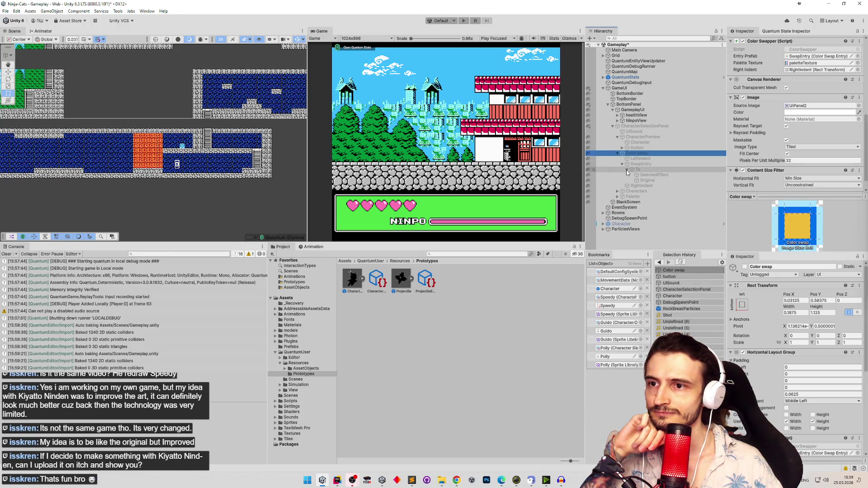
click(676, 175)
scroll(780, 147, up, 1)
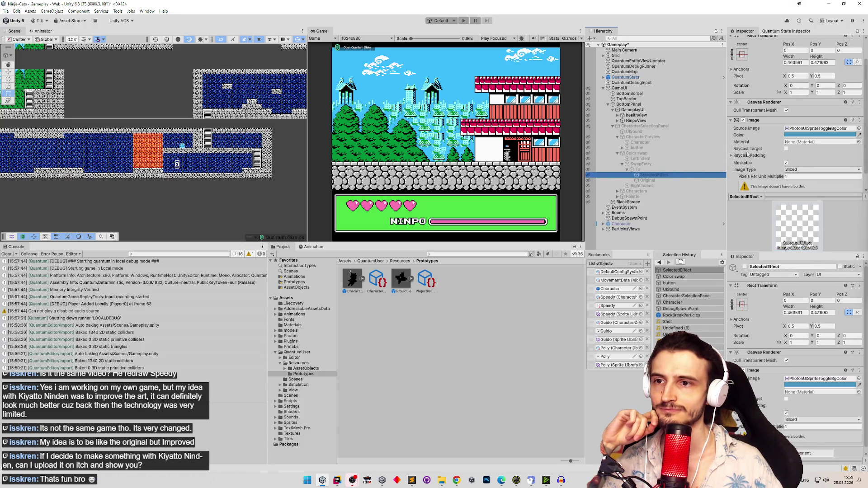
click(663, 180)
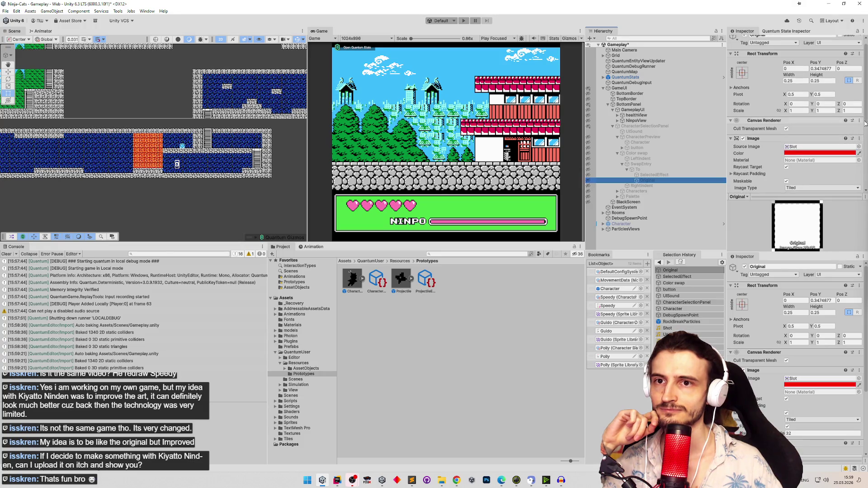
scroll(796, 135, down, 5)
click(655, 175)
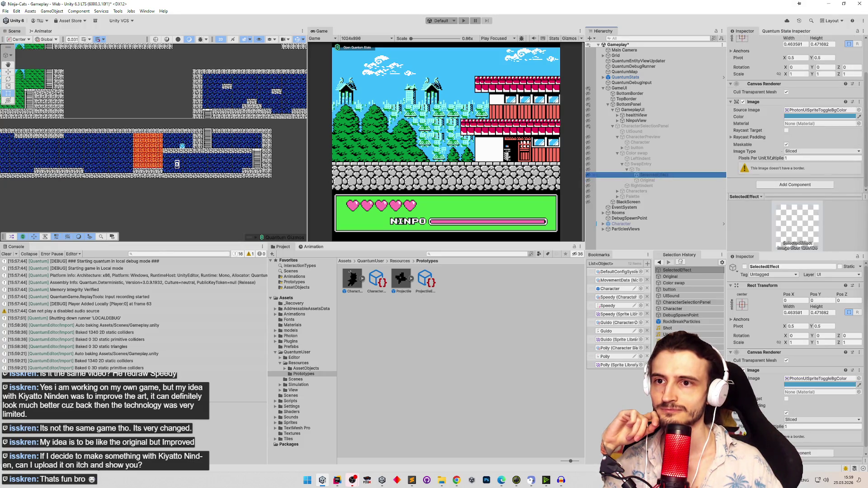
key(Down)
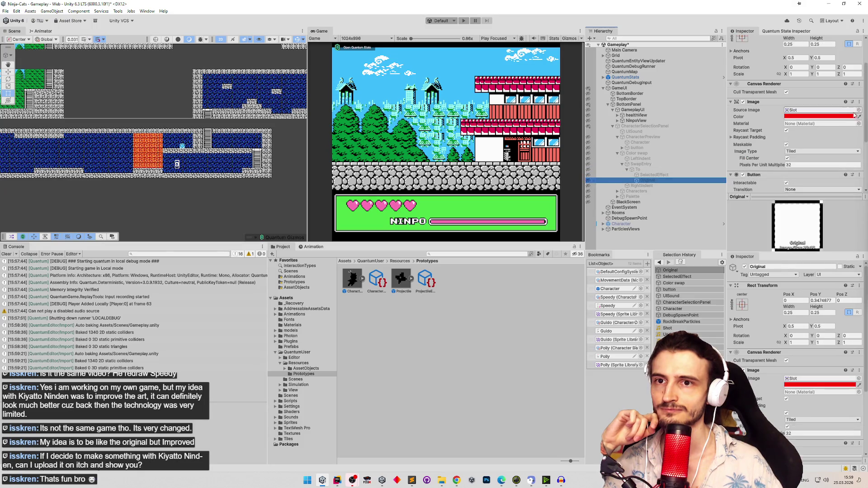
Add an On Click entry on Original that calls AudioSource.Play on UISound.
drag(864, 111, 860, 171)
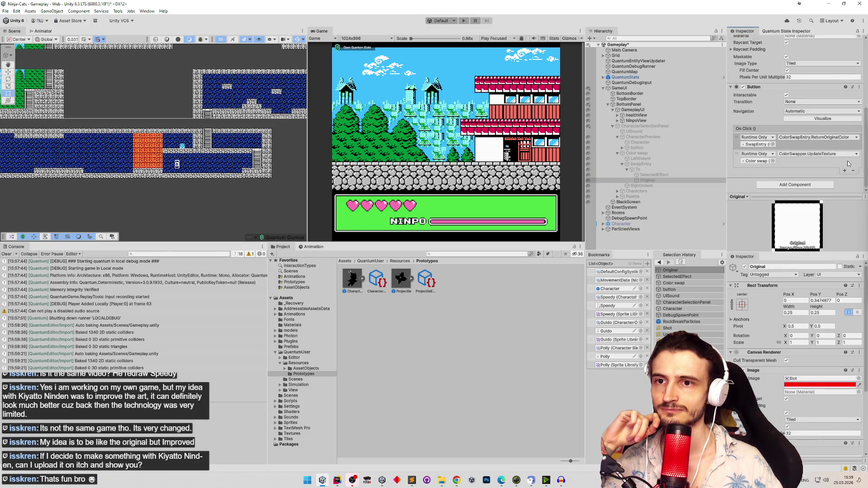
click(844, 171)
drag(635, 131, 753, 178)
click(794, 171)
mouse_move(797, 203)
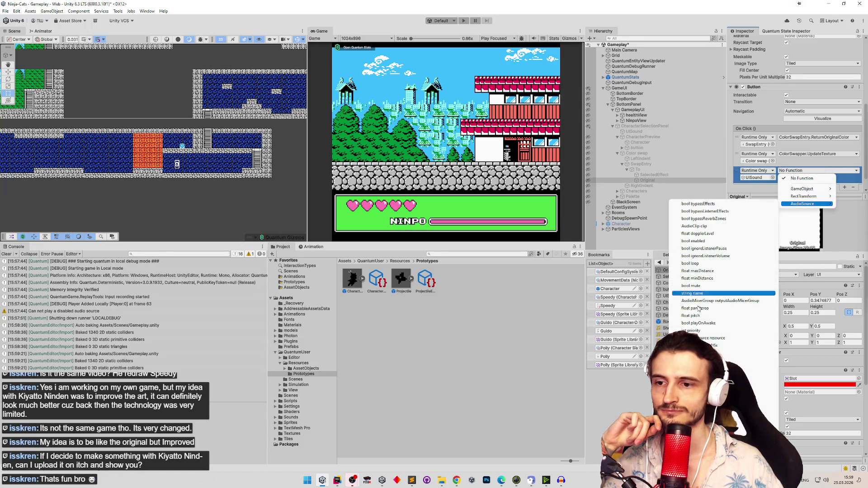
click(767, 177)
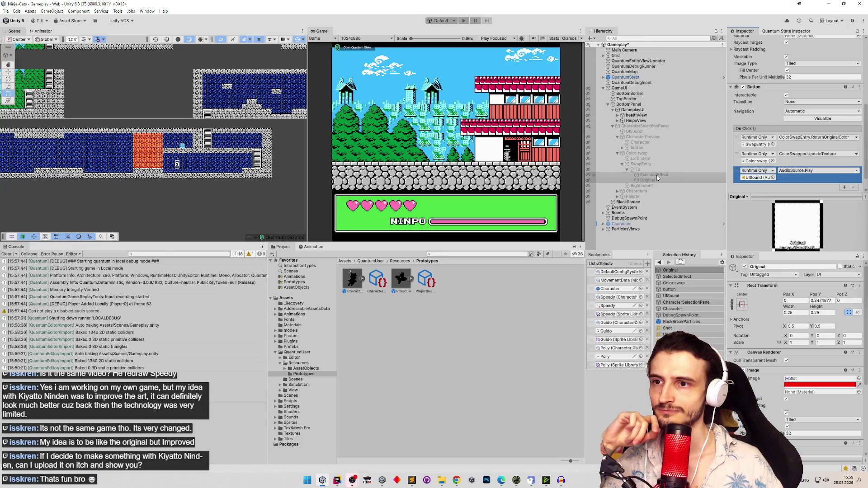
Give the To button an On Click AudioSource.Play call on UISound, then collapse the hierarchy branches.
click(637, 170)
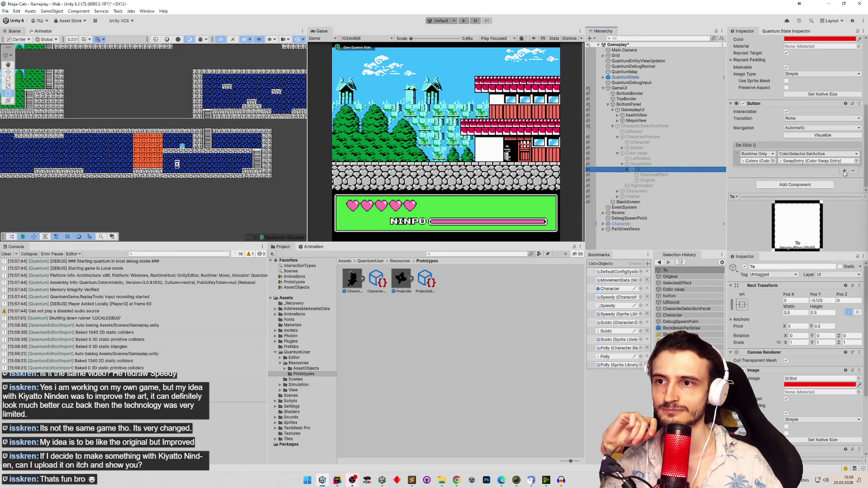
click(844, 170)
drag(637, 148, 755, 179)
click(817, 170)
mouse_move(809, 204)
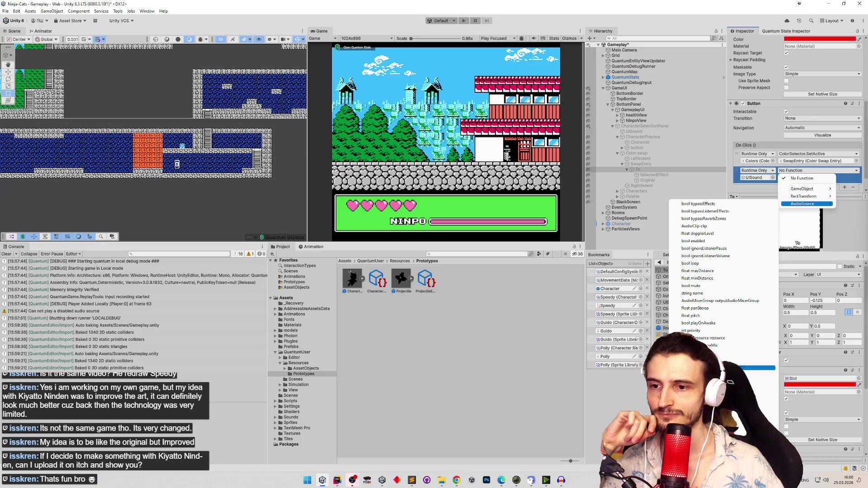
click(763, 368)
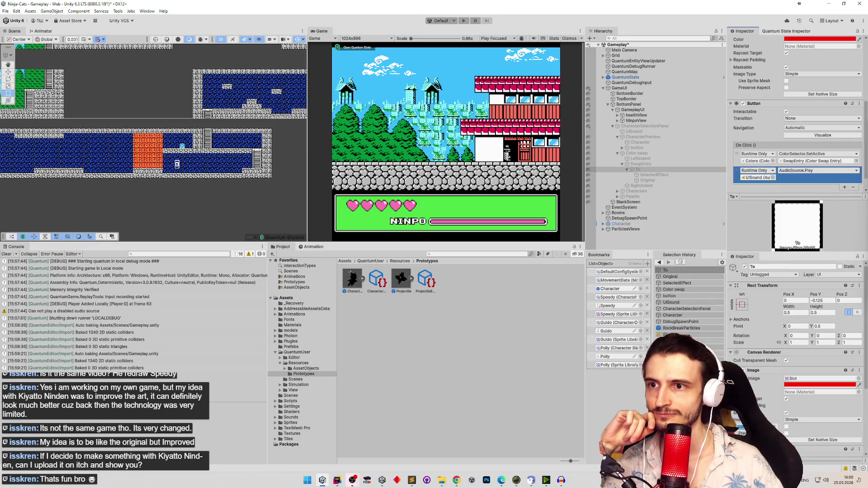
click(618, 153)
click(617, 137)
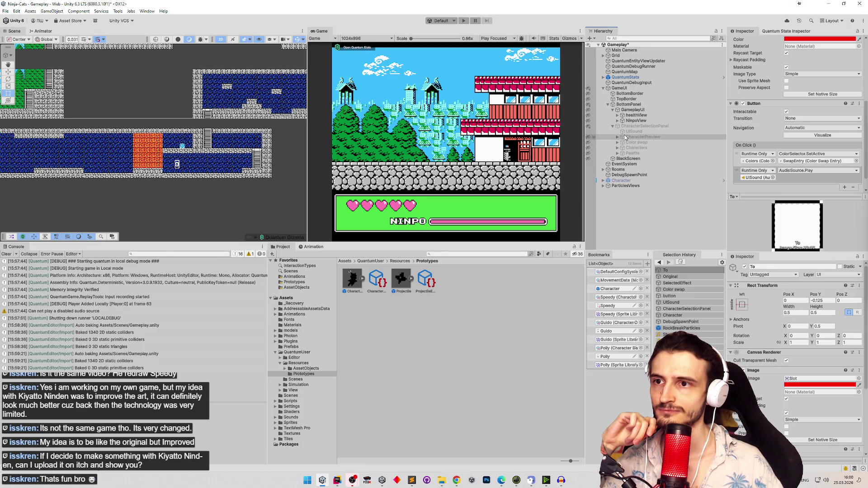
Inspect CharacterSelectionPanel, Color swap, BlackScreen and UISound in the Inspector.
click(661, 126)
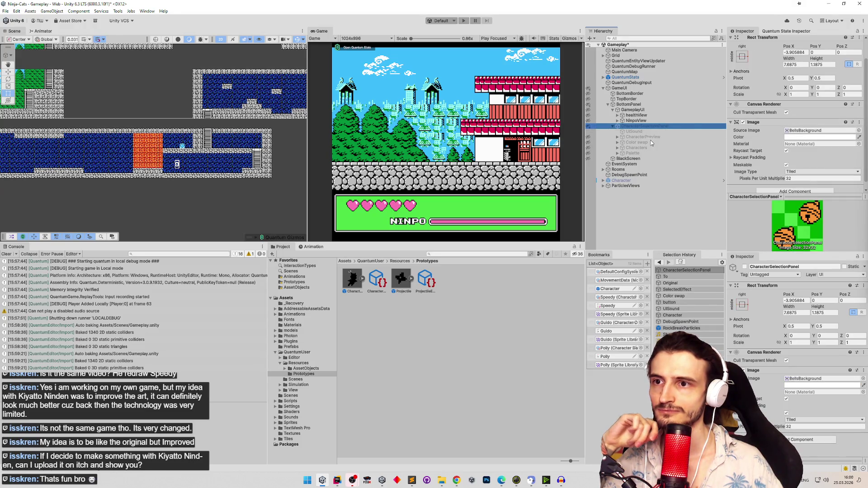
key(Down)
key(Down)
key(Down)
drag(862, 103, 858, 150)
scroll(858, 150, down, 3)
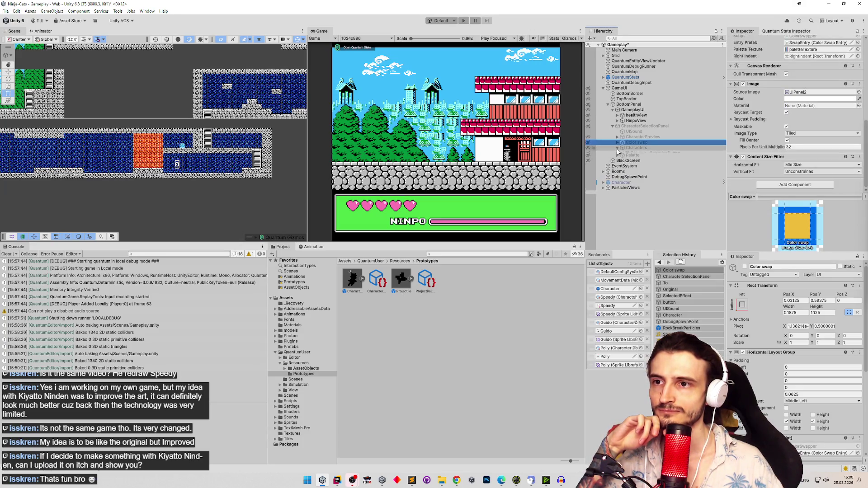
click(617, 157)
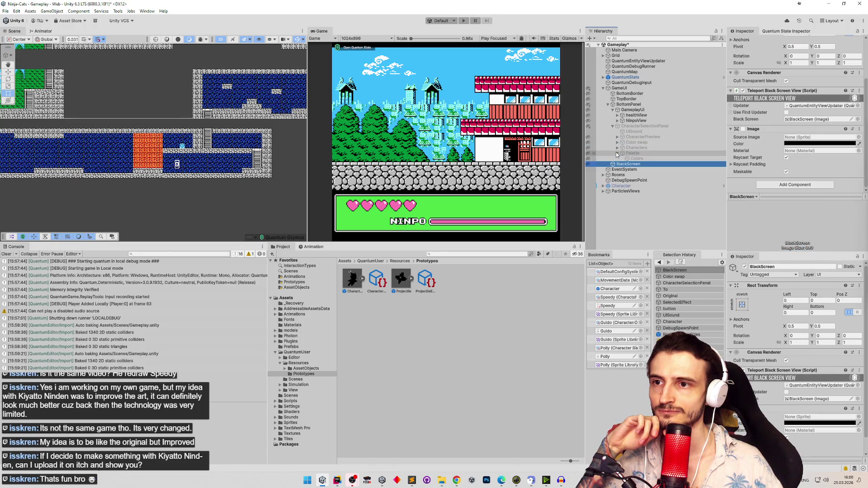
click(647, 131)
click(651, 126)
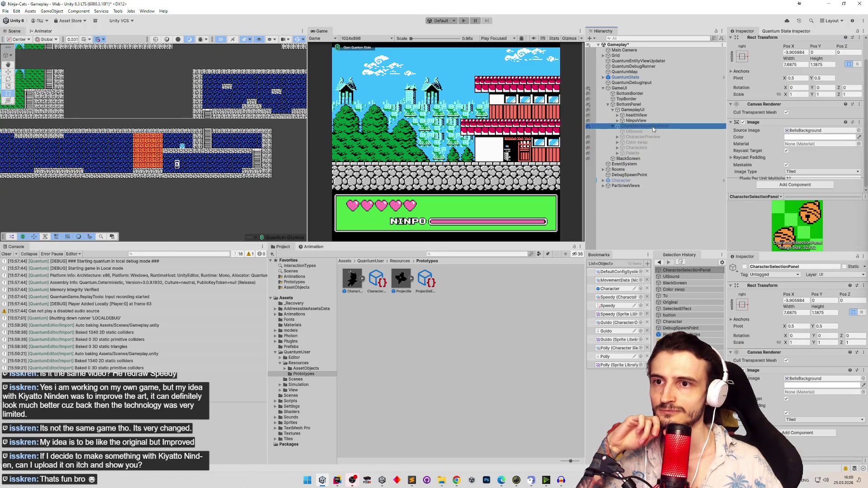
Expand CharacterPreview and review the button's click events and the Character preview image.
click(617, 137)
click(622, 148)
click(635, 147)
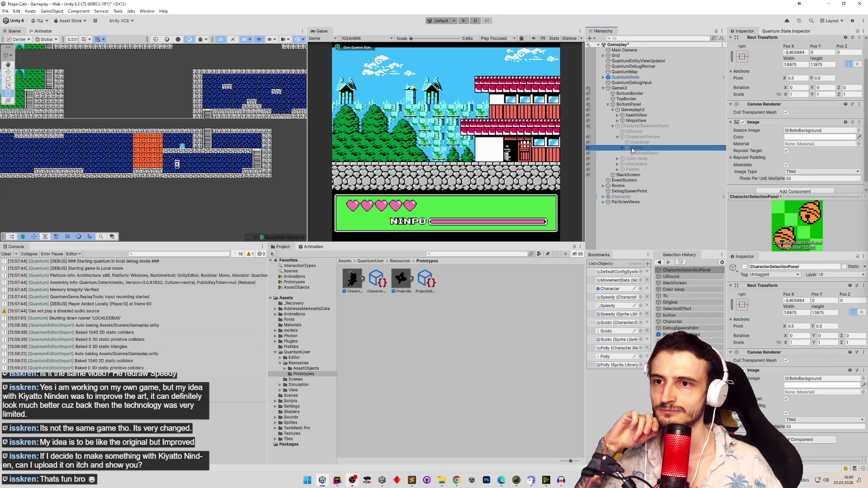
scroll(864, 129, down, 1)
scroll(863, 129, down, 5)
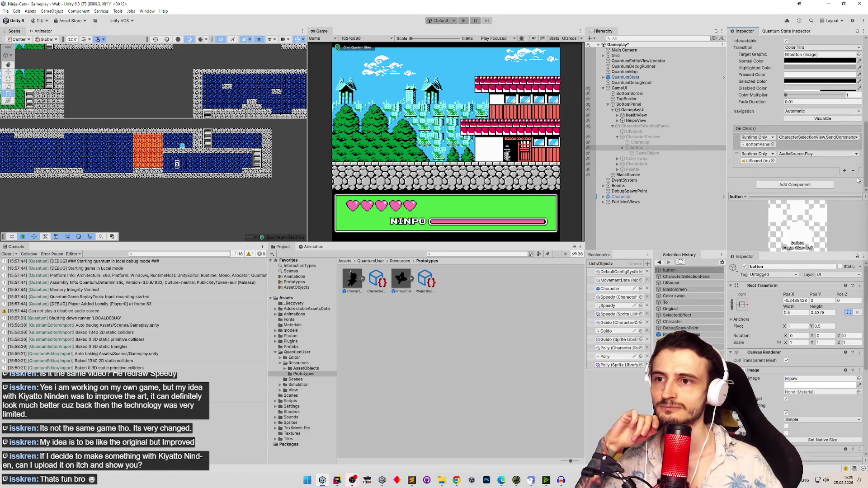
click(670, 142)
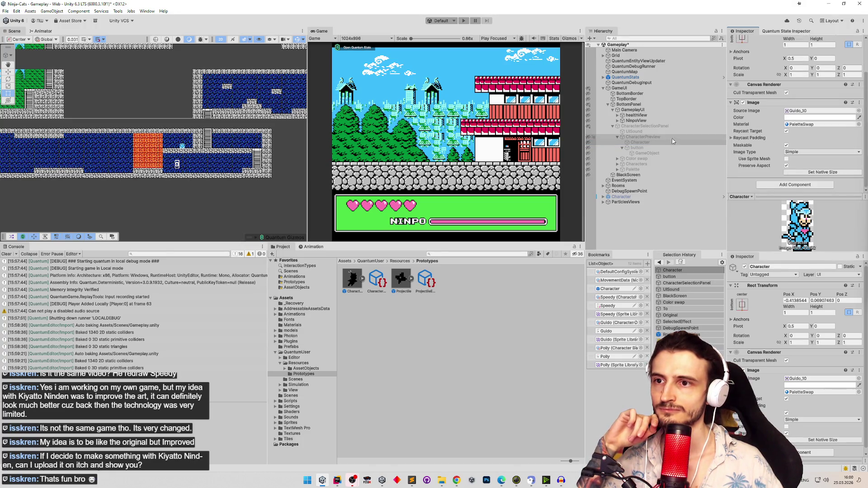
Add an On Select AudioSource.Play call on UISound to CharacterSelectionButton and save the scene.
click(636, 163)
click(618, 164)
click(626, 170)
click(623, 170)
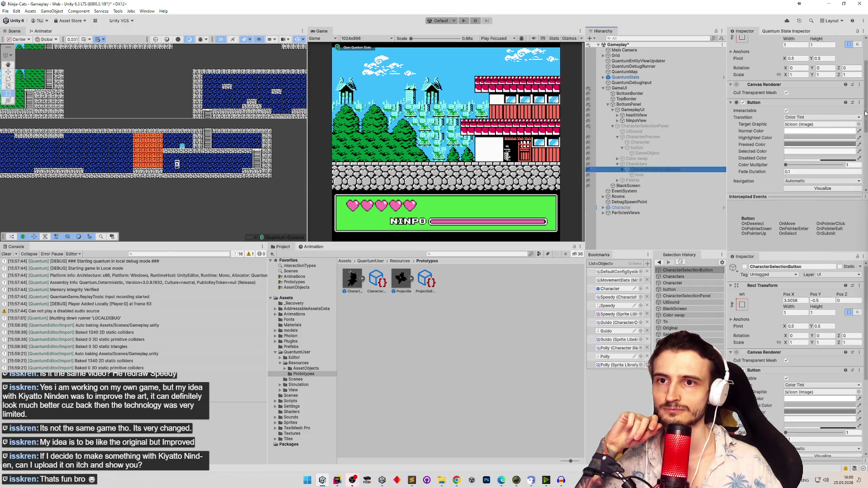
drag(865, 112, 857, 177)
click(842, 171)
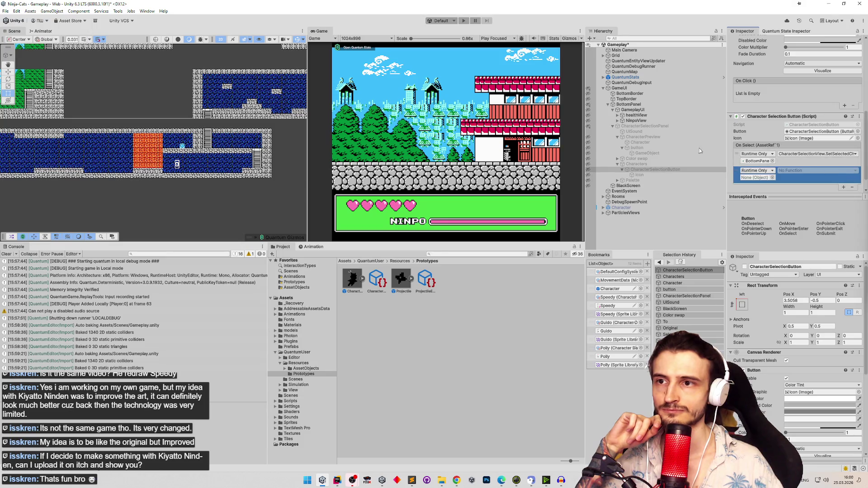
drag(641, 131, 756, 178)
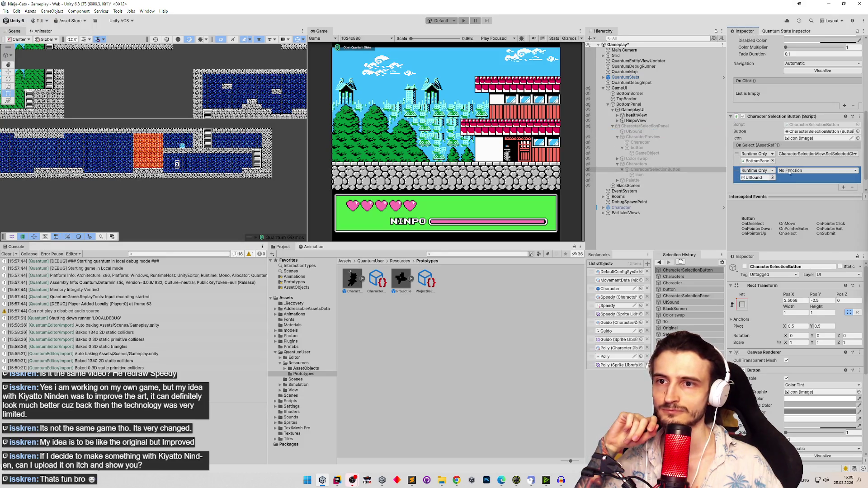
click(800, 172)
mouse_move(802, 204)
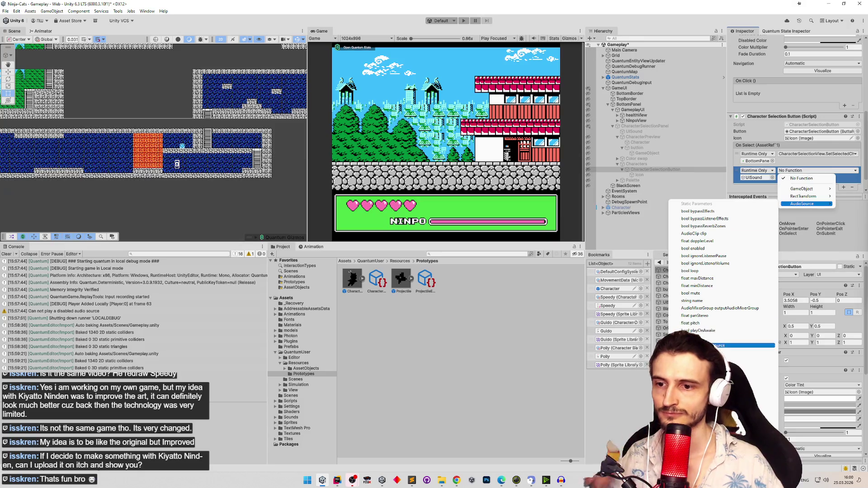
click(717, 345)
key(ctrl+s)
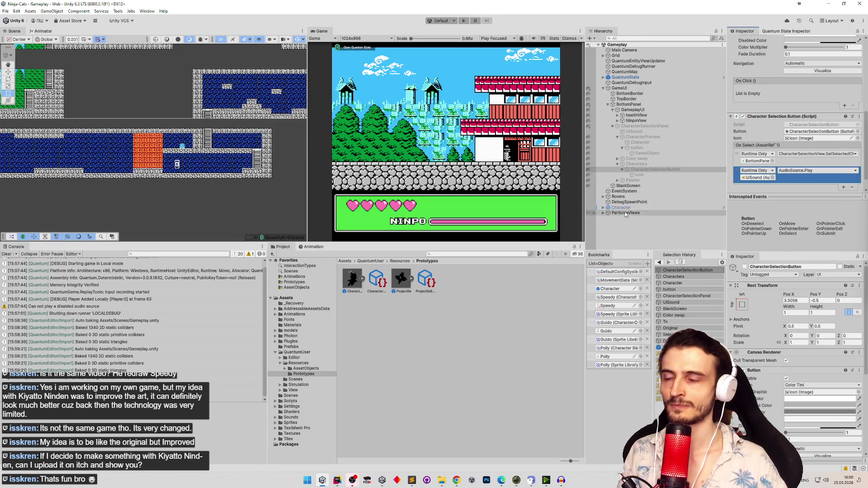
click(7, 254)
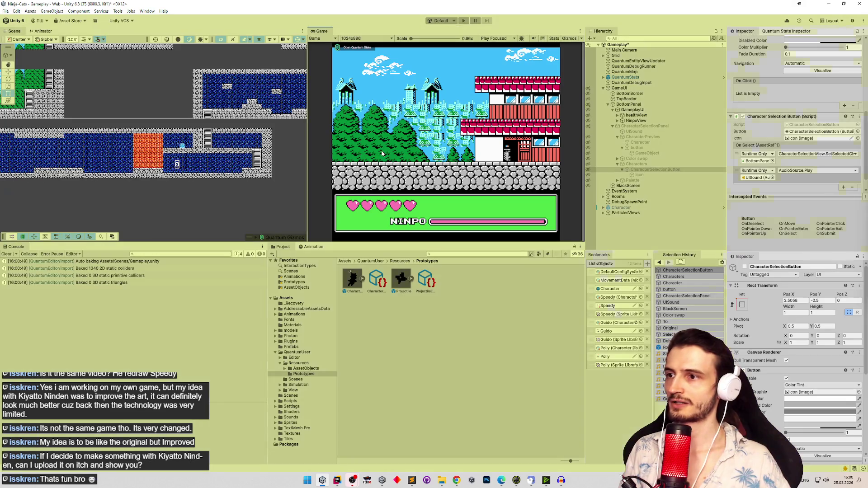
key(ctrl+p)
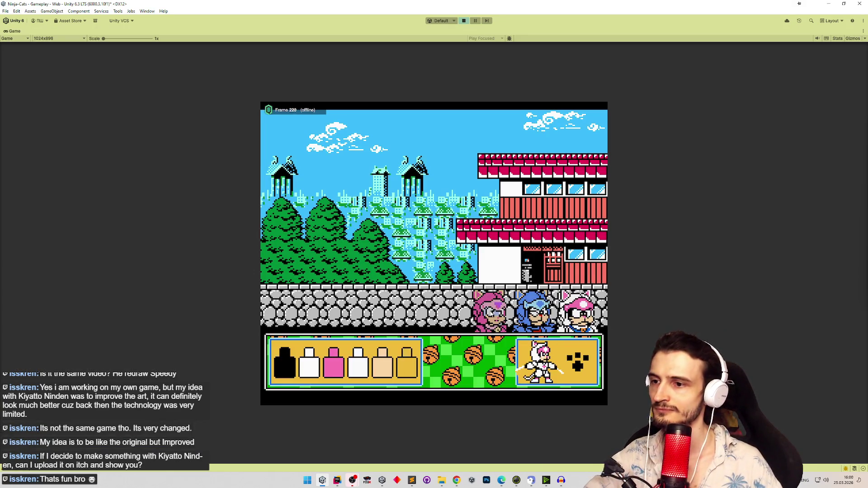
click(381, 362)
click(395, 318)
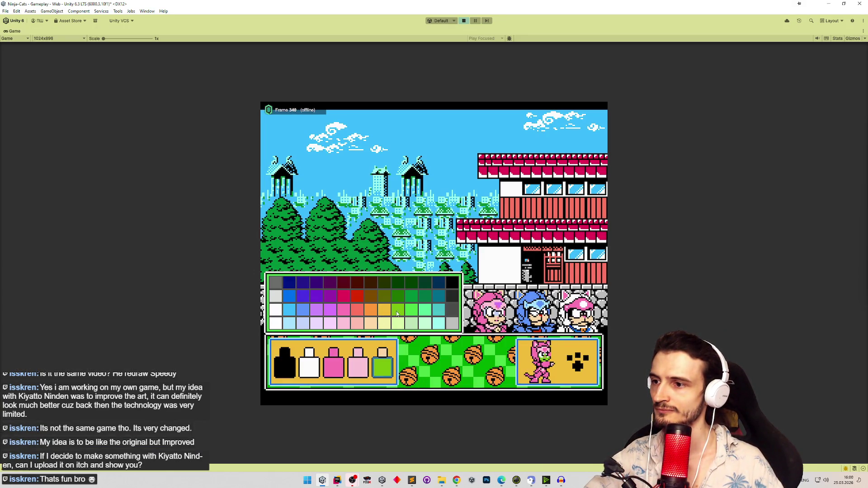
click(385, 363)
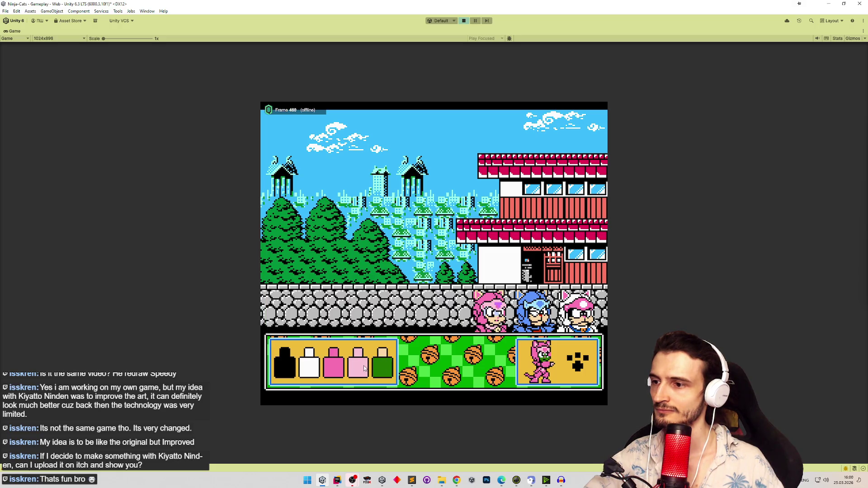
click(364, 366)
right_click(383, 355)
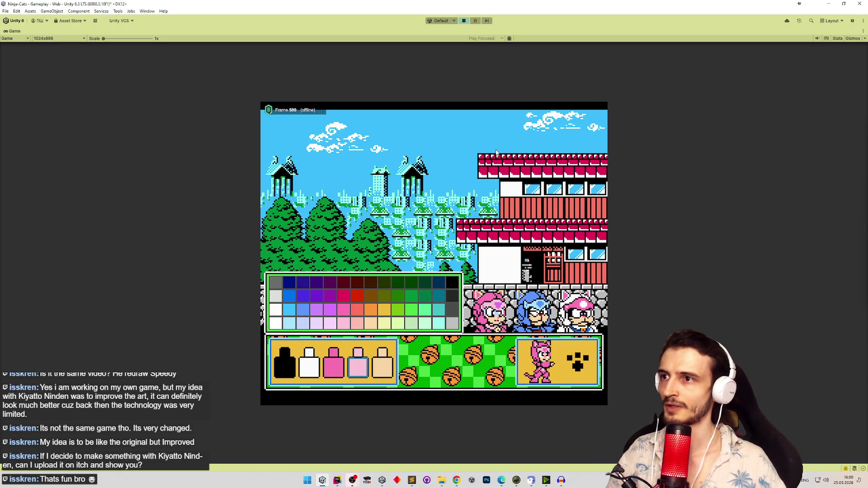
key(ctrl+p)
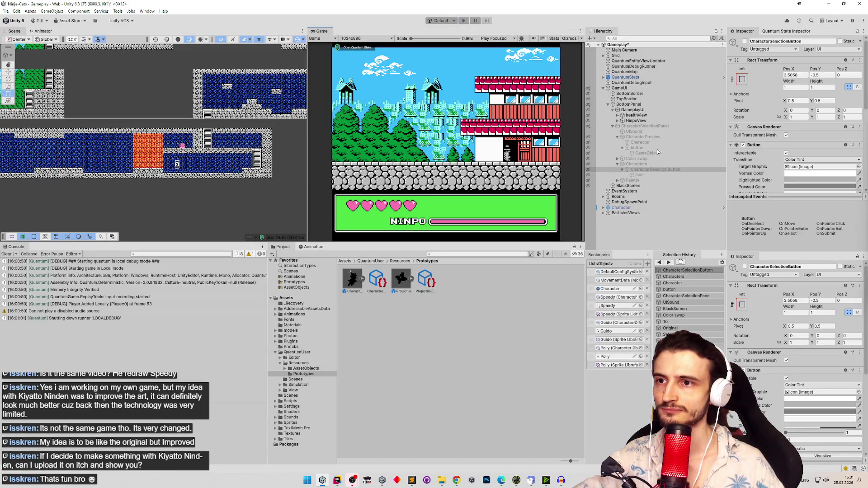
Inspect the Color swap parts, expand Palette and select its Colors child.
click(618, 159)
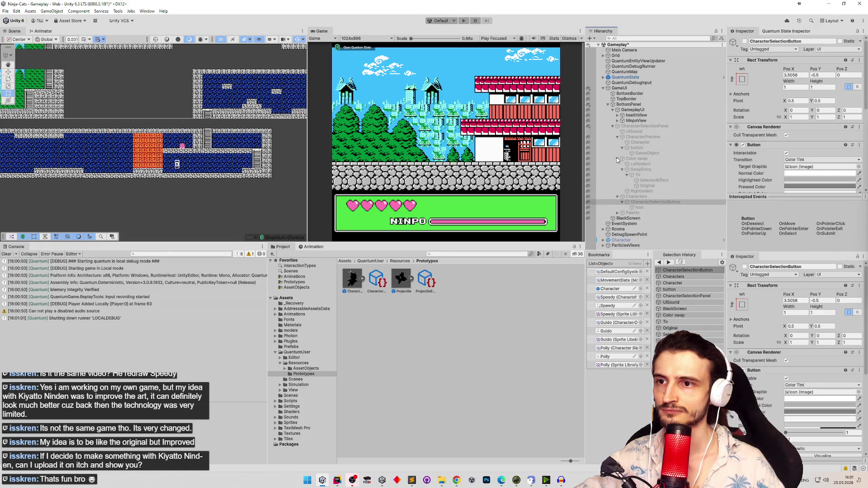
click(620, 170)
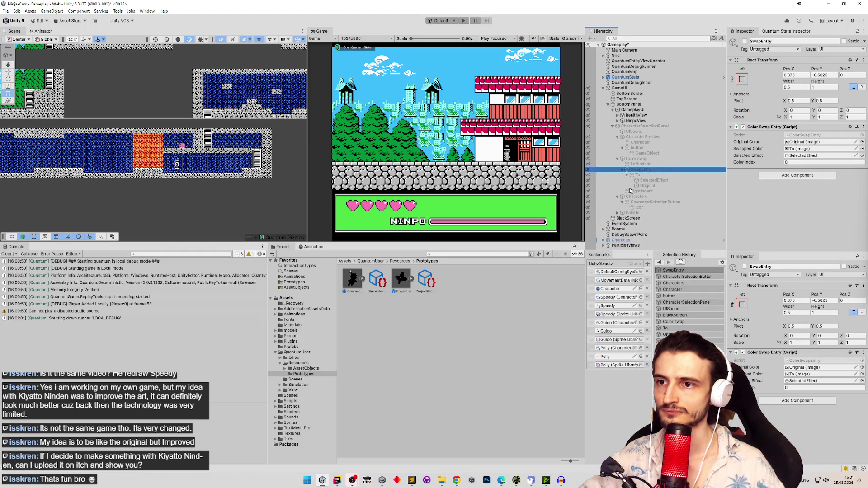
click(646, 175)
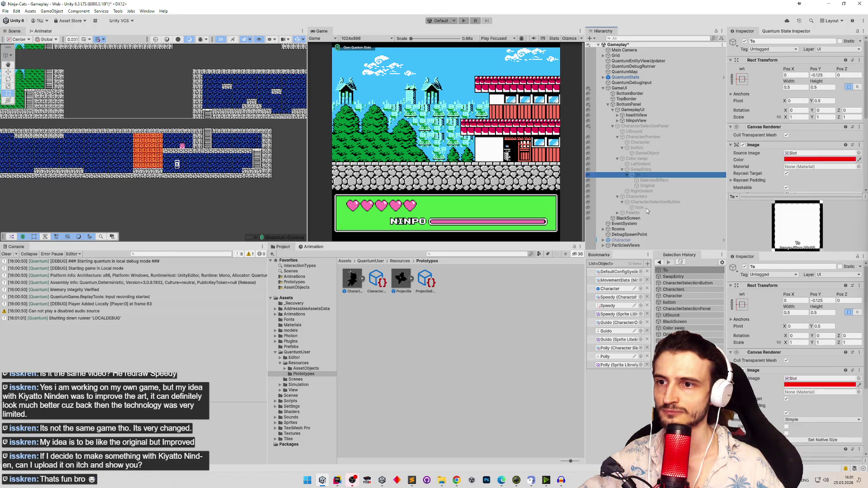
click(630, 213)
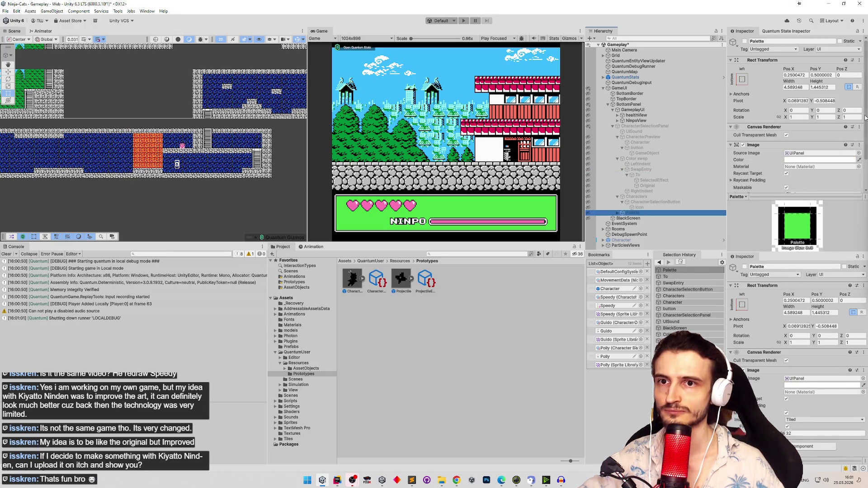
key(Right)
key(Down)
Add a second On Color Picked entry calling AudioSource.Play on UISound.
drag(864, 135, 862, 173)
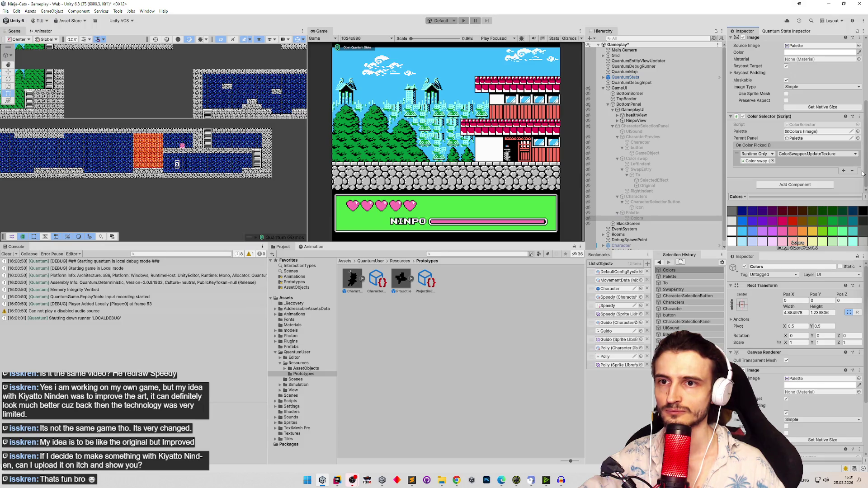
click(844, 171)
drag(634, 132, 755, 177)
click(788, 171)
mouse_move(803, 203)
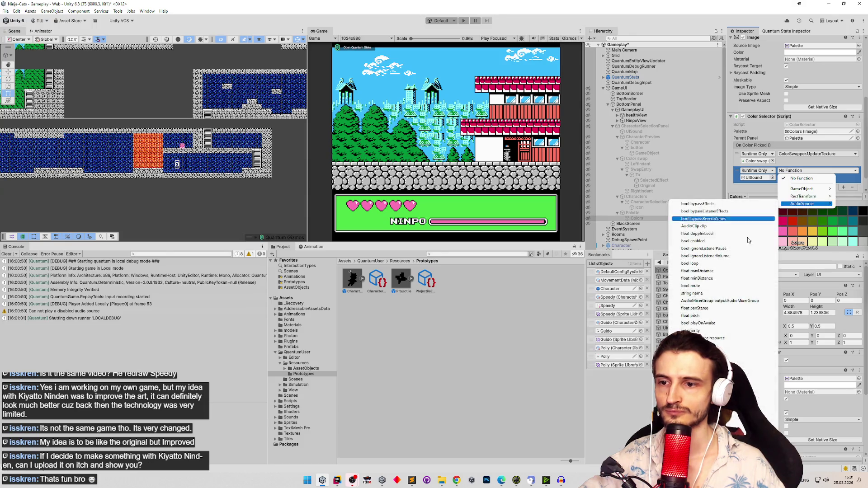
click(692, 421)
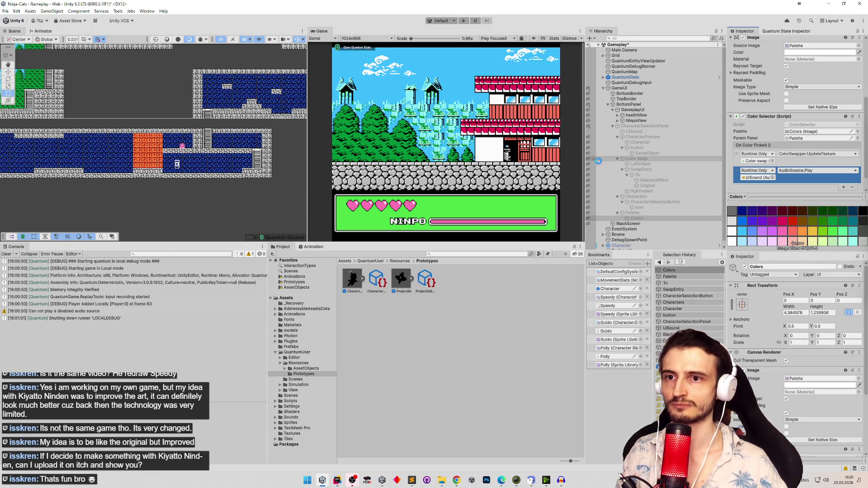
Test-run the game with the blue cat, then stop Play mode.
key(ctrl+p)
key(Right)
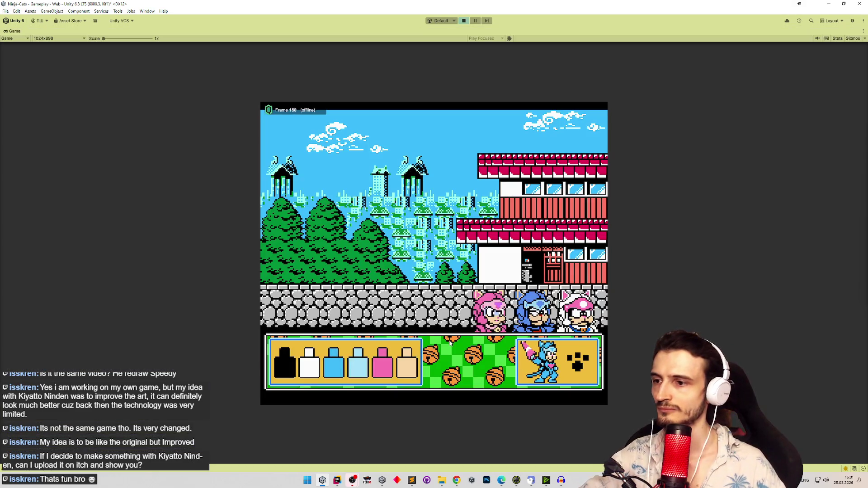
key(Return)
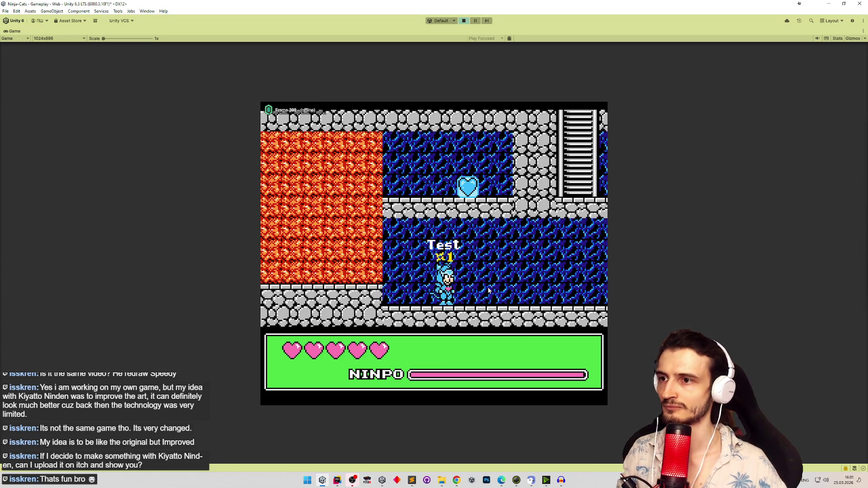
key(ctrl+p)
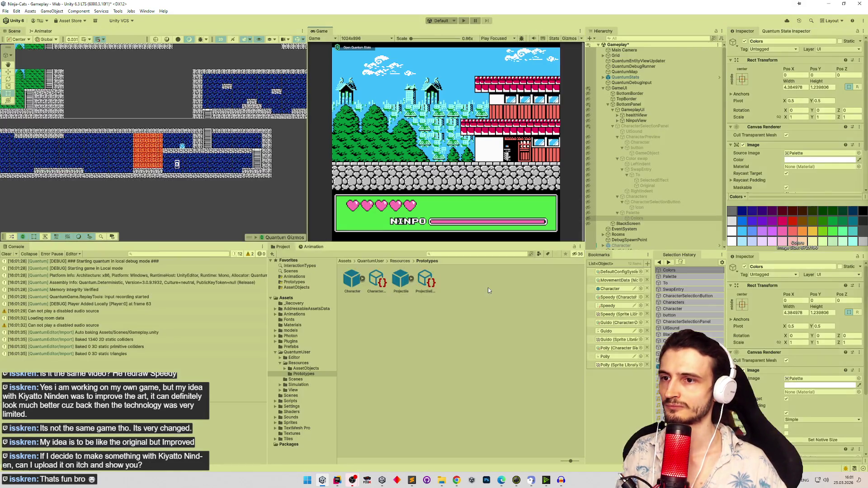
key(ctrl+p)
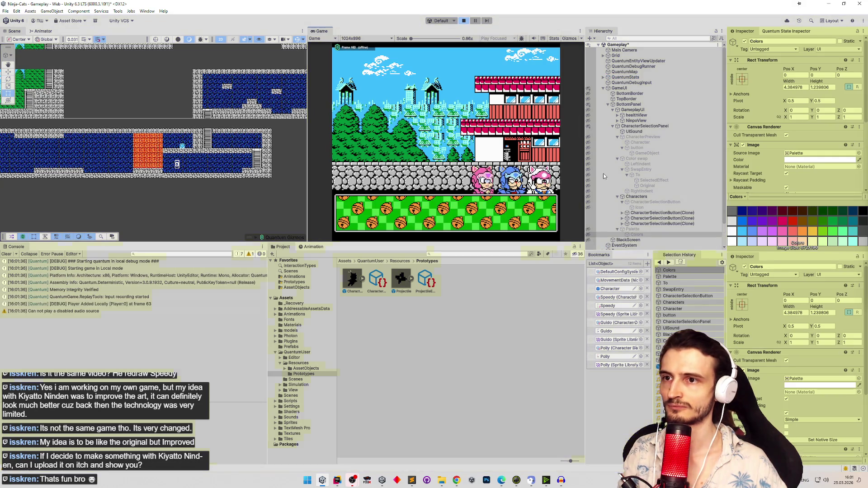
key(ctrl+p)
Move UISound under BottomPanel just above GameplayUI and save the Gameplay scene.
click(634, 131)
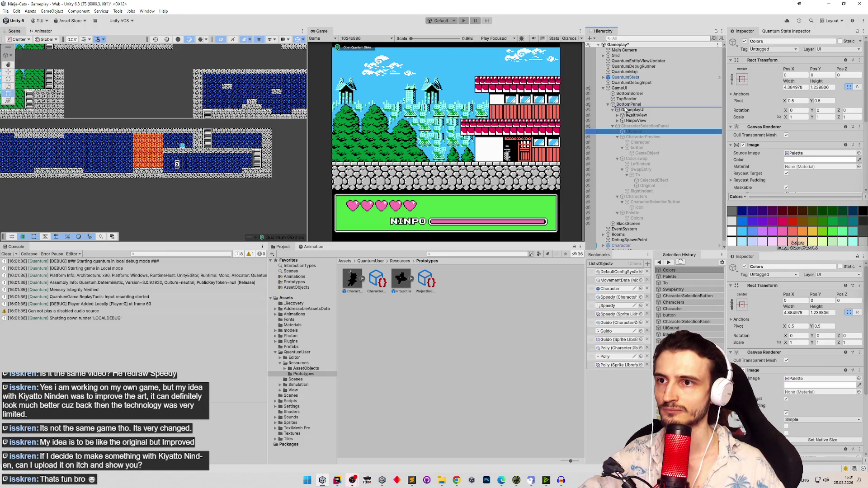
drag(626, 110, 626, 108)
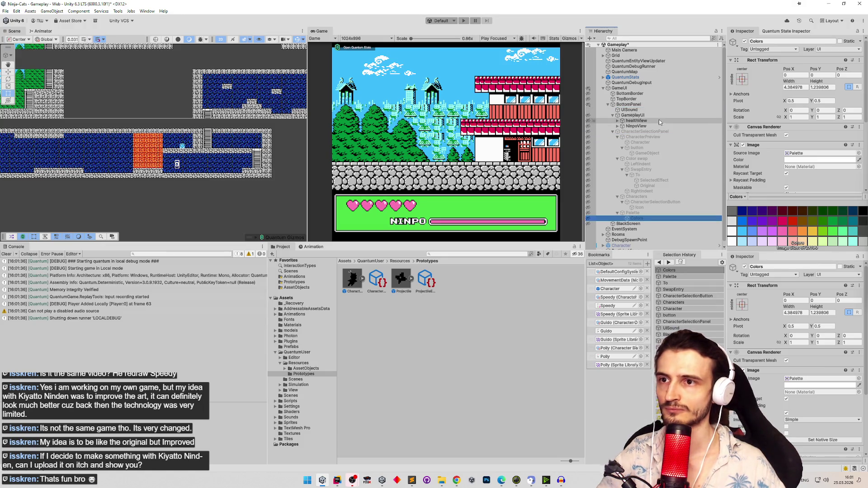
key(ctrl+s)
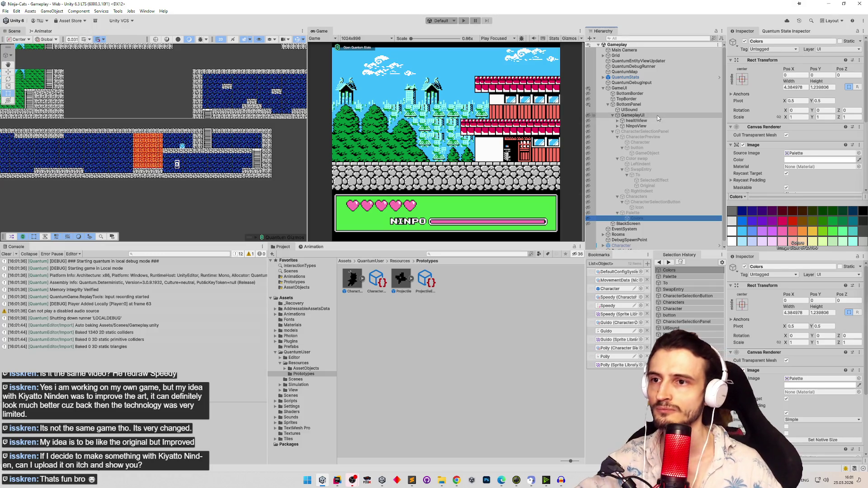
Run the game again, start a level, and stop the test.
click(491, 137)
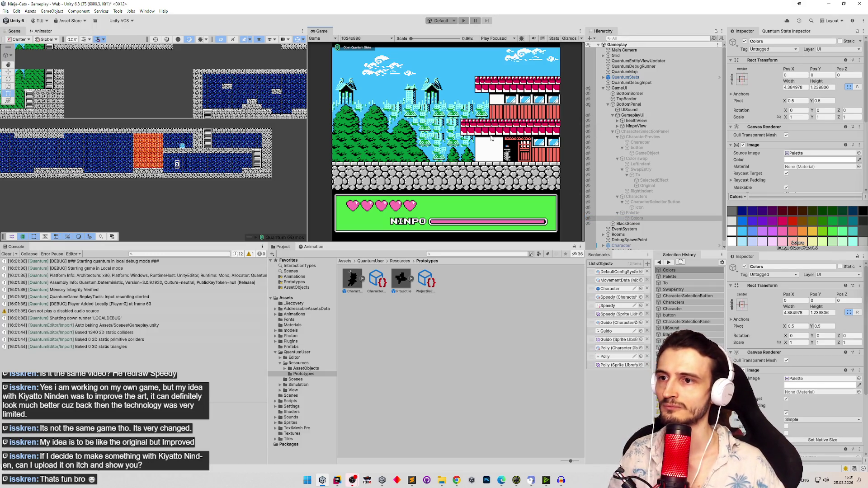
key(ctrl+p)
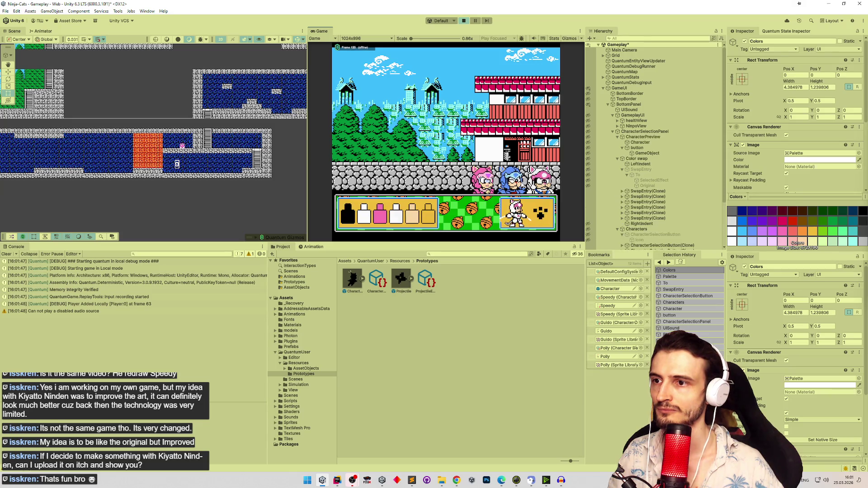
click(538, 204)
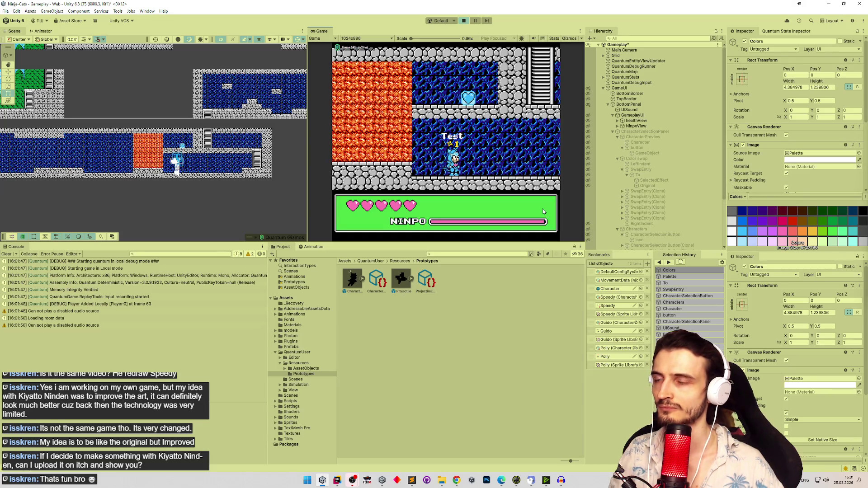
key(ctrl+p)
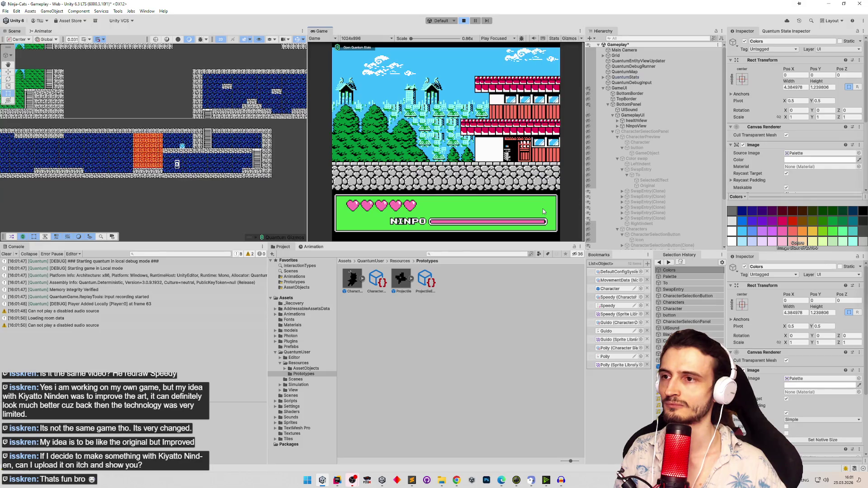
Start the game as the white cat with its fifth palette swatch recoloured lime green.
key(ctrl+p)
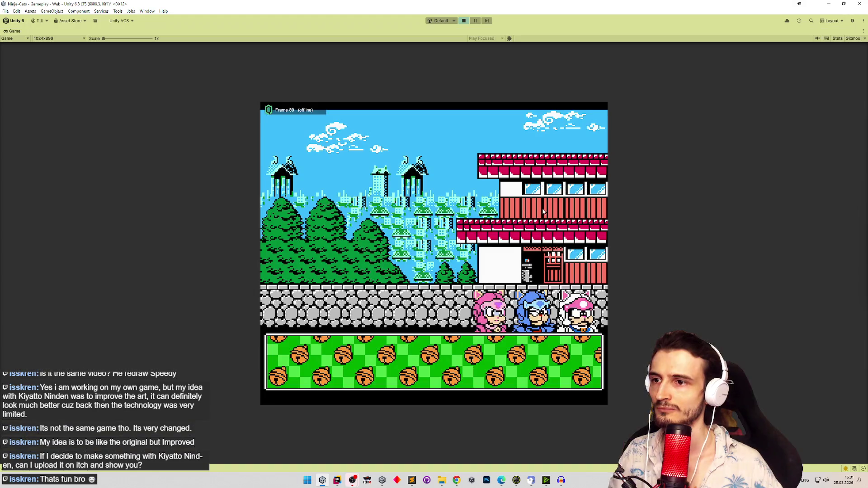
click(578, 312)
click(382, 362)
click(398, 310)
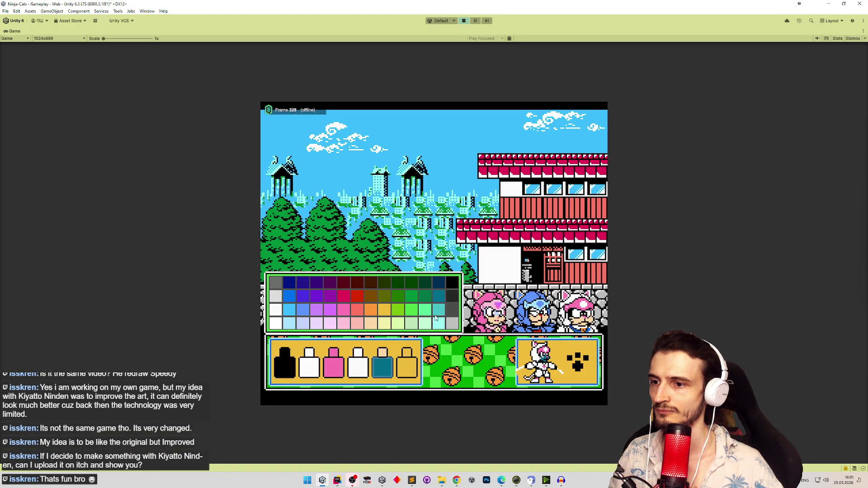
click(576, 366)
Run left and right, swing the sword, jump and climb the ladder.
key(Right)
key(Left)
key(Right)
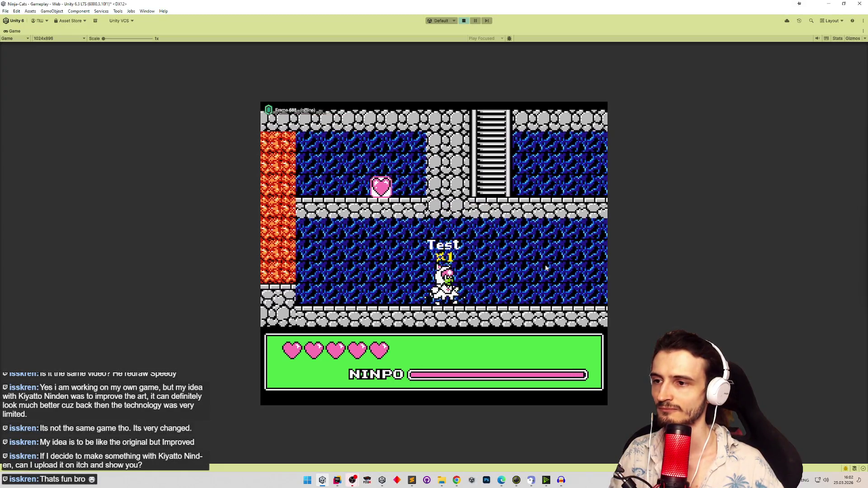
key(space)
key(Right)
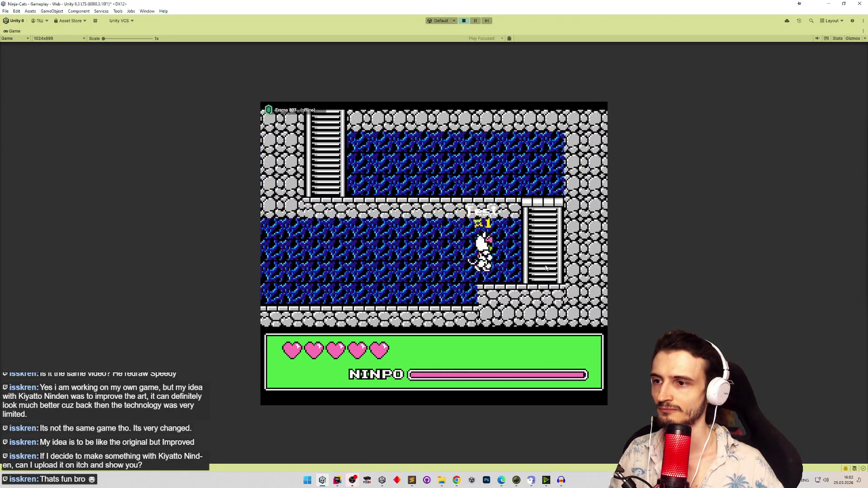
key(Up)
key(Up)
Run along the upper ledge, climb down and back up the right ladder, and throw a shuriken left.
key(Left)
key(Left)
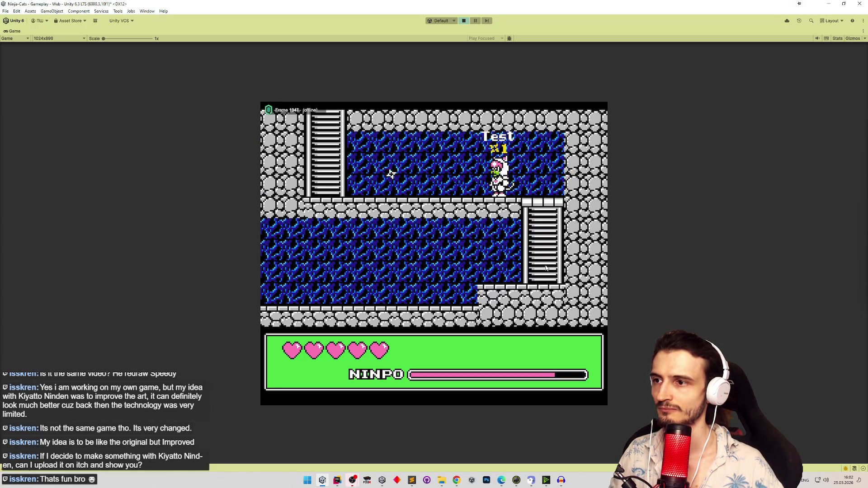
key(Right)
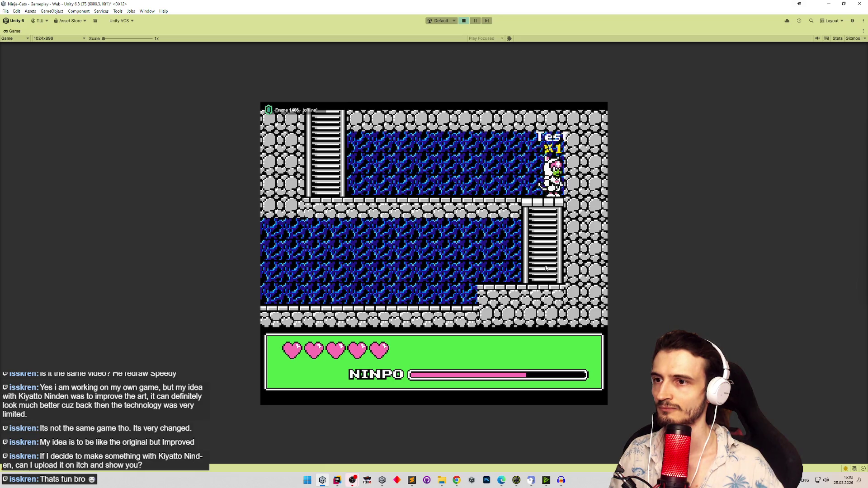
key(Left)
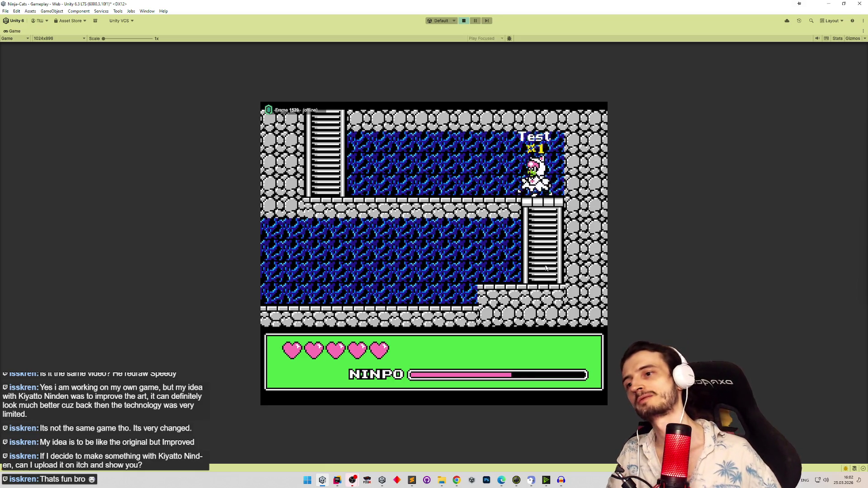
key(Right)
key(Down)
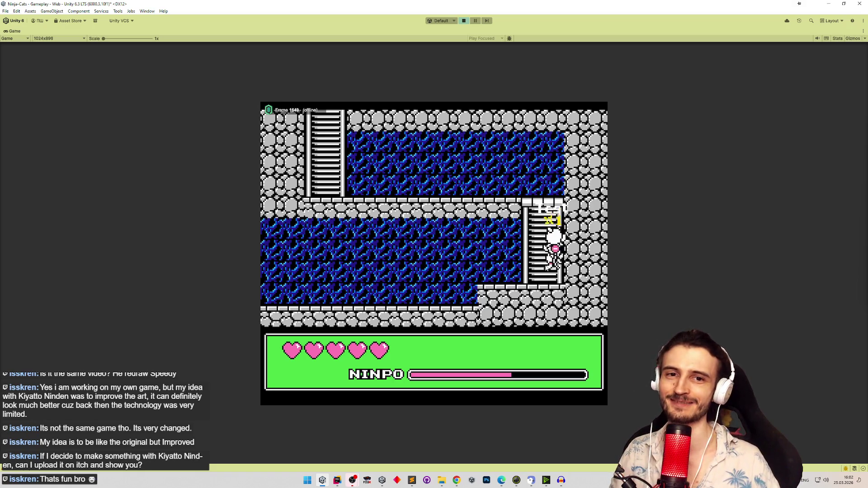
key(Up)
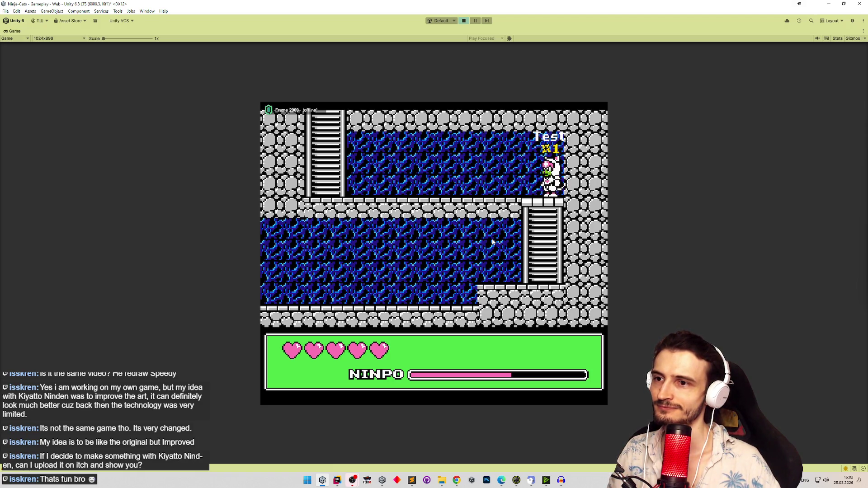
key(x)
key(x)
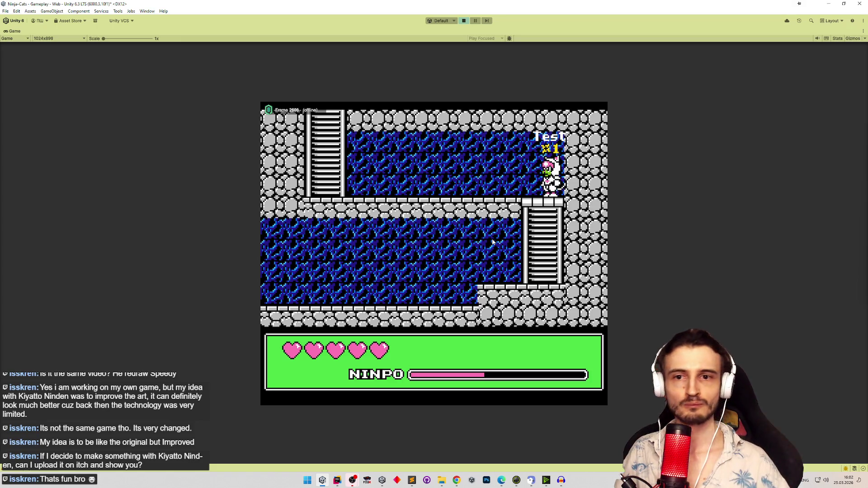
Add a Russian to-do in tasks.todo about shurikens vanishing at the screen edge.
click(412, 480)
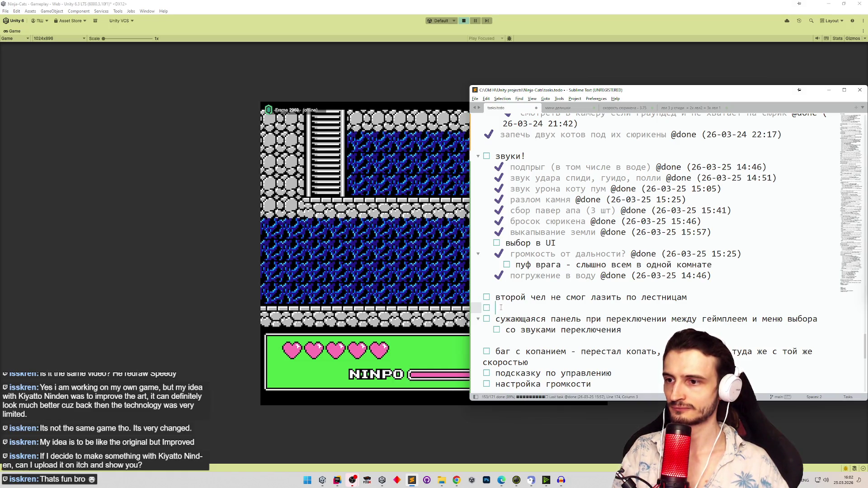
key(super+space)
text(с)
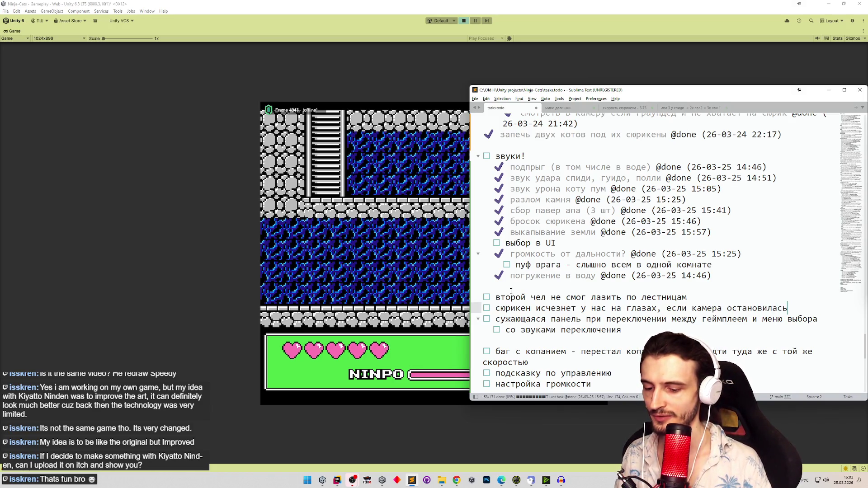
text(аем с края экрана)
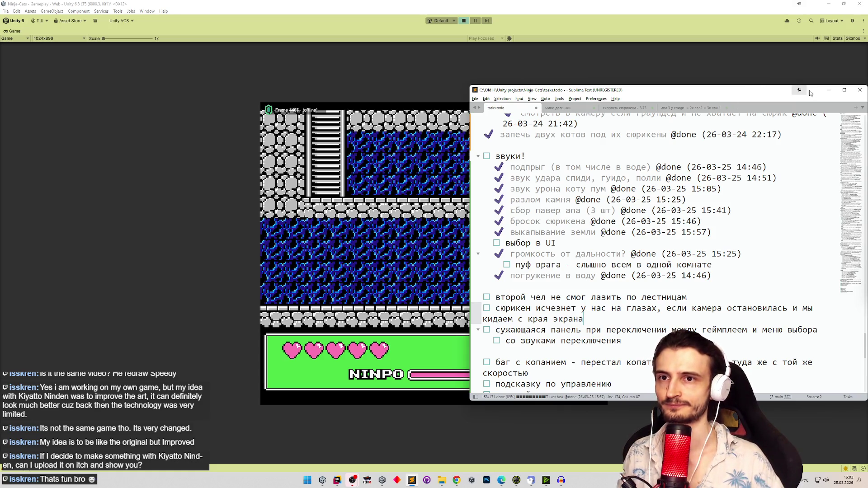
Resume playing: run left, climb to the next room, move right, then stop the game.
click(829, 90)
key(Left)
key(Up)
key(Right)
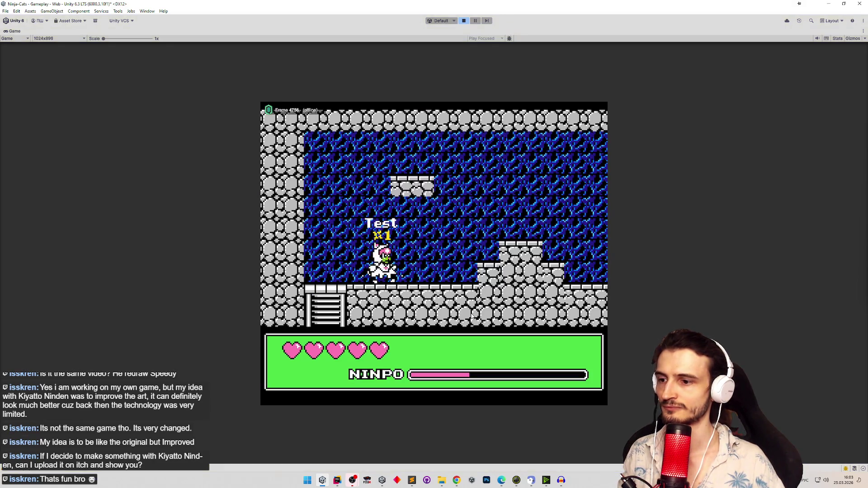
key(ctrl+p)
click(412, 480)
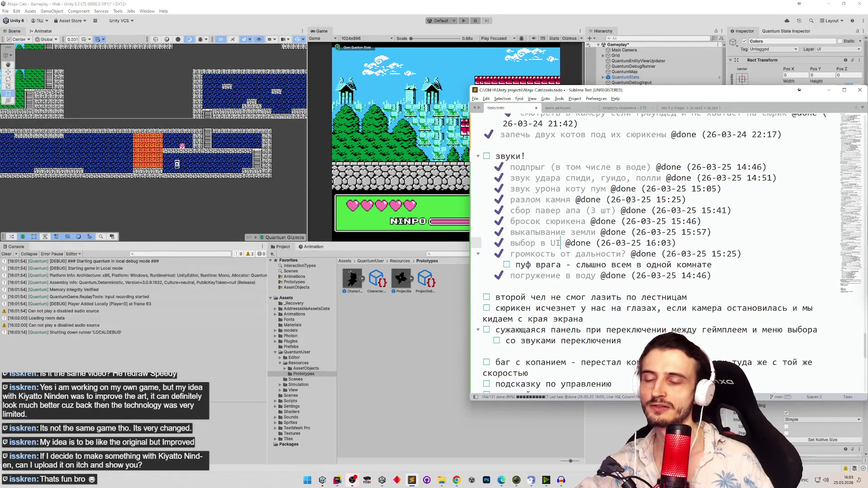
Clear the console and open the ExplosionParticles prefab from ParticlesViews > Explosions.
click(828, 90)
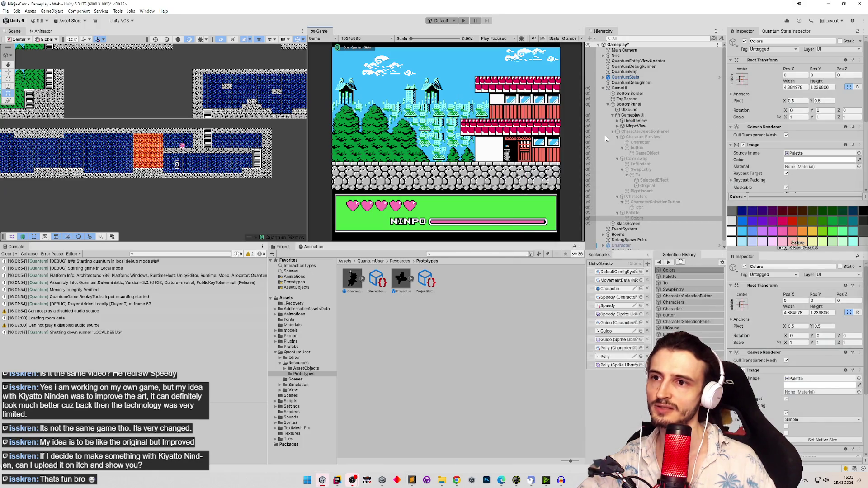
click(6, 255)
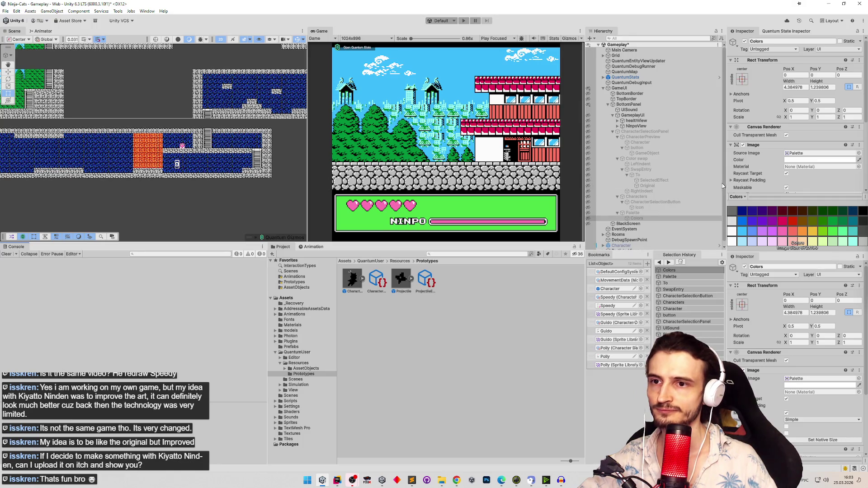
scroll(624, 188, down, 1)
click(603, 247)
scroll(642, 189, down, 2)
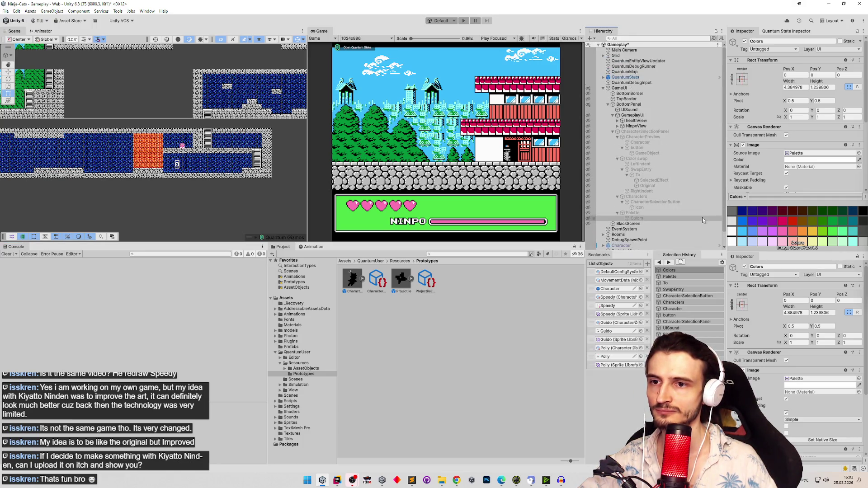
click(627, 247)
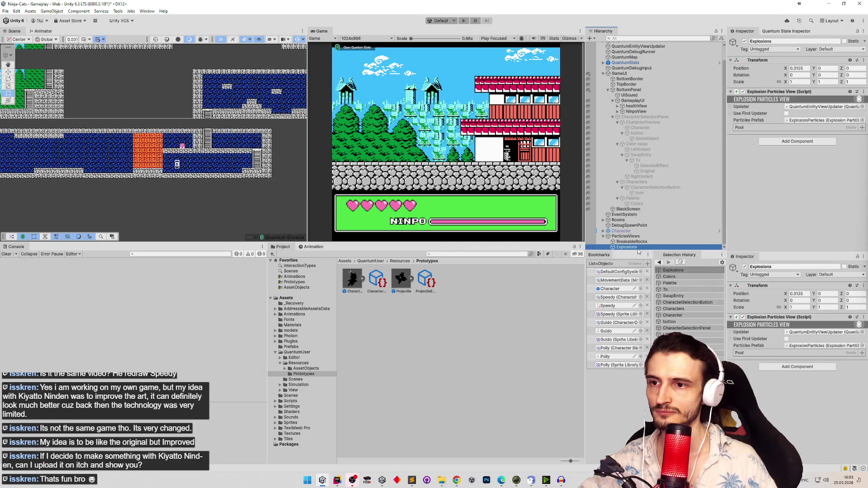
double_click(806, 121)
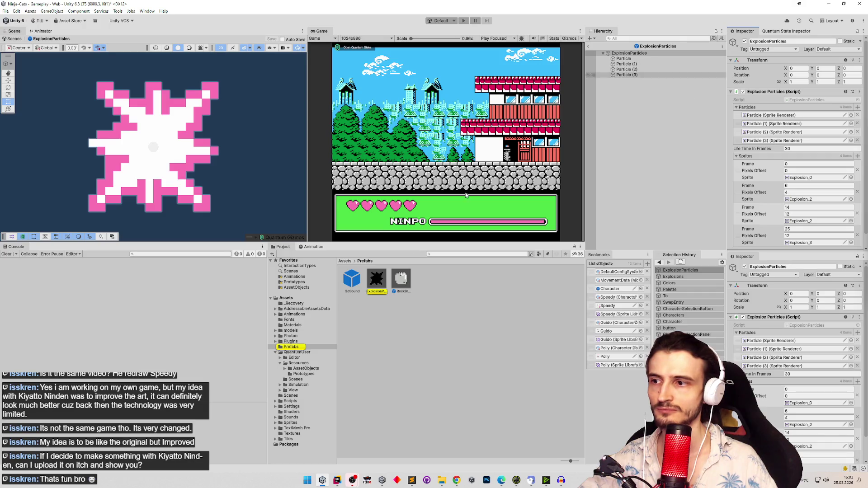
Add a 3dSound under ExplosionParticles using the Explosion clip, then return to the Gameplay scene.
drag(352, 278, 620, 118)
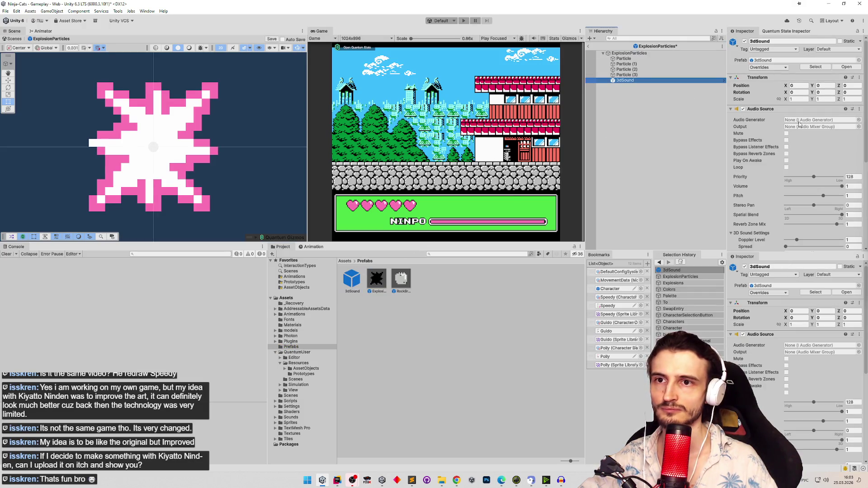
click(858, 121)
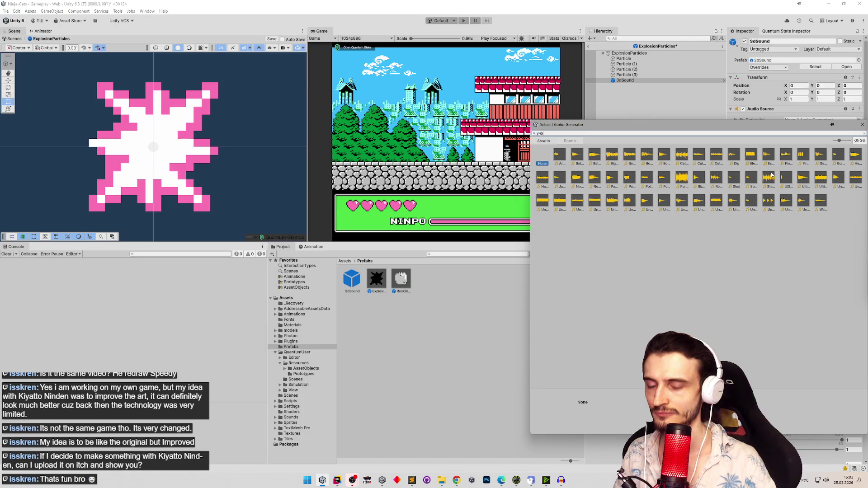
text(д)
key(BackSpace)
key(BackSpace)
key(BackSpace)
key(alt+shift)
text(exp)
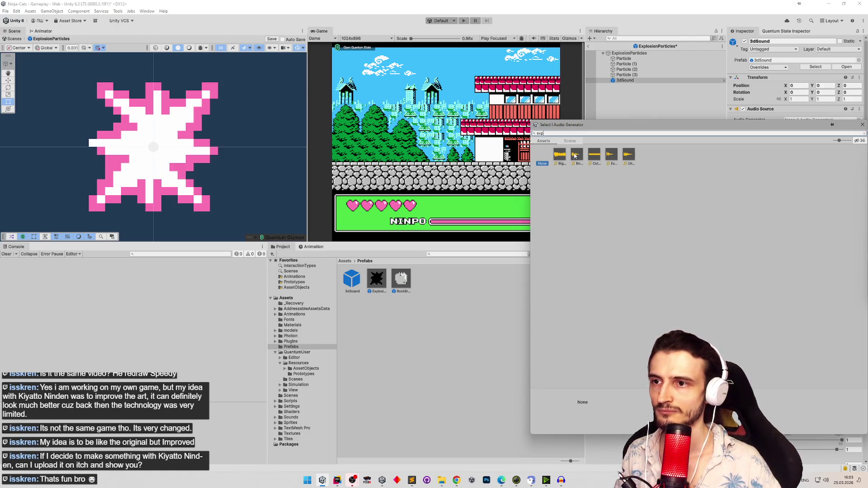
double_click(611, 156)
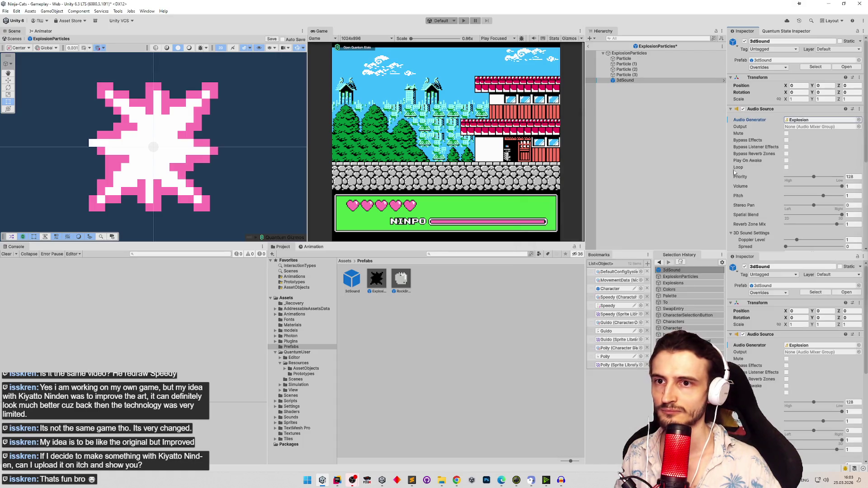
double_click(804, 120)
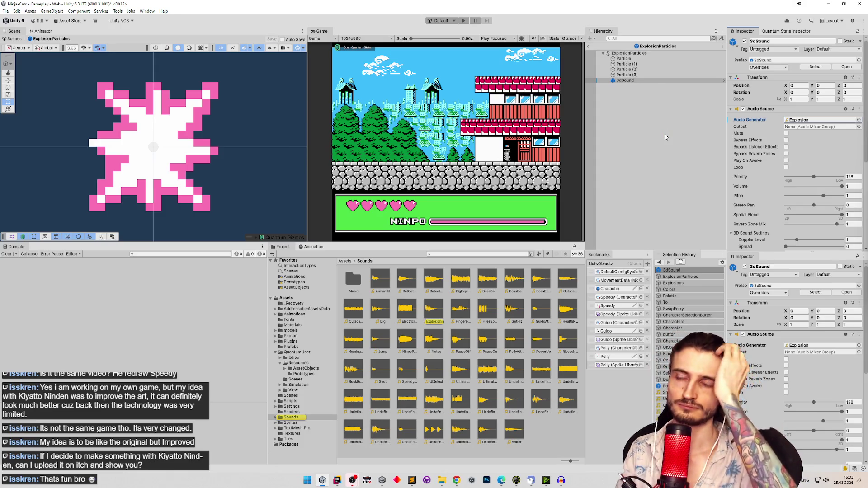
click(588, 46)
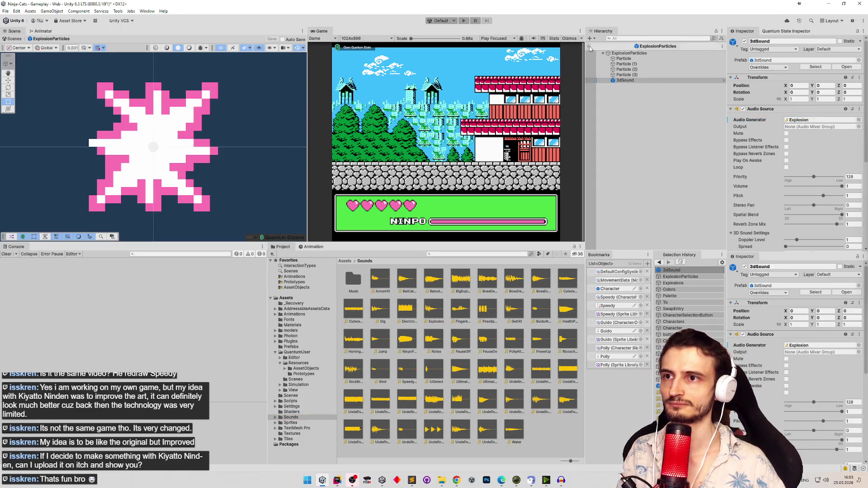
click(642, 231)
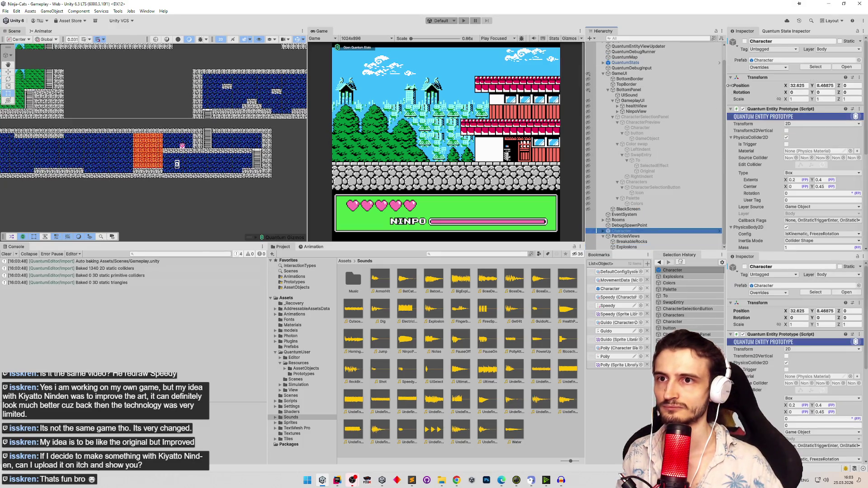
Activate the Character and move it into the lower cave at 46.29, -4.84.
click(745, 41)
key(f)
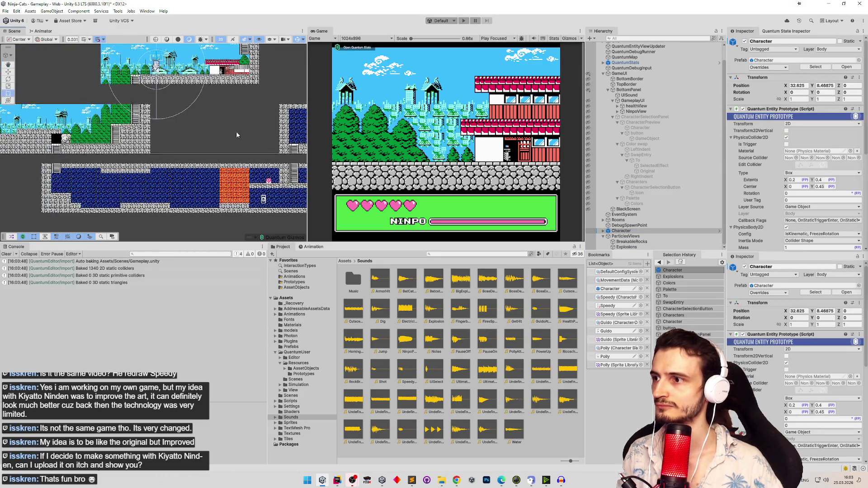
key(w)
mouse_move(122, 68)
mouse_down()
mouse_move(226, 158)
mouse_move(257, 198)
mouse_up()
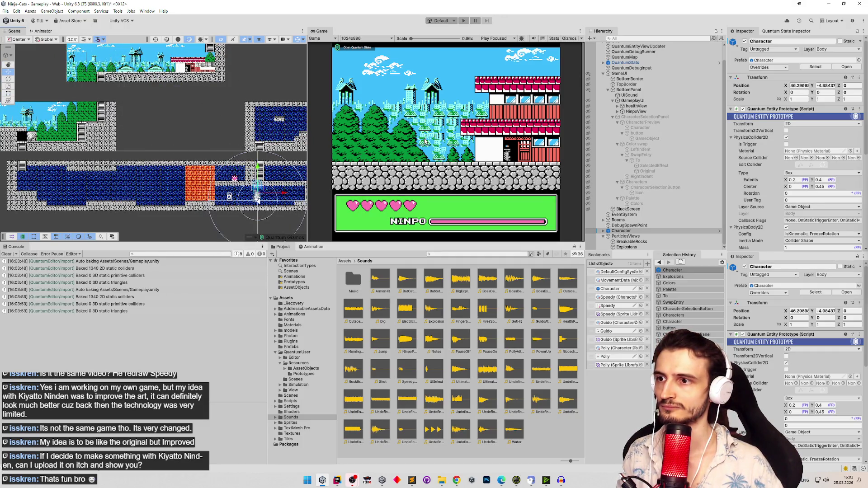
Playtest maximized, running left and firing at the No player cat, then stop and clear the console.
key(ctrl+p)
key(shift+space)
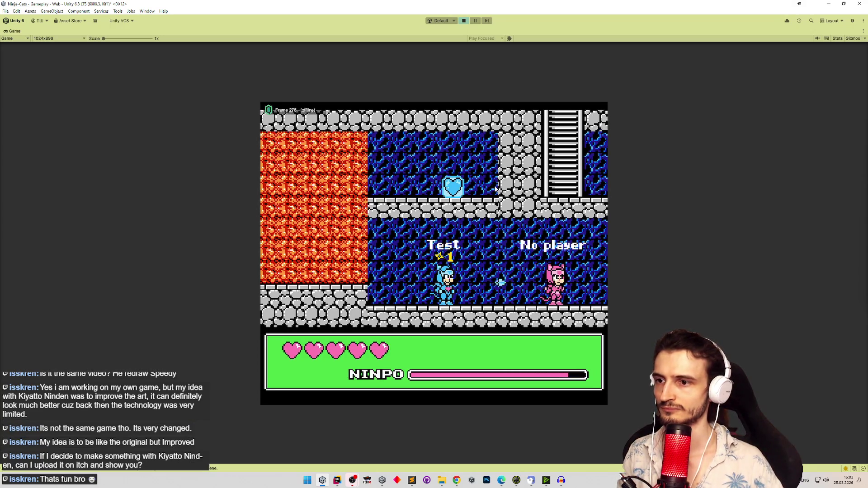
key(Left)
key(Right)
key(x)
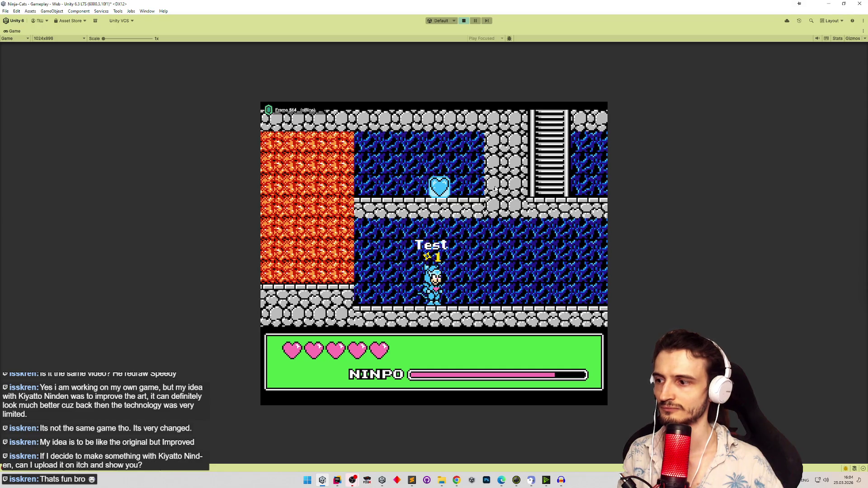
key(shift+space)
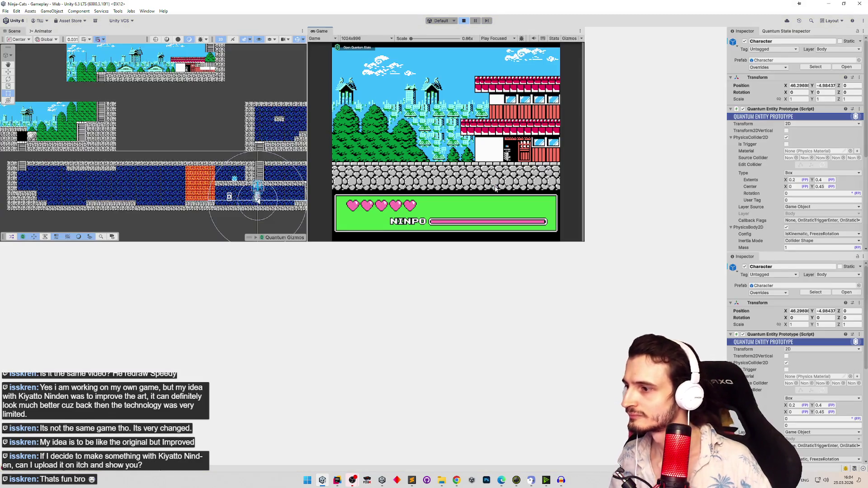
key(ctrl+p)
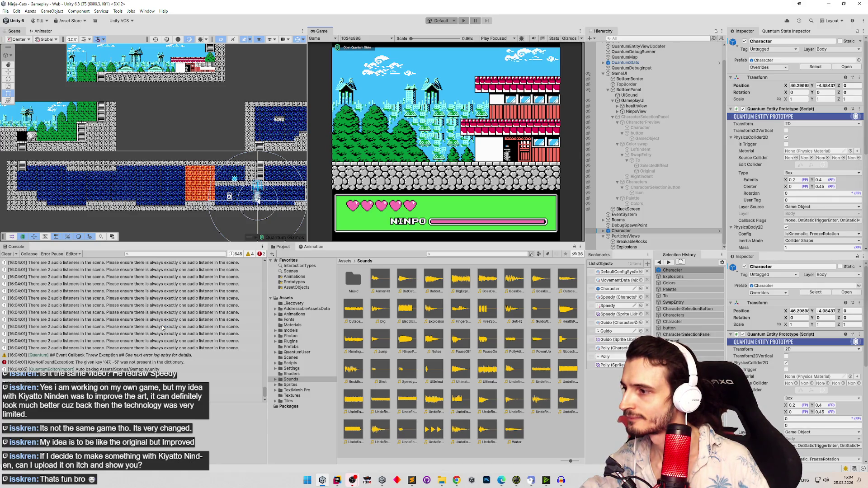
click(6, 254)
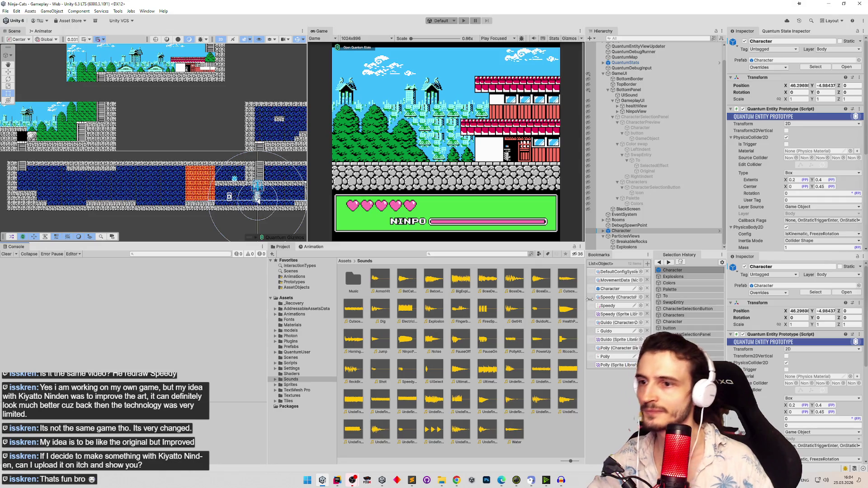
Turn on Play On Awake for the 3dSound in the ExplosionParticles prefab.
click(632, 241)
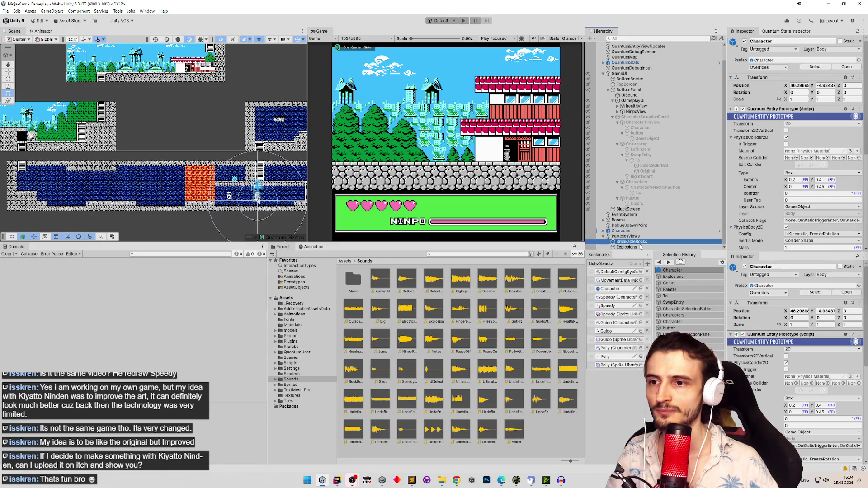
click(626, 247)
double_click(805, 120)
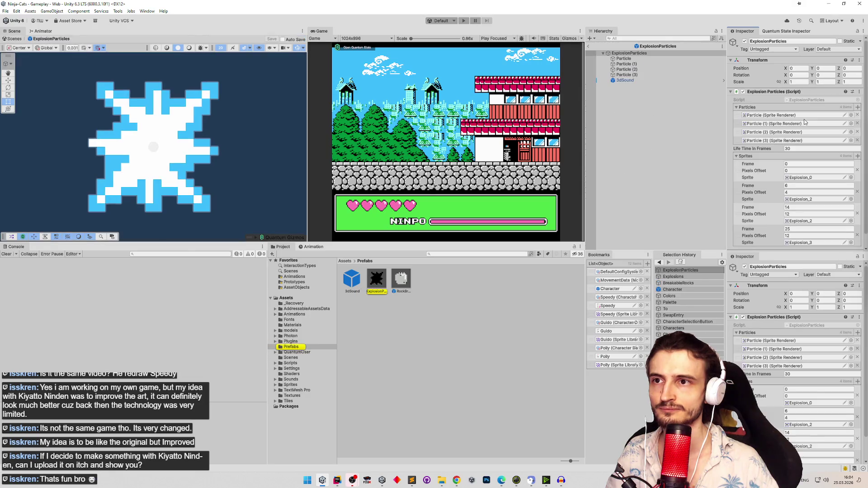
click(652, 81)
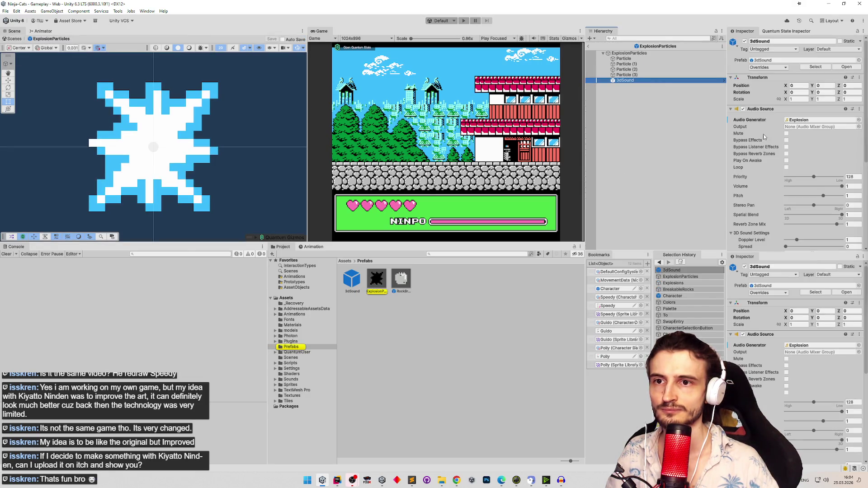
click(787, 161)
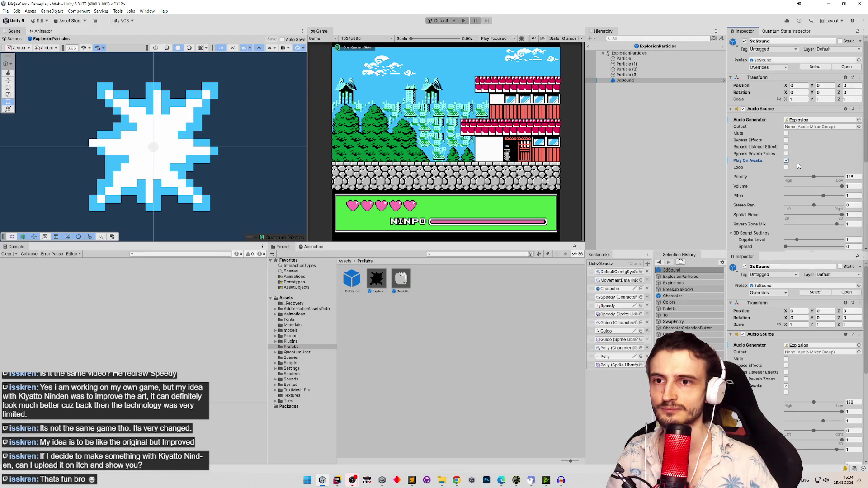
click(589, 45)
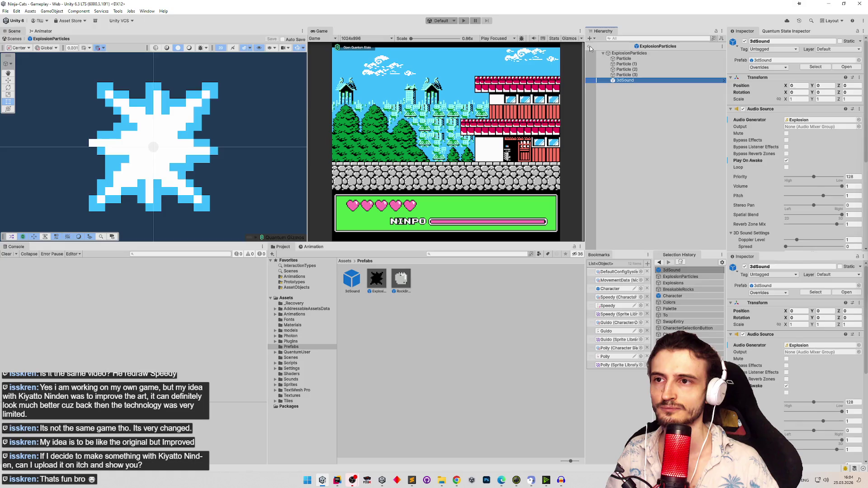
Turn on Play On Awake for the 3dSound in the RockBreakParticles prefab.
double_click(813, 120)
click(623, 80)
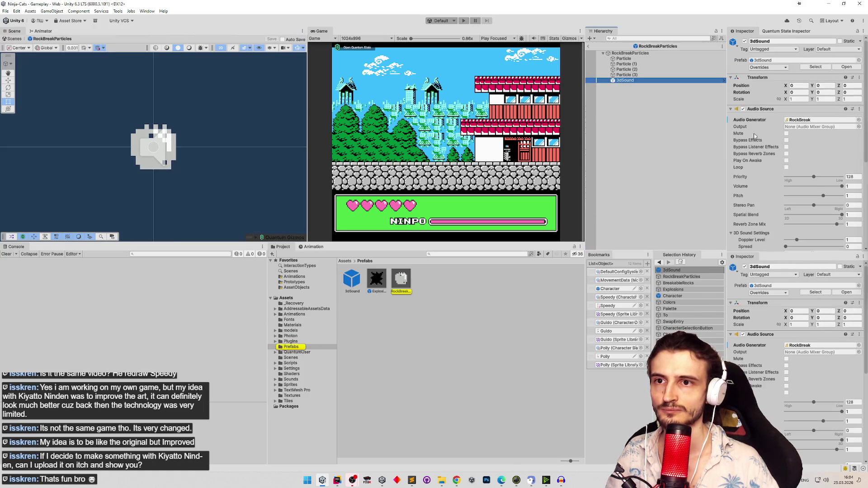
click(787, 161)
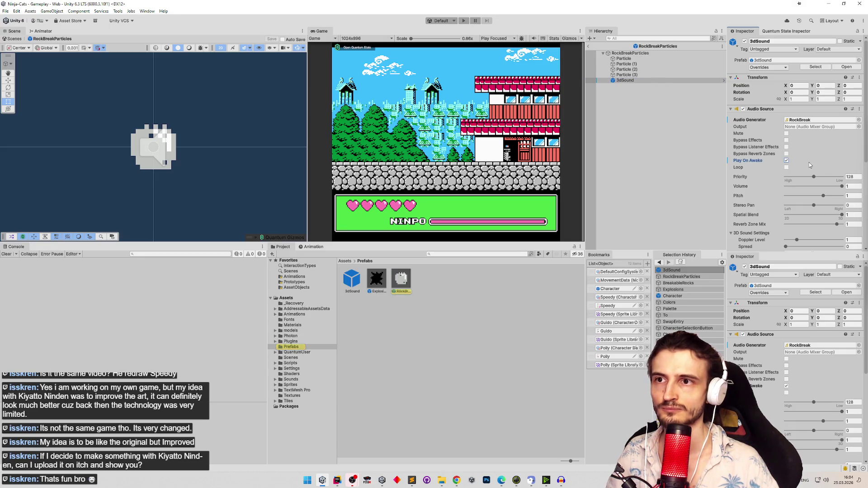
key(ctrl+p)
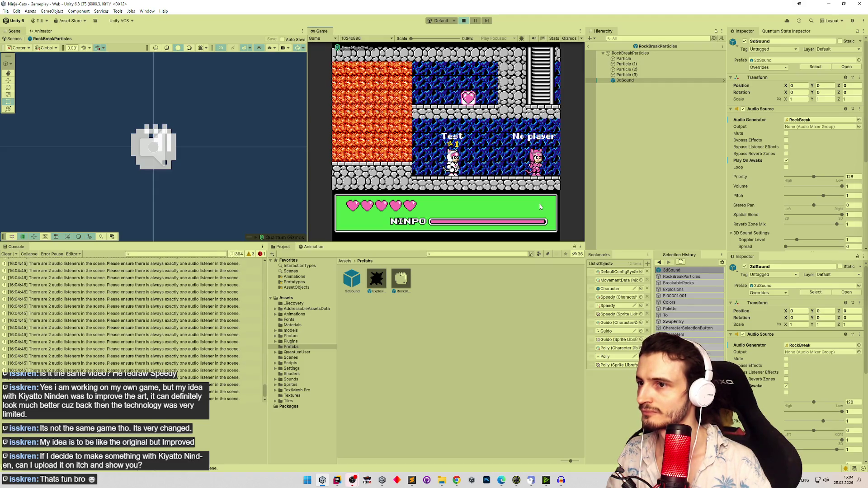
Move the Test cat right, stop Play mode, and open the Console error's script line in Rider.
key(Right)
key(Right)
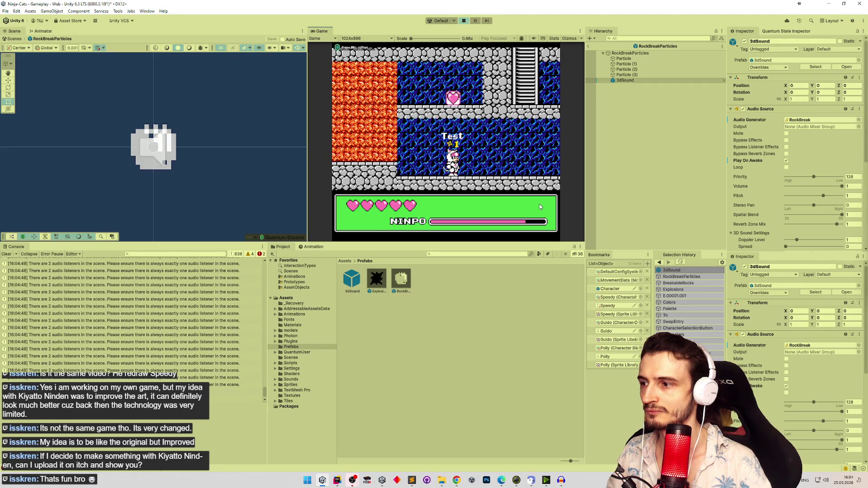
key(ctrl+p)
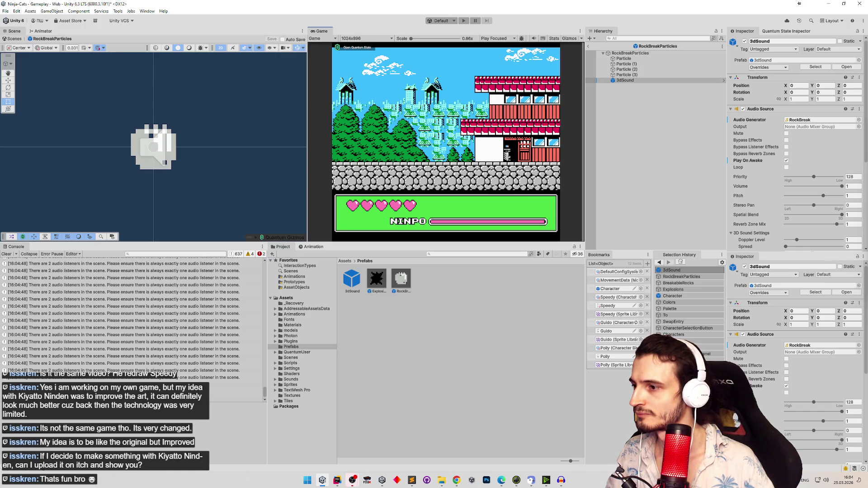
click(235, 391)
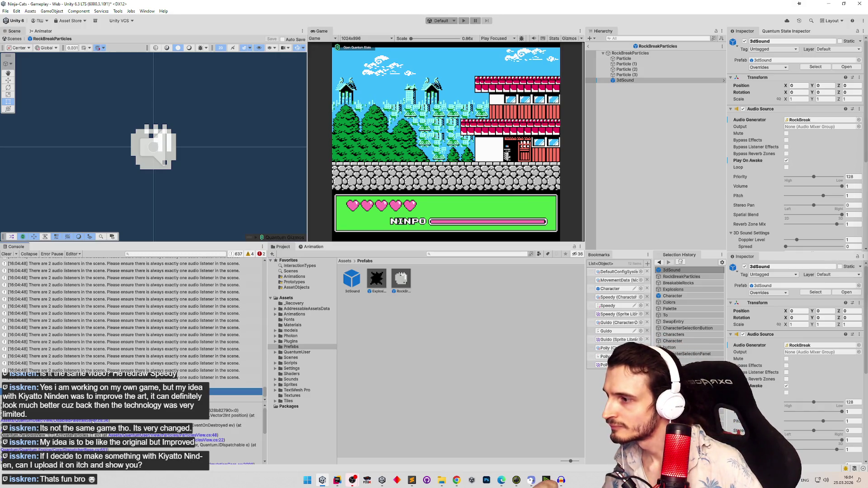
click(95, 421)
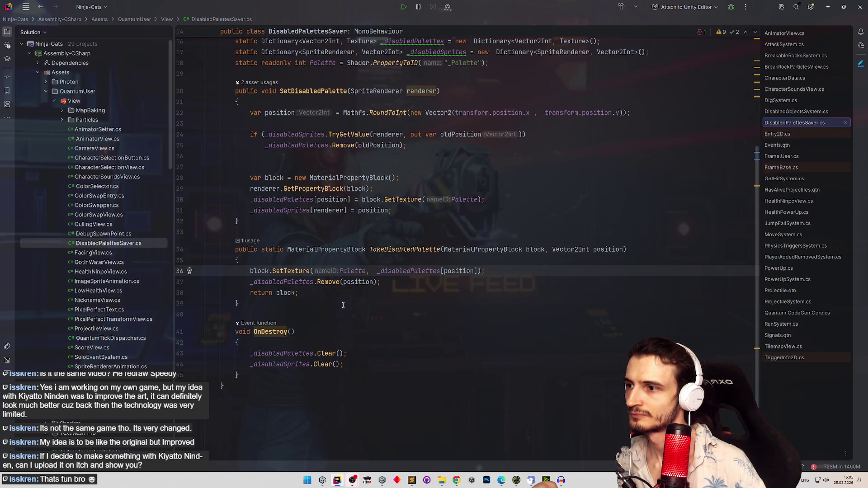
Minimize Rider after reviewing TakeDisabledPalette in DisabledPalettesSaver.cs to return to Unity.
click(827, 7)
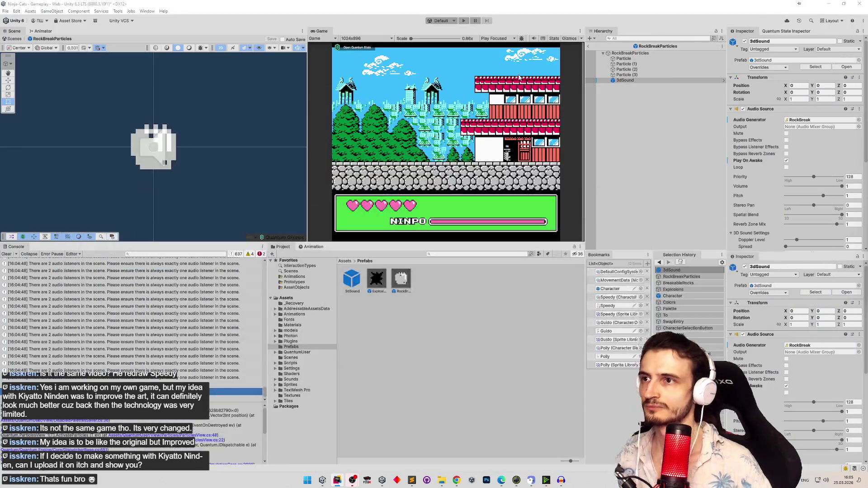
Clear the console, leave the prefab, and expand the Character's Quantum Entity View component.
click(11, 253)
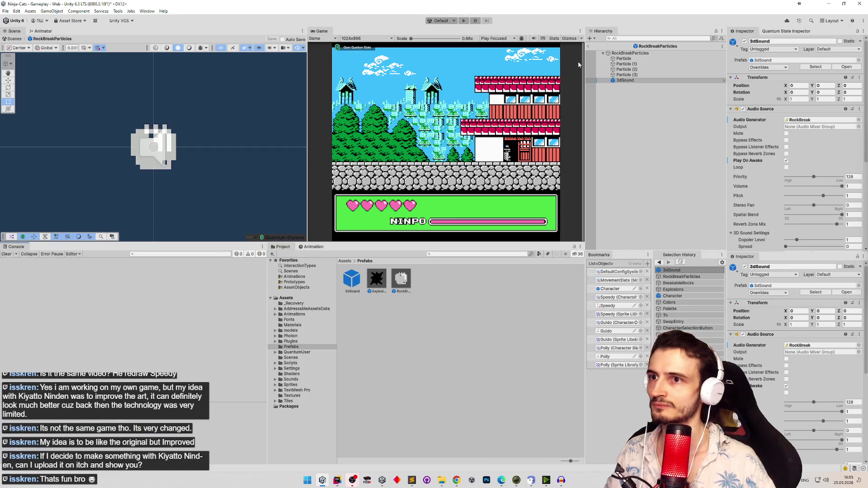
click(587, 47)
click(621, 230)
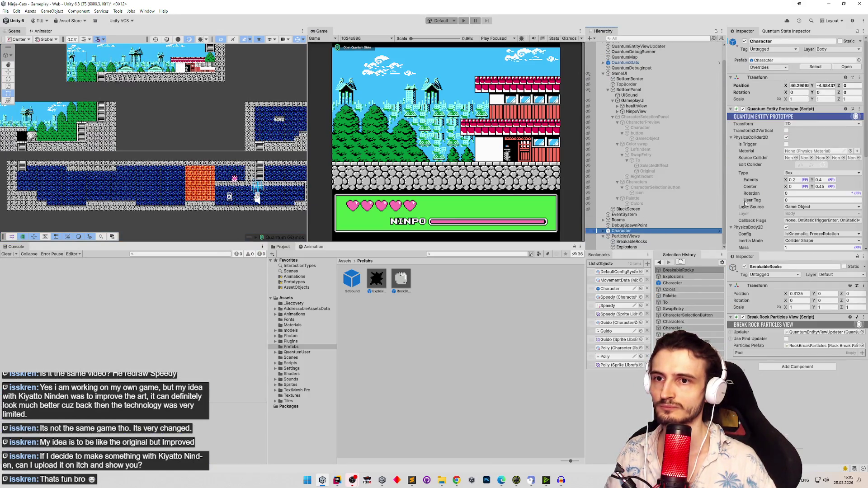
scroll(864, 144, down, 5)
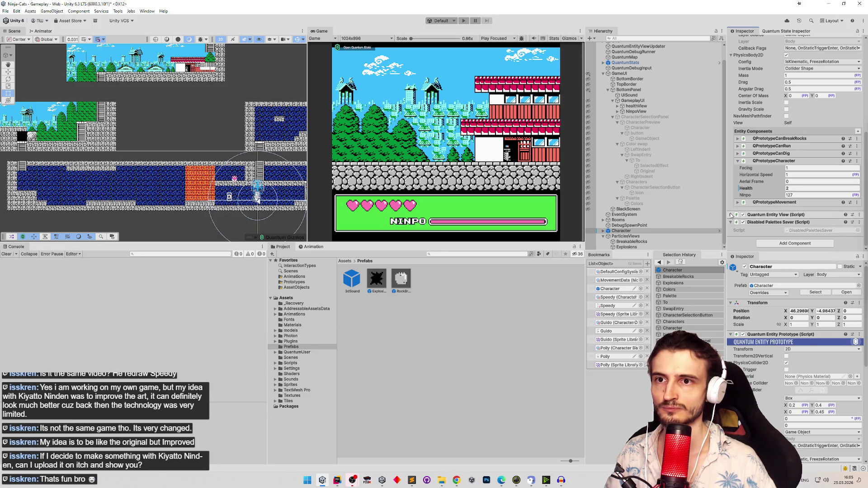
click(735, 216)
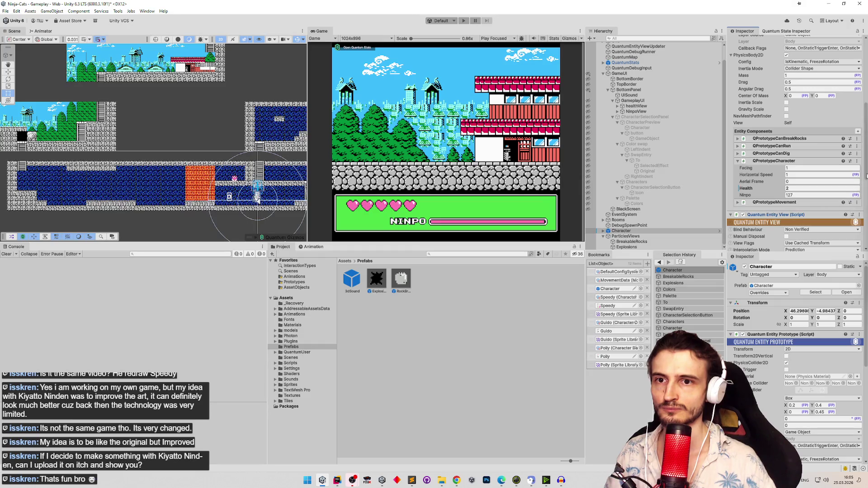
scroll(861, 242, down, 5)
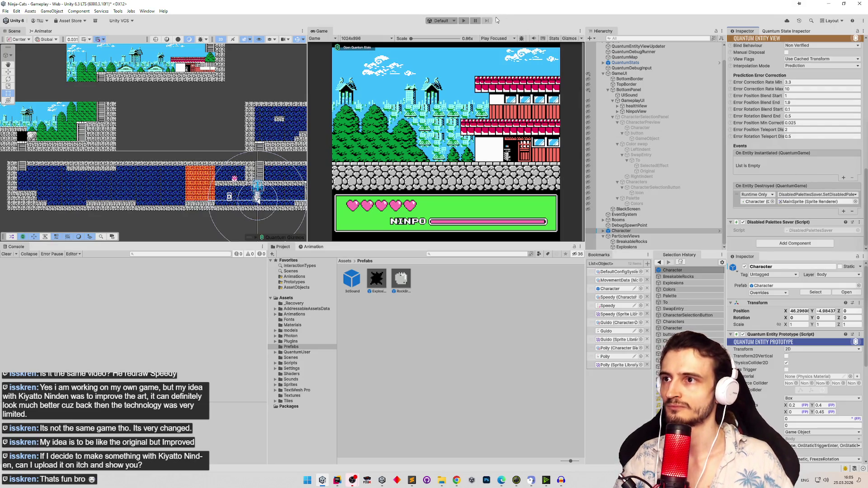
click(441, 20)
Set play mode to StartFromMenu, save the scene and launch the game.
click(442, 44)
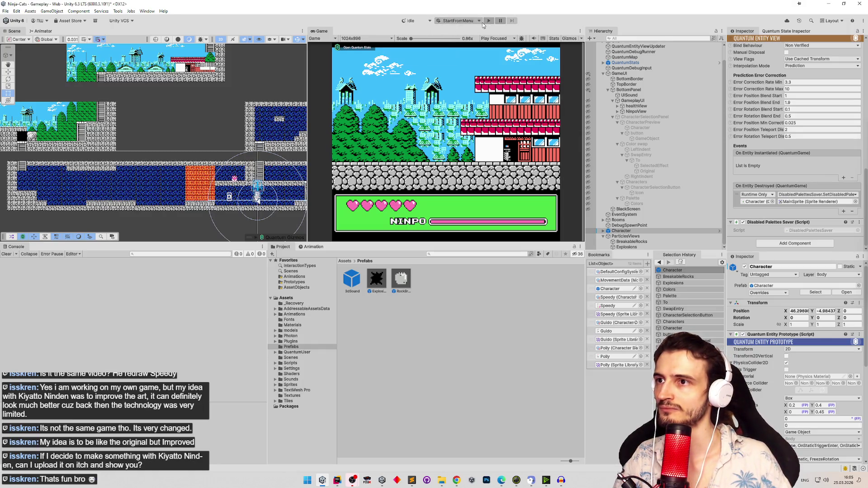
click(418, 254)
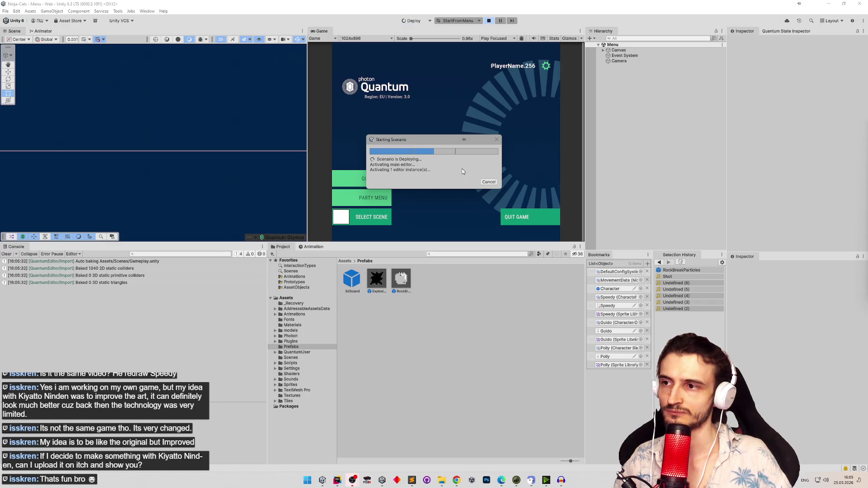
click(412, 480)
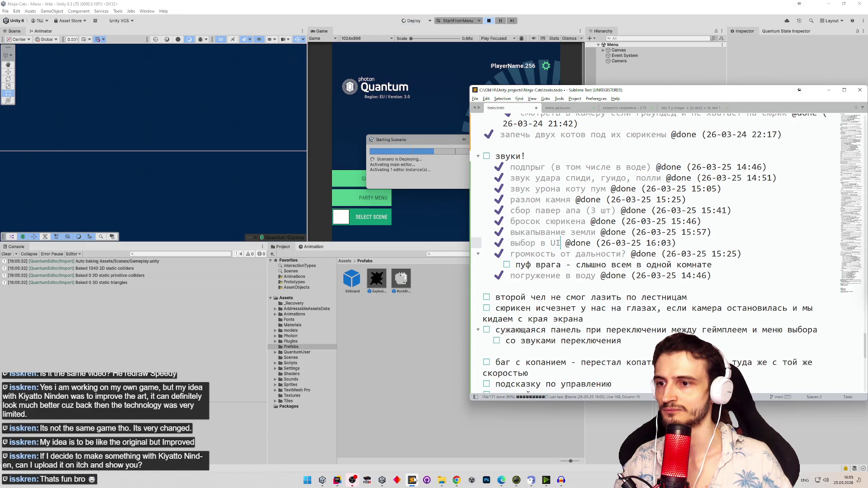
click(412, 479)
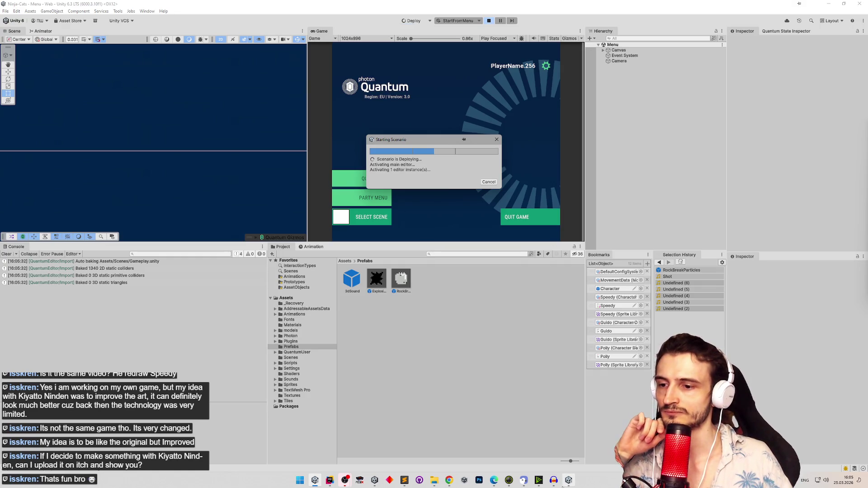
Close Audacity without saving and quit NVIDIA Broadcast, then start Quick Play with Player 2 muted.
click(538, 480)
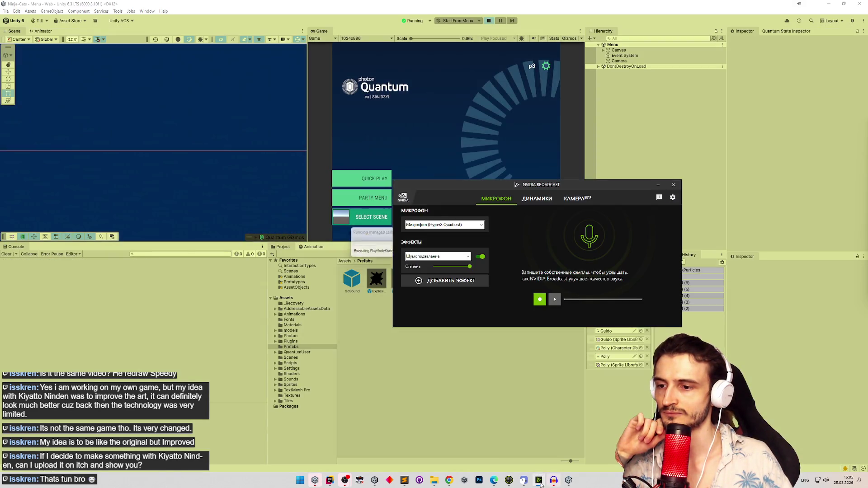
click(540, 480)
click(546, 480)
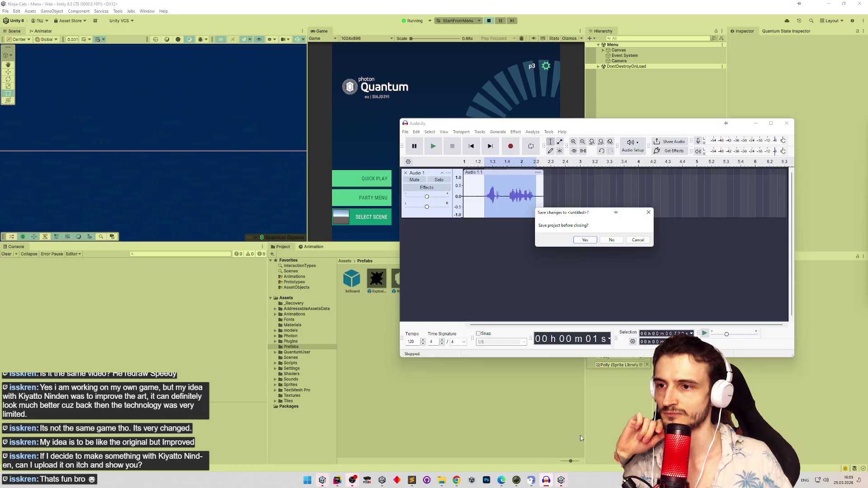
click(611, 239)
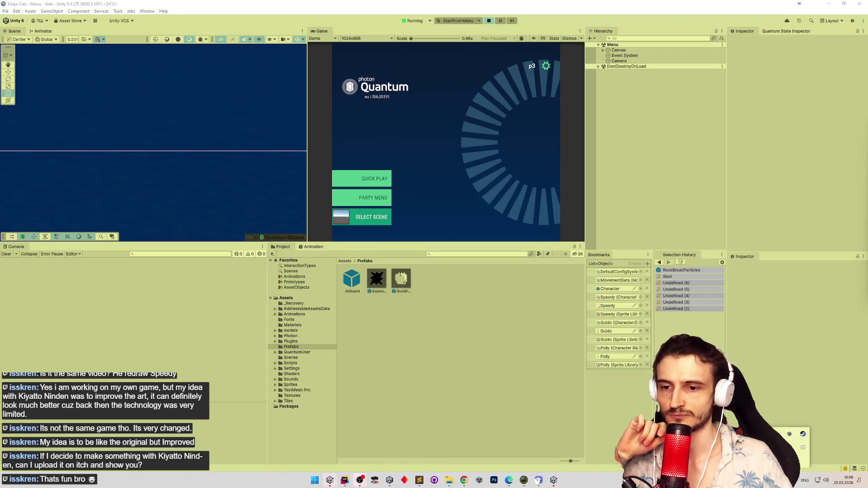
click(803, 448)
right_click(803, 447)
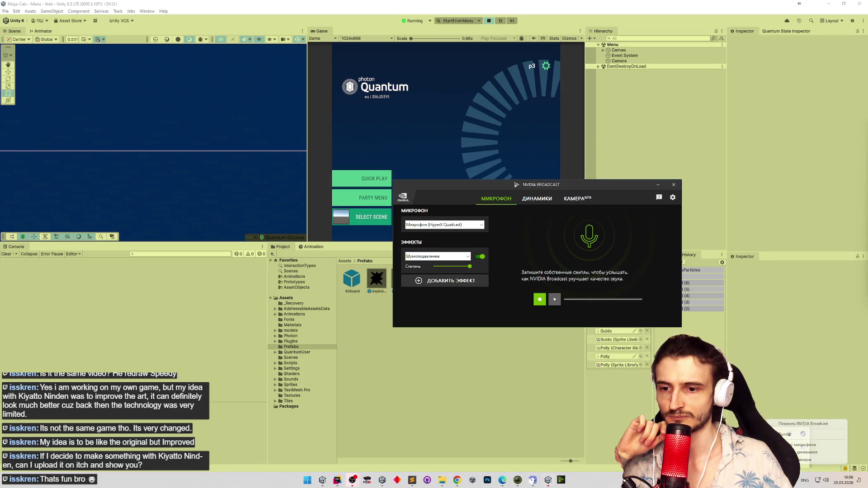
click(673, 184)
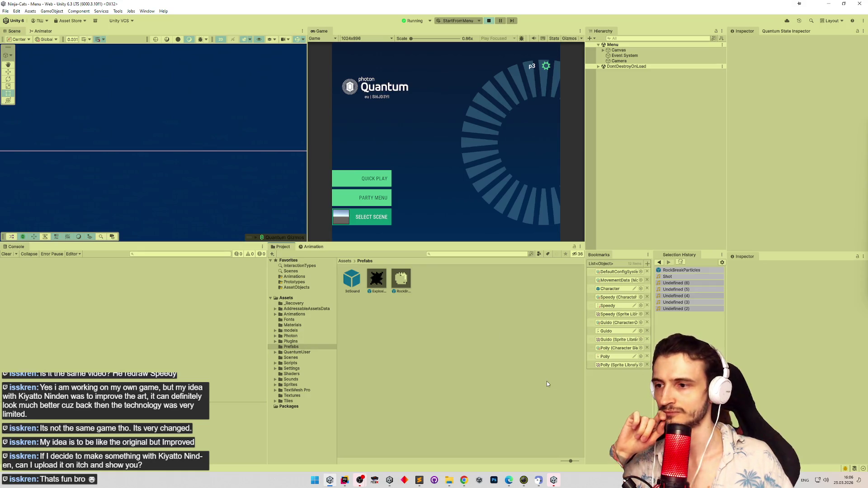
click(382, 179)
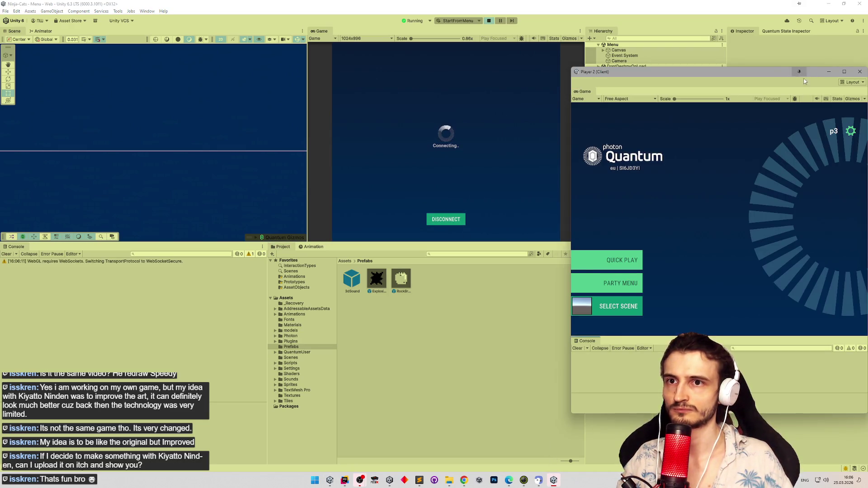
click(817, 98)
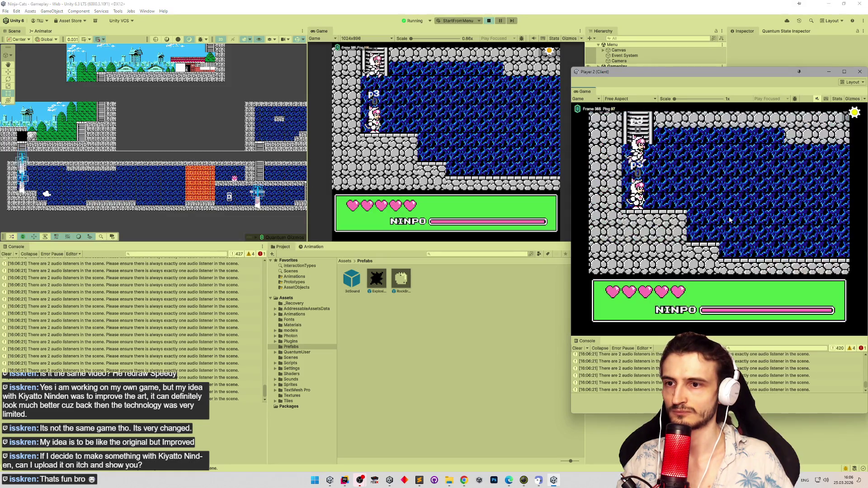
Play the match in the main game, then close the Player 2 client and stop Play mode.
click(467, 134)
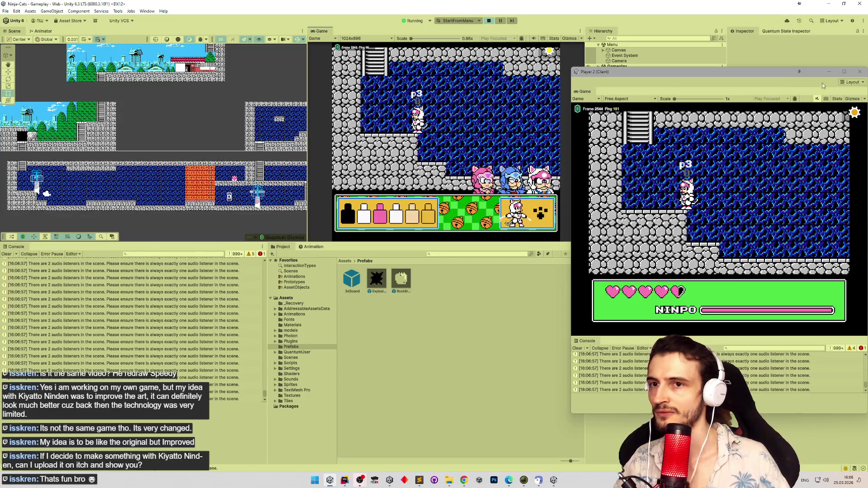
click(859, 71)
click(490, 21)
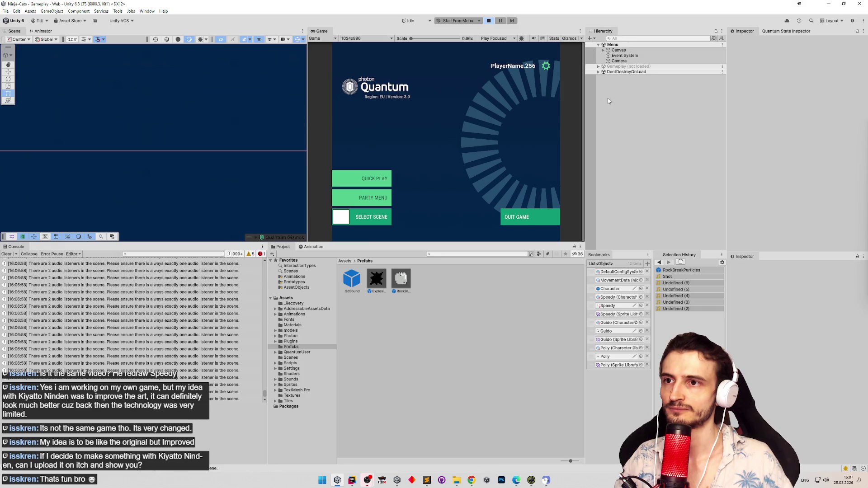
Select the Character's Audio object in the Gameplay hierarchy.
click(598, 45)
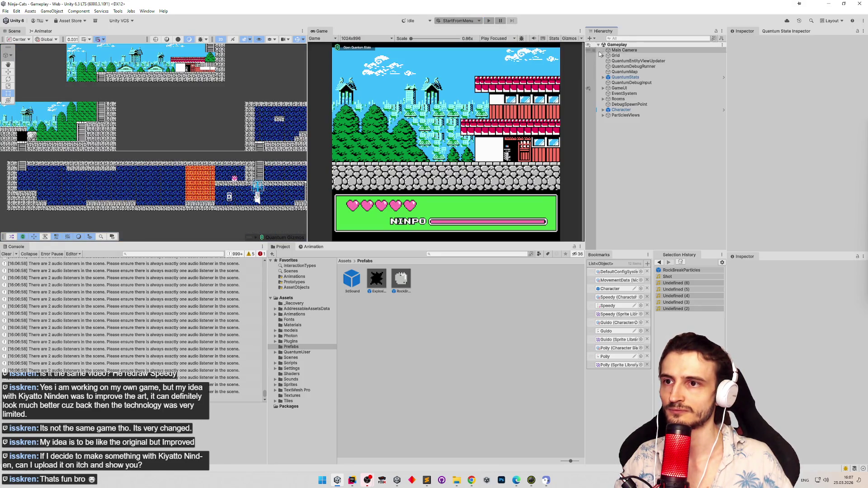
click(642, 111)
click(603, 111)
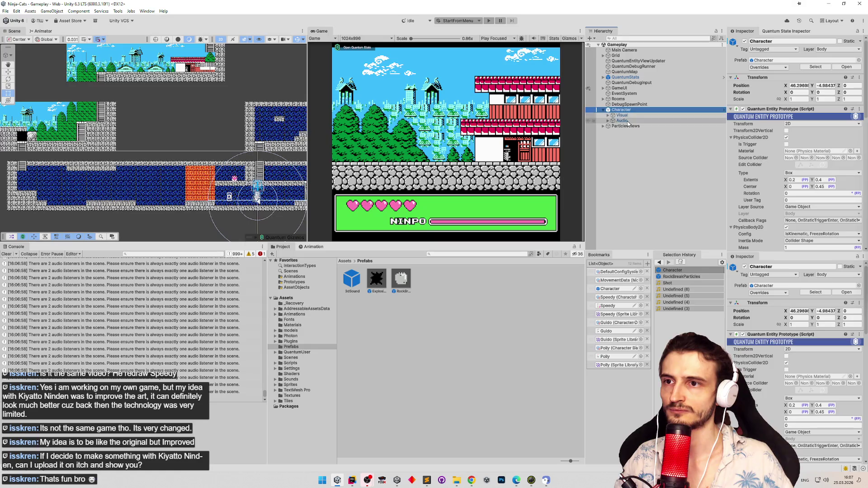
click(622, 120)
Accidentally remove the Character Sounds View component, then restore it with undo.
right_click(761, 158)
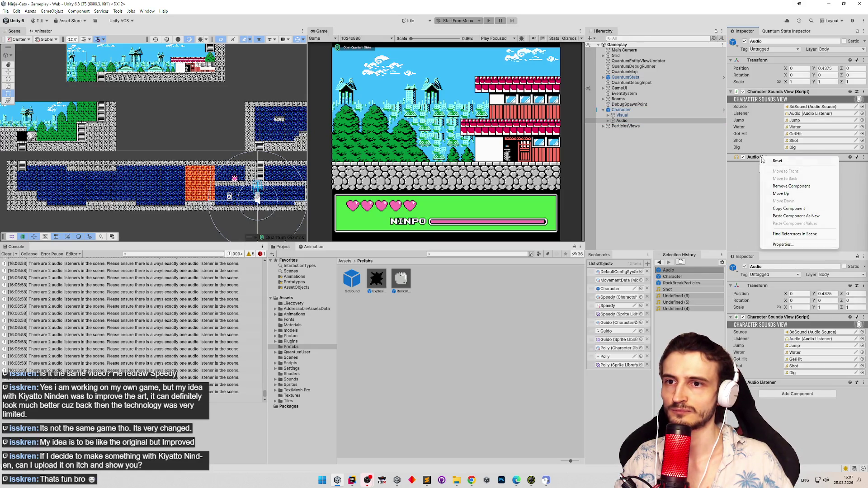
right_click(760, 92)
click(769, 119)
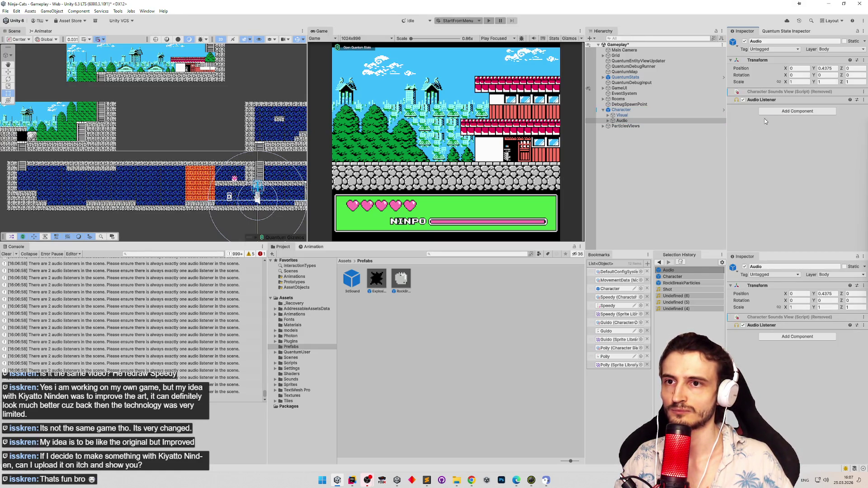
key(Delete)
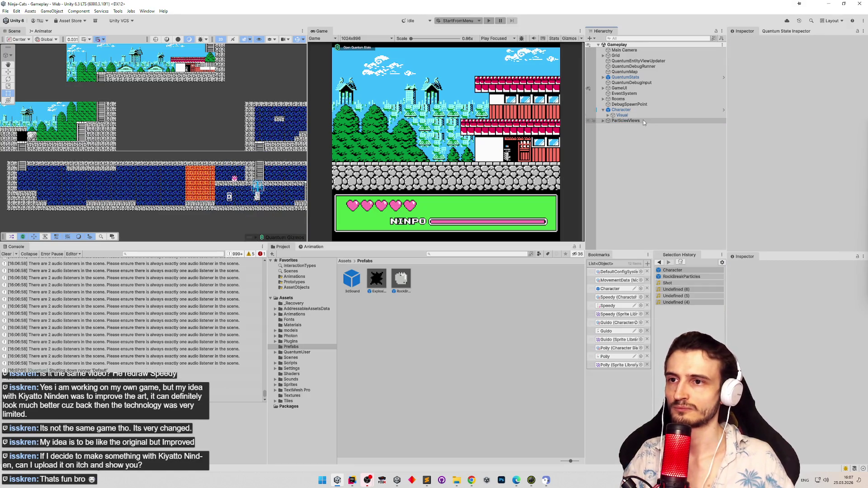
key(ctrl+z)
key(ctrl+z)
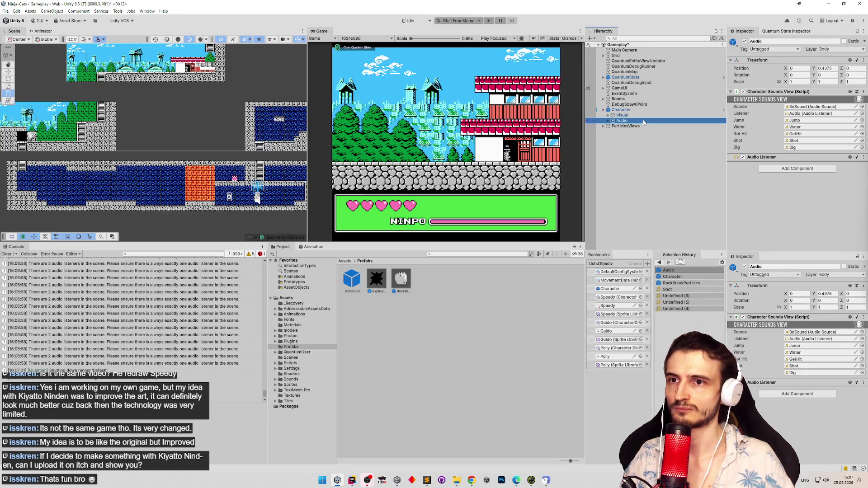
Remove the Audio Listener component from Audio and save the Gameplay scene.
right_click(766, 157)
click(785, 182)
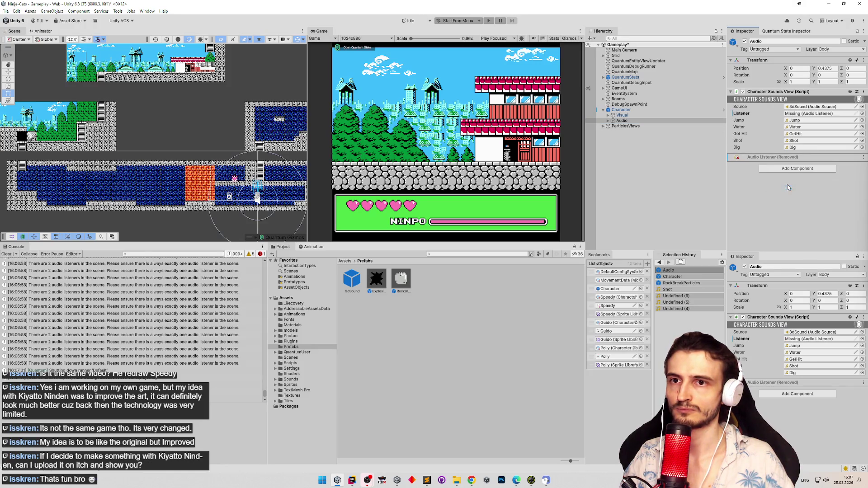
key(ctrl+s)
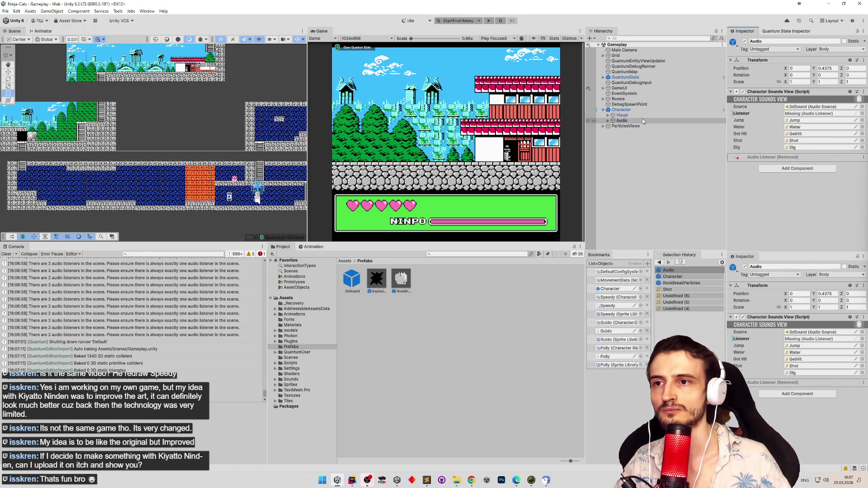
Open the Character Sounds View script for editing.
click(700, 120)
right_click(789, 92)
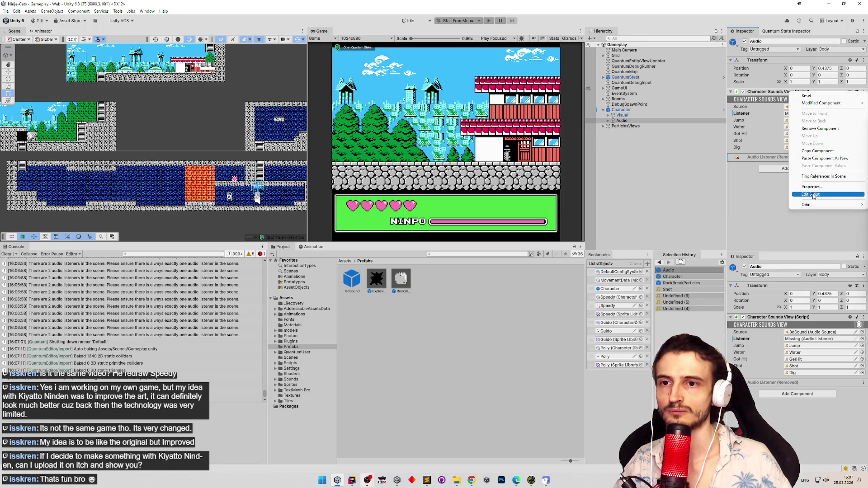
click(813, 195)
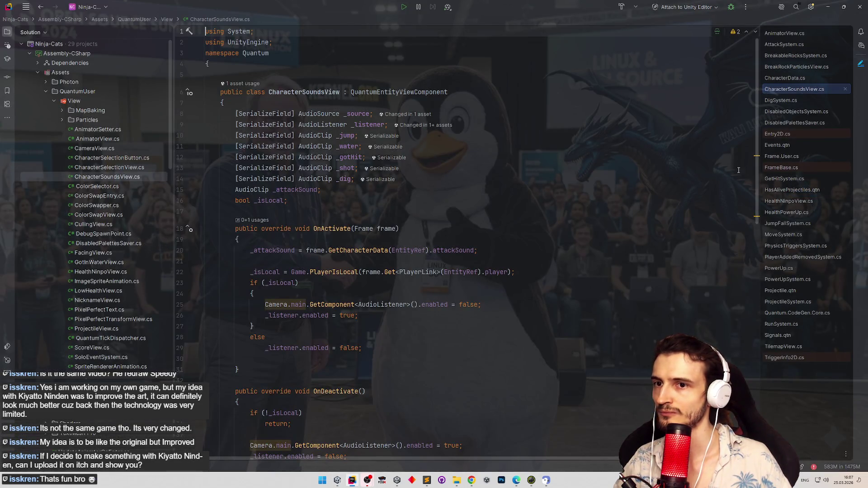
Prefix the _isLocal condition on line 22 with '_listener &&', then return to Unity to recompile.
scroll(754, 174, down, 2)
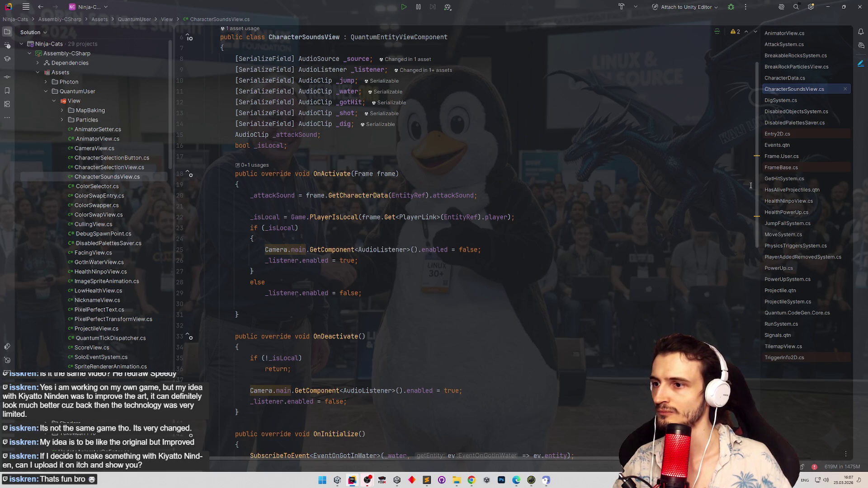
scroll(750, 185, down, 1)
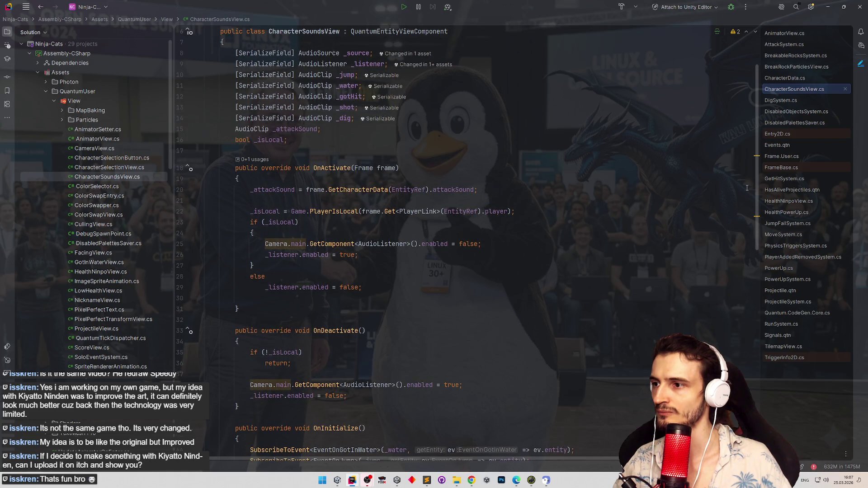
double_click(267, 212)
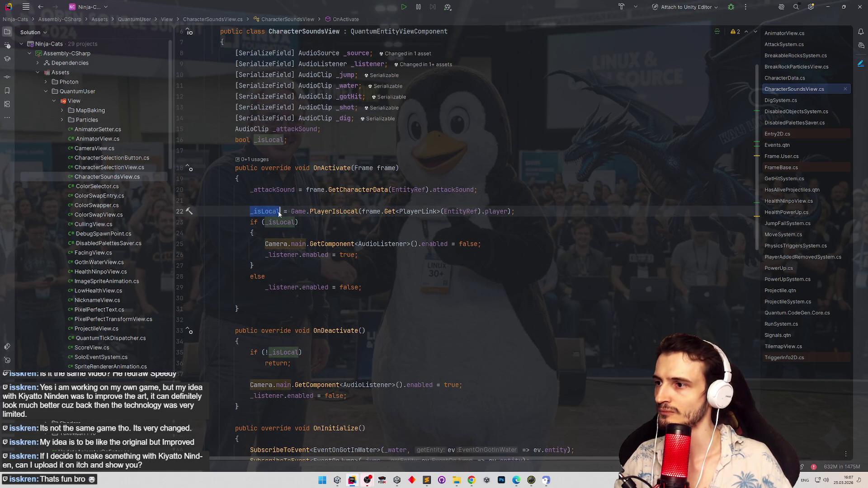
click(291, 212)
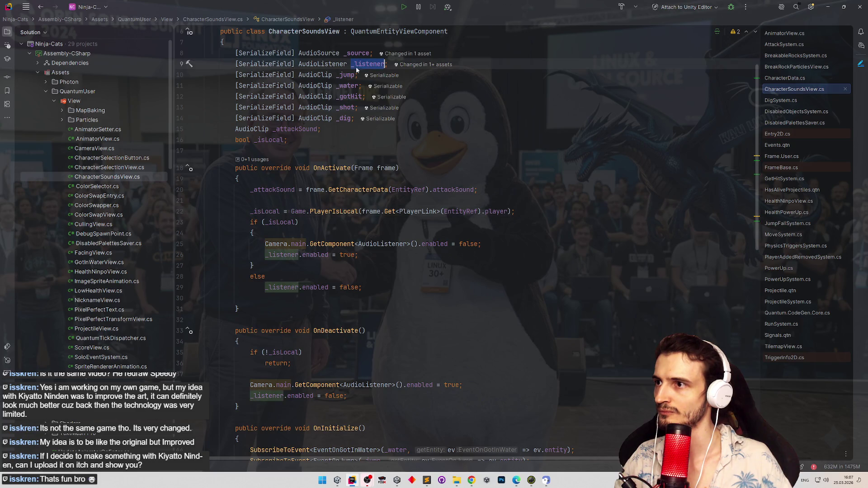
text(_listener &&)
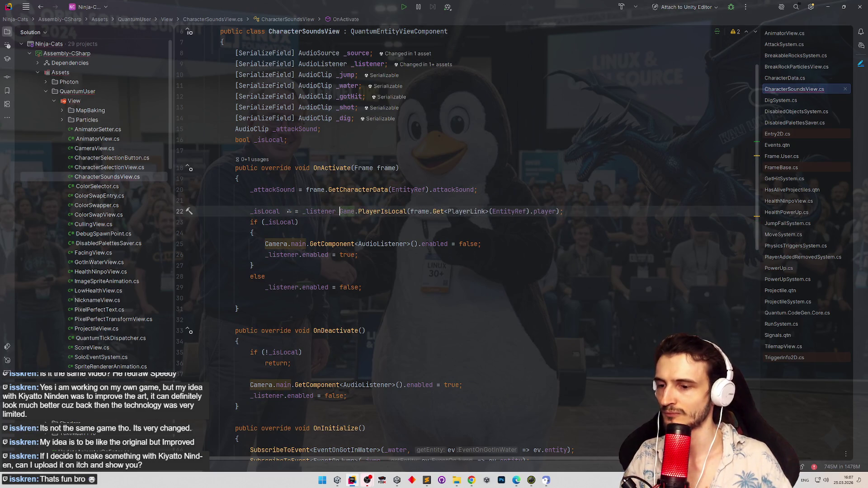
click(463, 137)
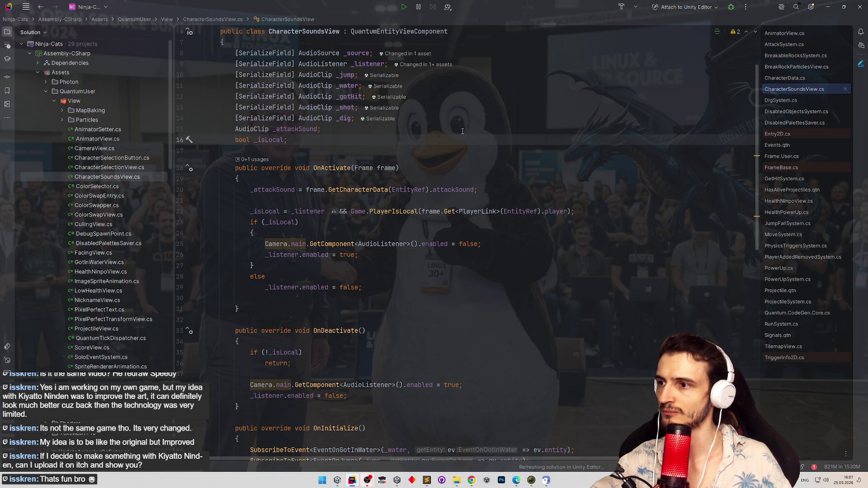
click(827, 7)
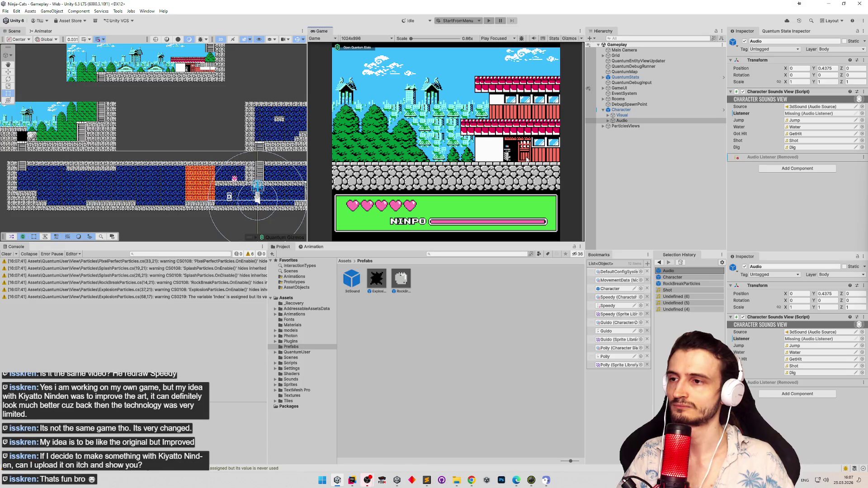
Inspect the Explosions prefab's 3dSound 3D Sound Settings, then enter Play mode.
click(603, 127)
click(622, 138)
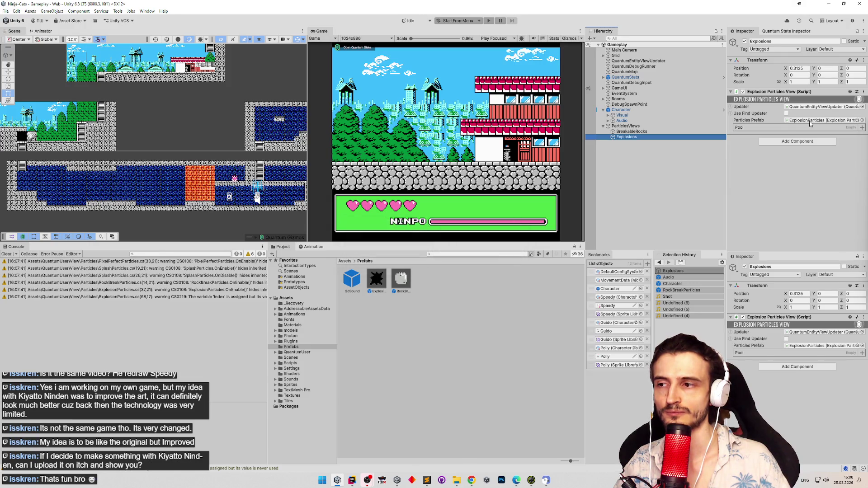
click(642, 81)
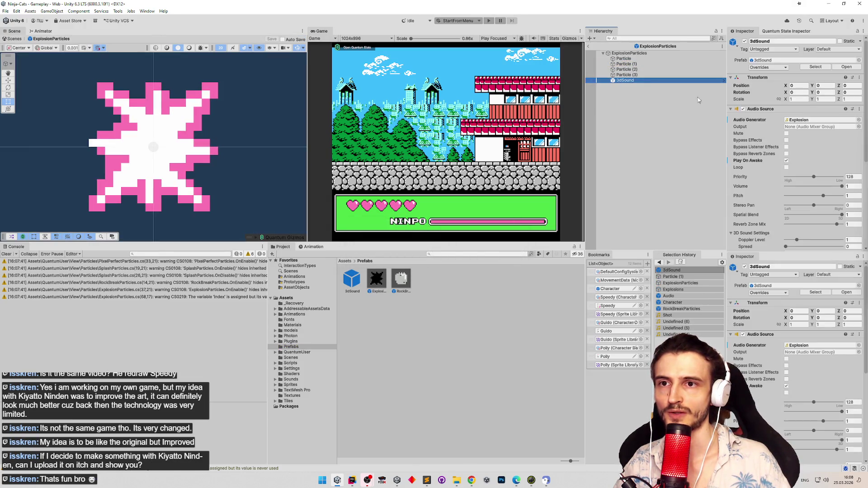
scroll(865, 138, down, 2)
scroll(865, 138, down, 5)
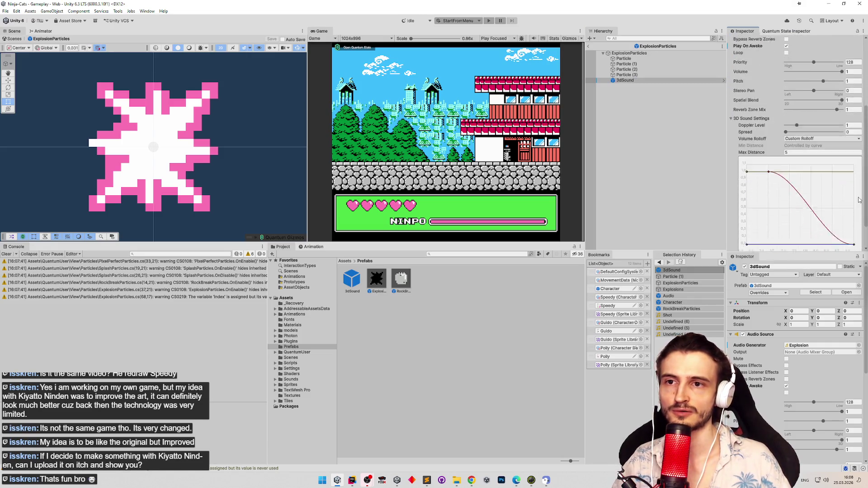
key(ctrl+p)
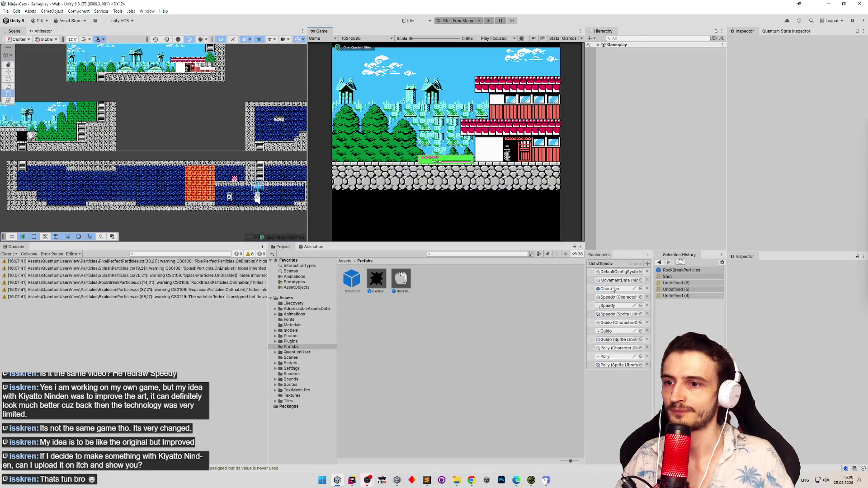
Try Main Camera Position Z 0, then undo it back to -10.
double_click(611, 289)
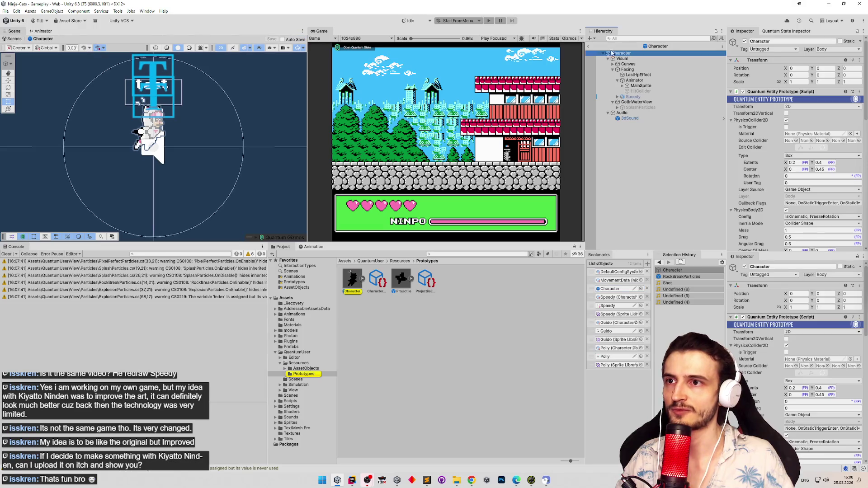
click(589, 46)
click(599, 45)
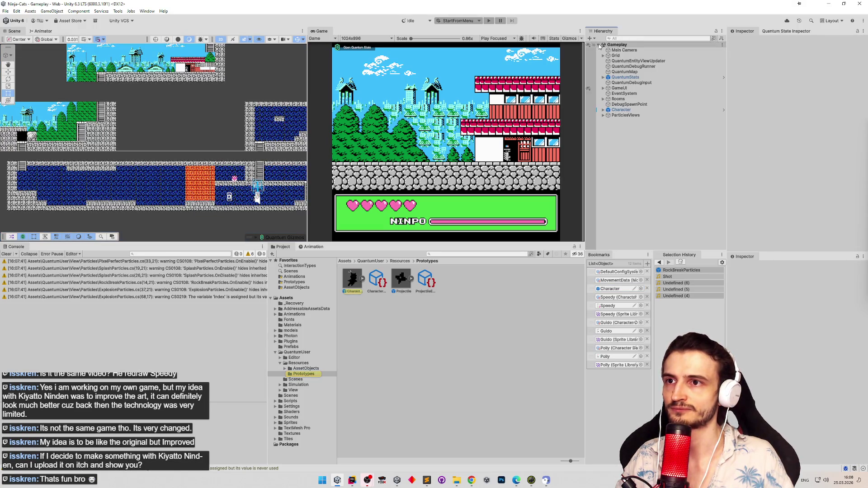
click(624, 50)
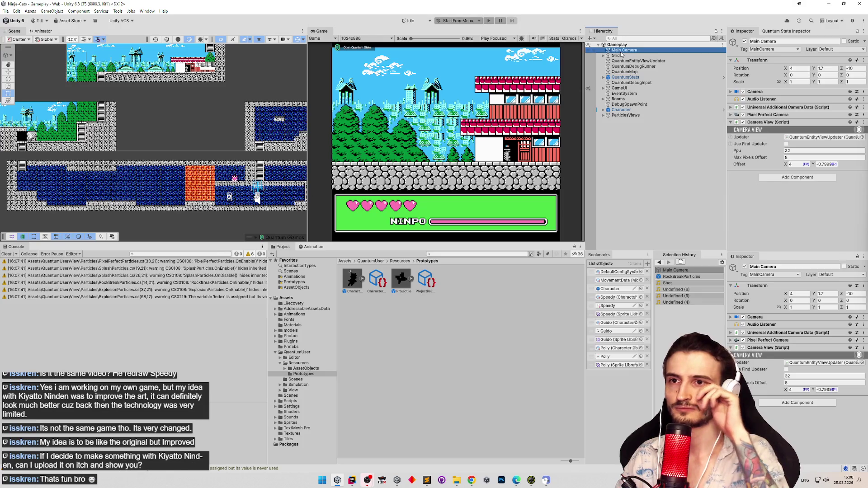
click(852, 68)
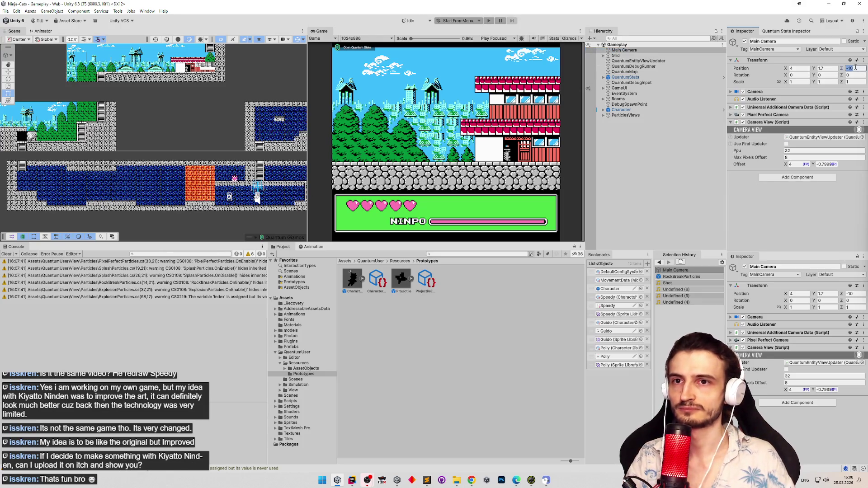
text(0)
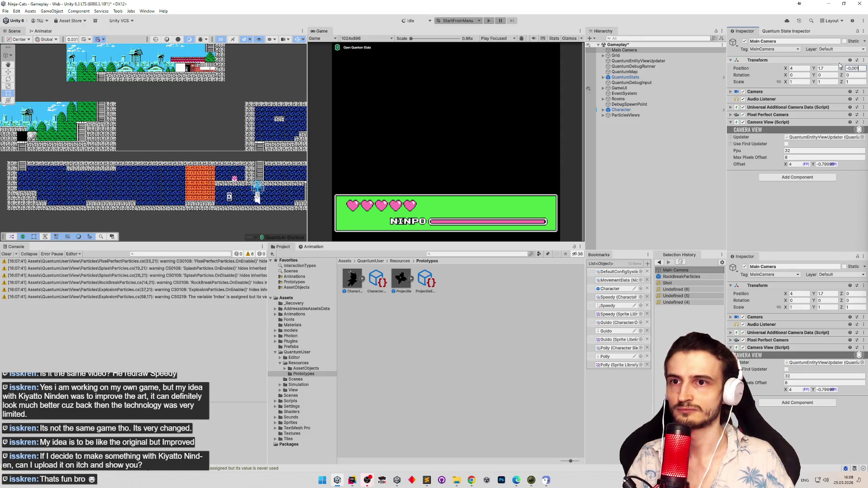
click(851, 74)
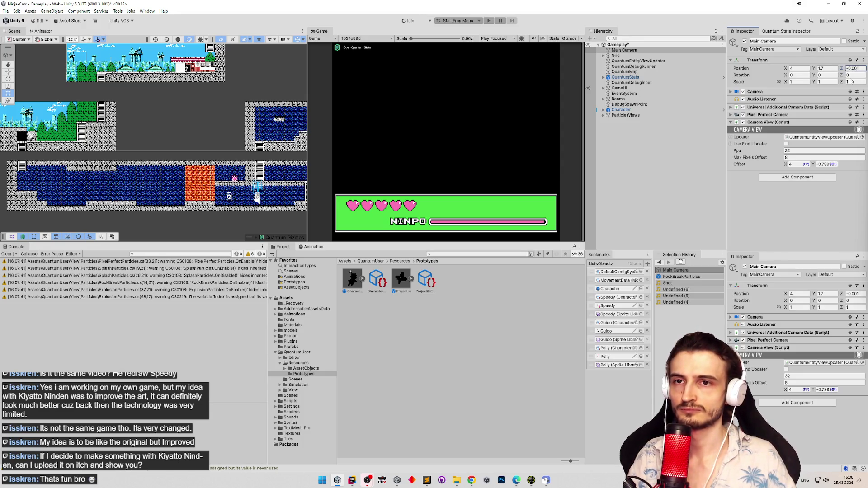
key(ctrl+z)
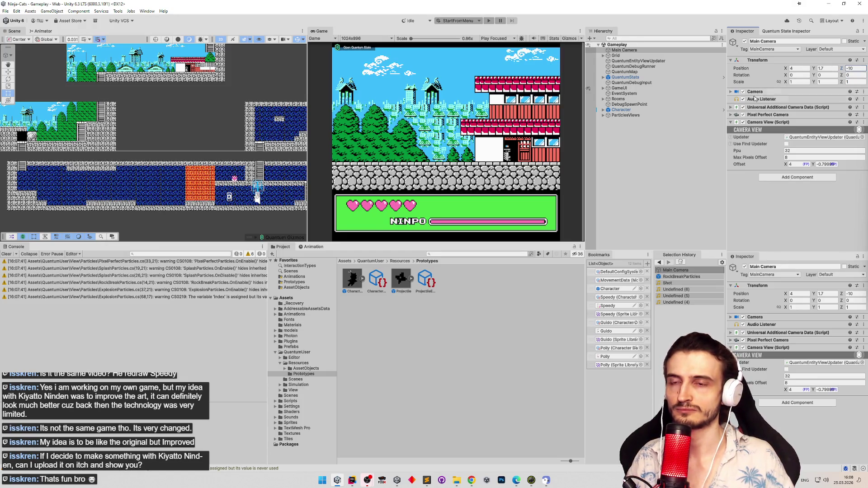
Browse the Camera component's rendering, stack, environment, output and projection sections.
click(731, 92)
click(735, 114)
click(735, 115)
click(735, 116)
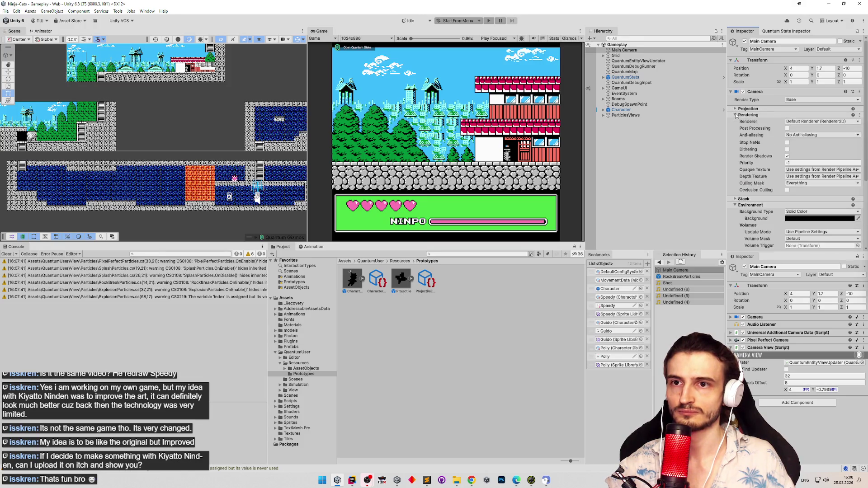
click(735, 116)
click(736, 121)
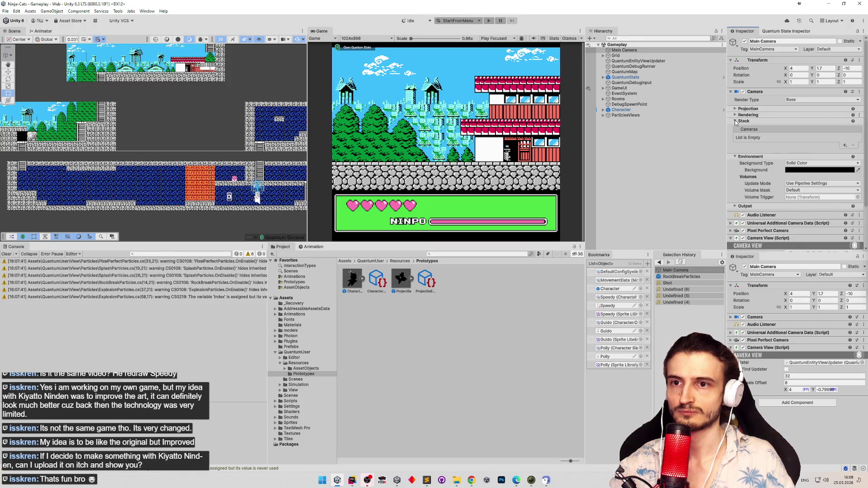
click(735, 121)
click(735, 128)
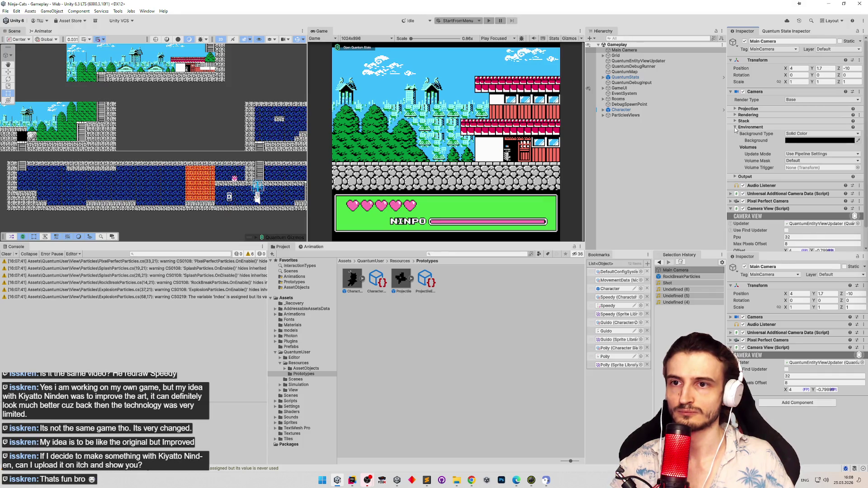
click(735, 134)
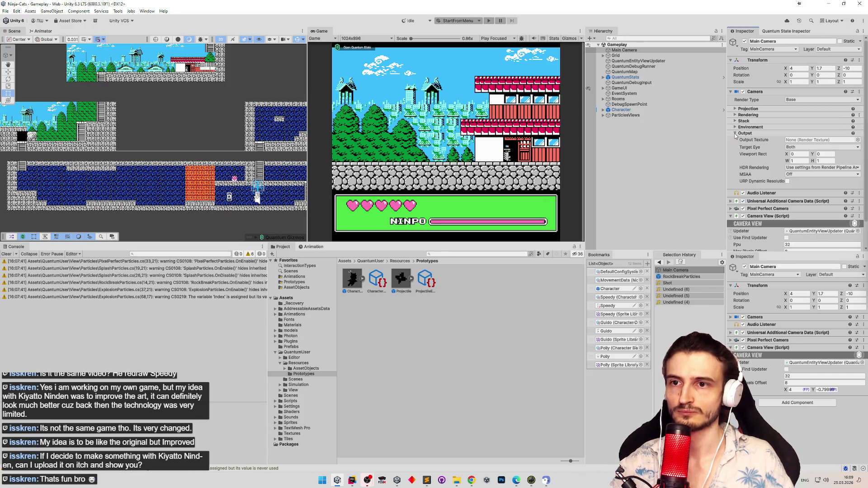
click(735, 109)
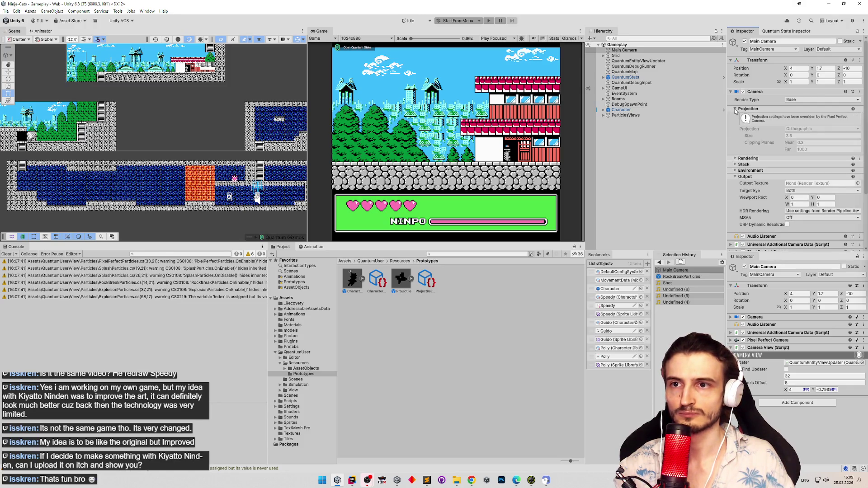
click(735, 109)
Expand the Pixel Perfect Camera settings and scrub the camera's Z toward zero.
scroll(740, 181, down, 3)
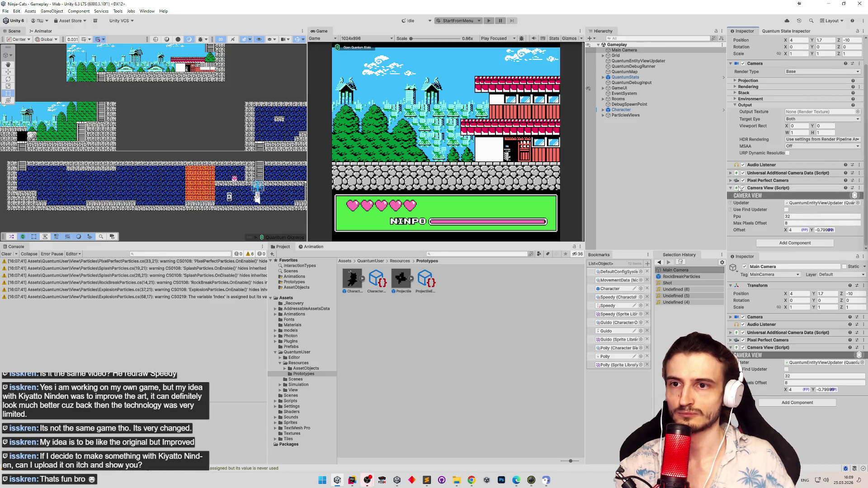
click(731, 180)
scroll(797, 164, down, 2)
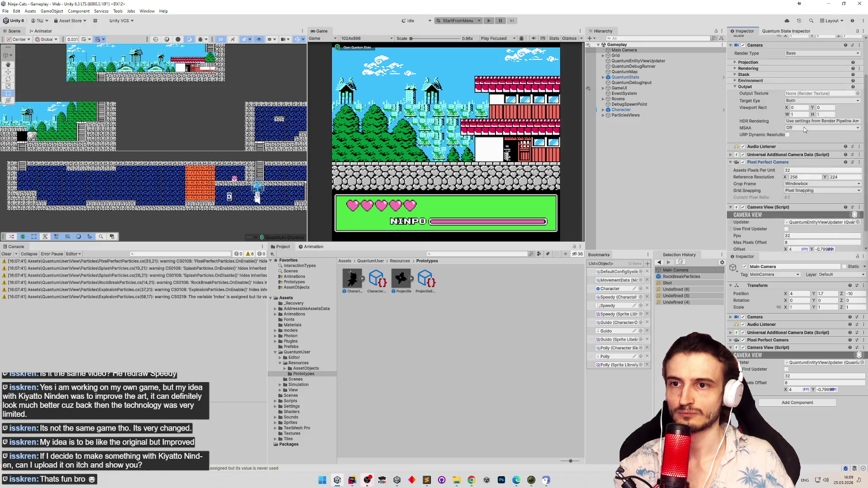
scroll(804, 130, up, 3)
scroll(861, 156, down, 2)
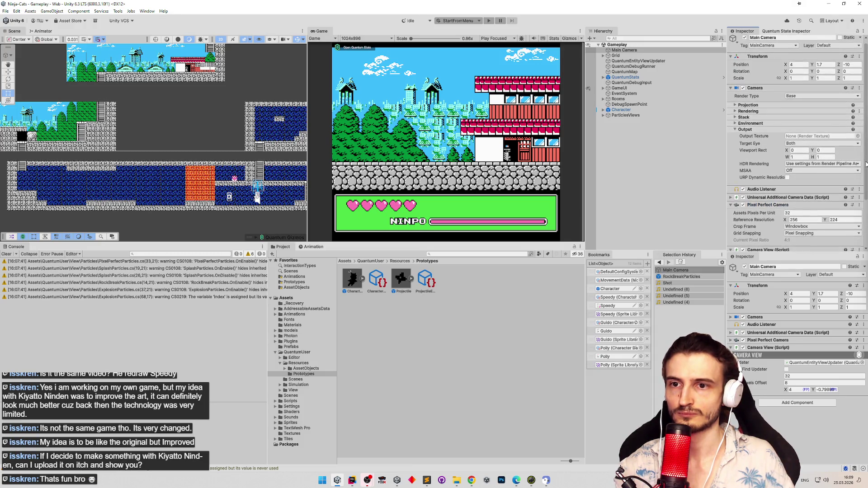
scroll(864, 146, up, 2)
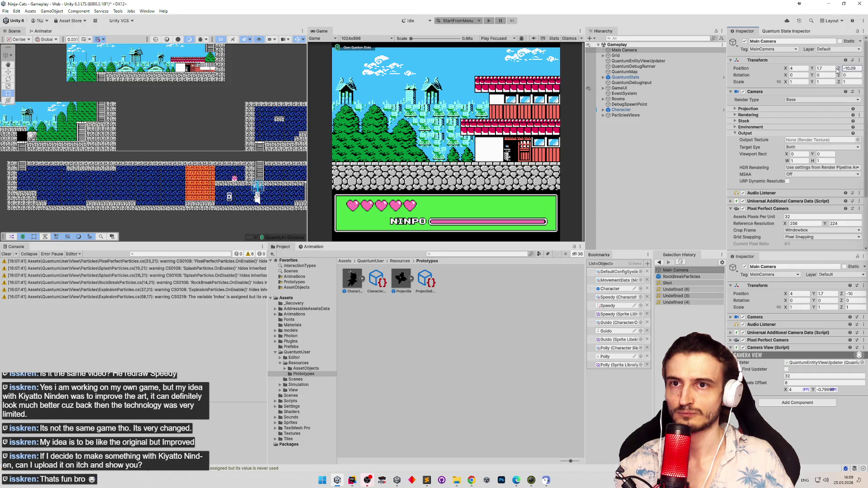
drag(838, 68, 22, 78)
Scrub Main Camera Z toward zero, checking depth in an orbited 3D Scene view, ending at -0.68.
drag(74, 82, 86, 79)
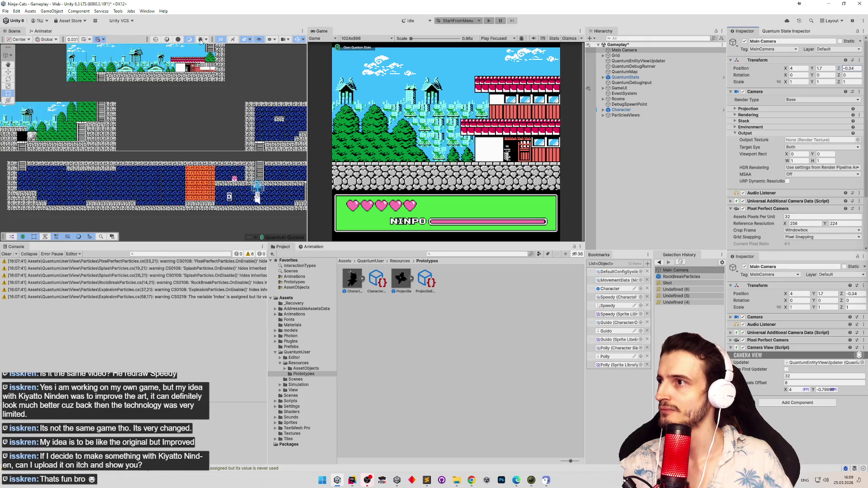
click(220, 39)
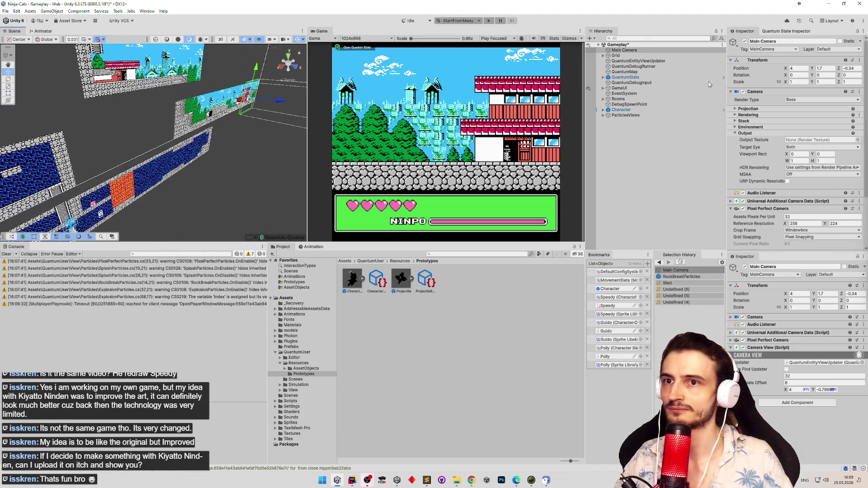
double_click(643, 50)
mouse_move(126, 131)
mouse_down()
mouse_move(310, 133)
mouse_move(265, 143)
mouse_move(290, 145)
mouse_up()
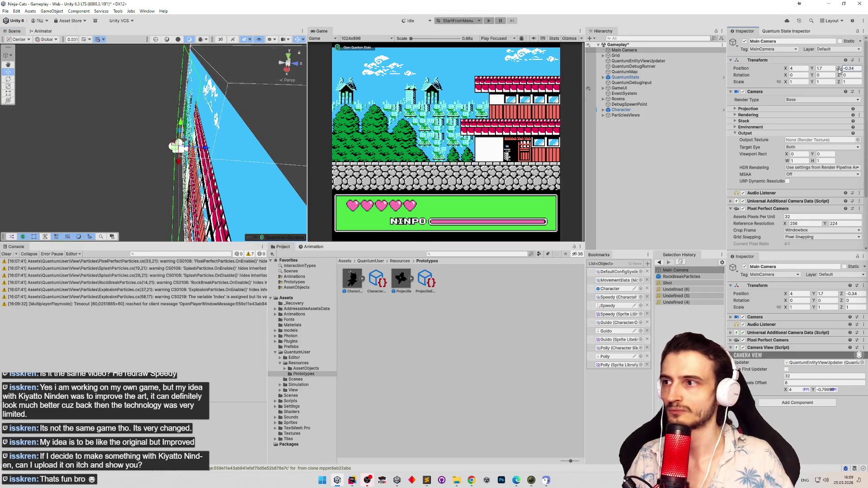
drag(839, 70, 831, 71)
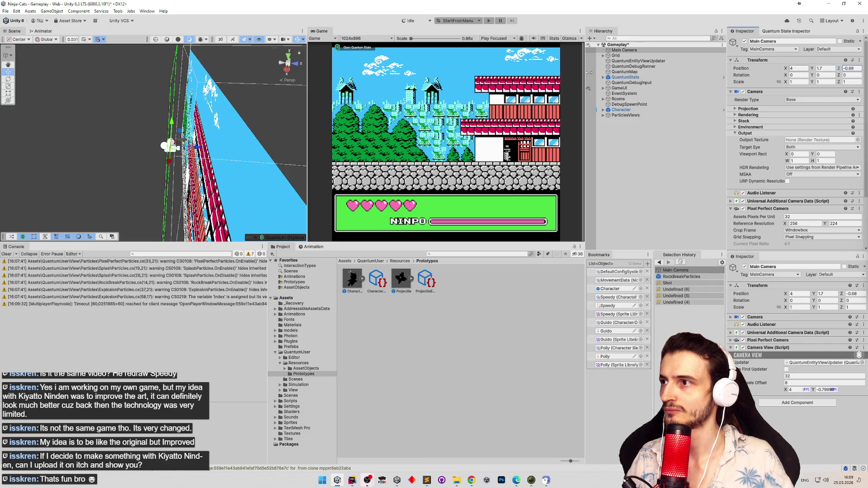
drag(226, 101, 252, 98)
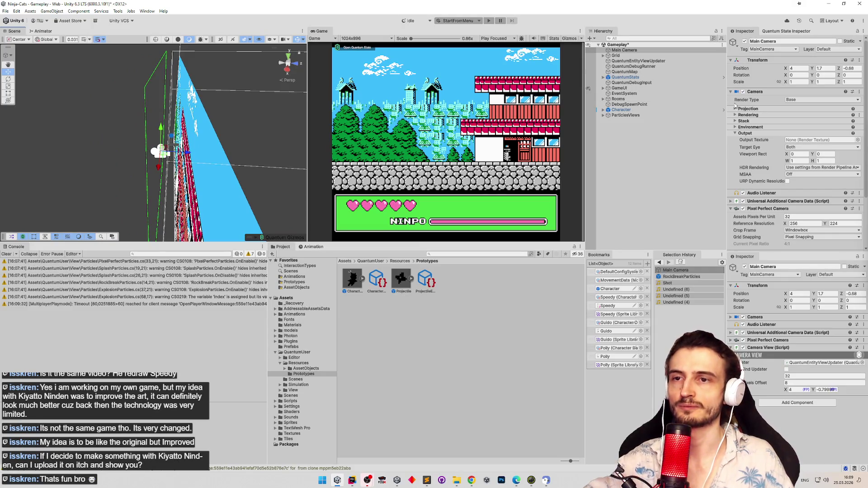
scroll(737, 134, down, 2)
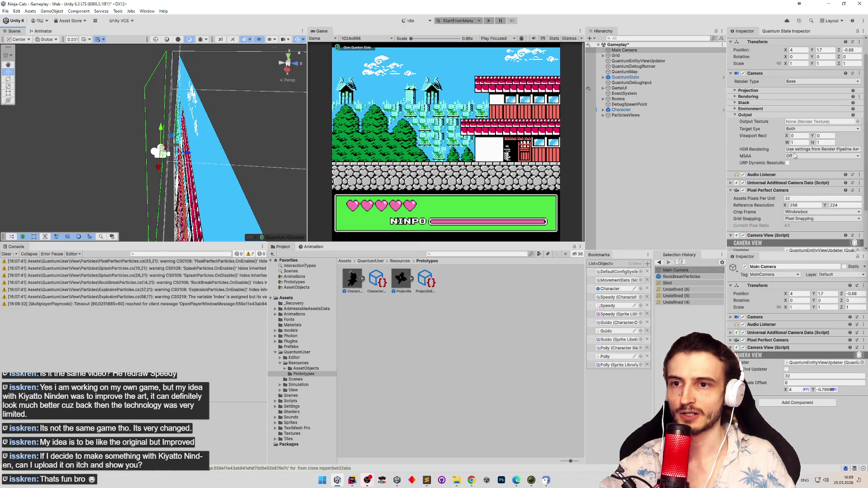
Toggle the Pixel Perfect Camera on and off repeatedly to compare rendering.
click(743, 190)
click(743, 190)
click(743, 190)
click(743, 190)
click(743, 190)
click(743, 191)
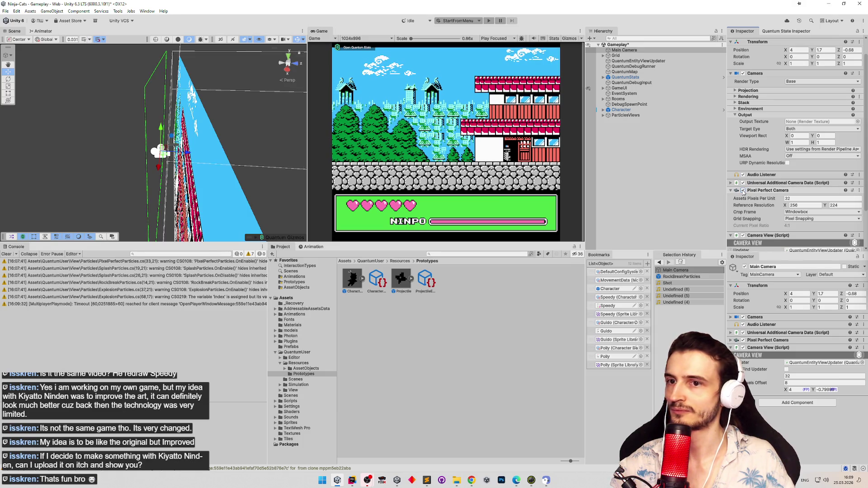
scroll(861, 219, down, 1)
scroll(861, 218, down, 2)
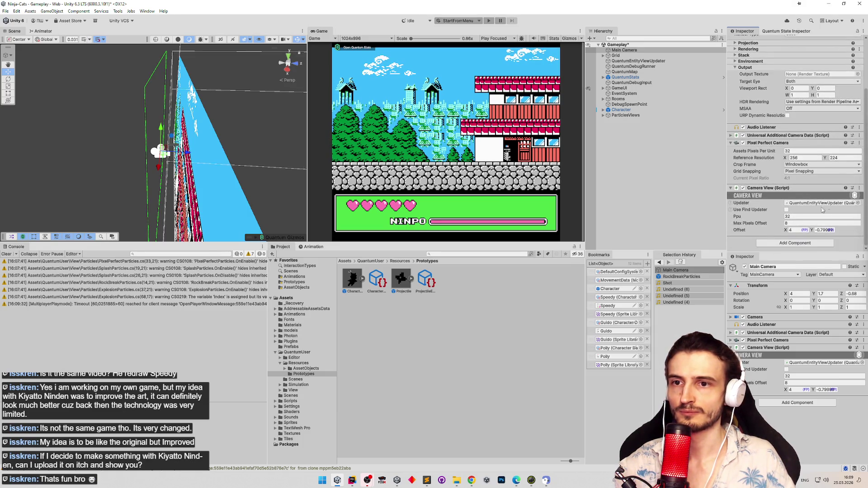
Set the near clipping plane to 0 and re-enable the Pixel Perfect Camera.
click(744, 143)
click(731, 143)
click(731, 143)
scroll(768, 117, up, 4)
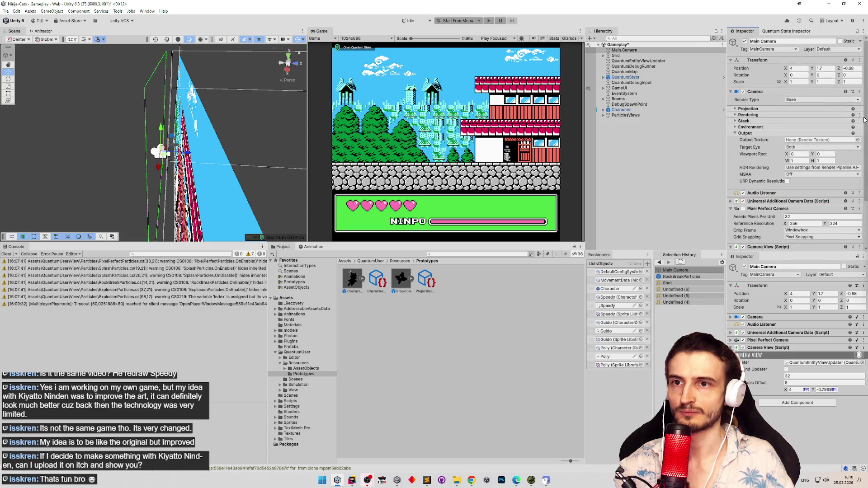
click(735, 109)
click(813, 129)
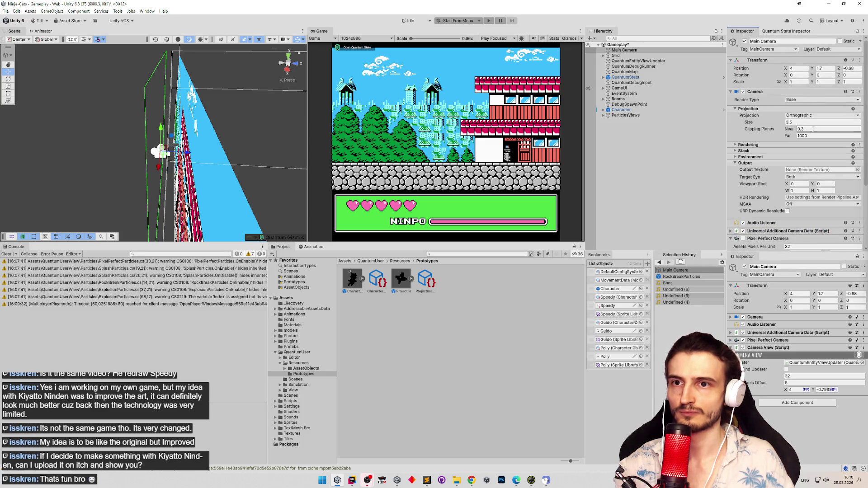
text(0)
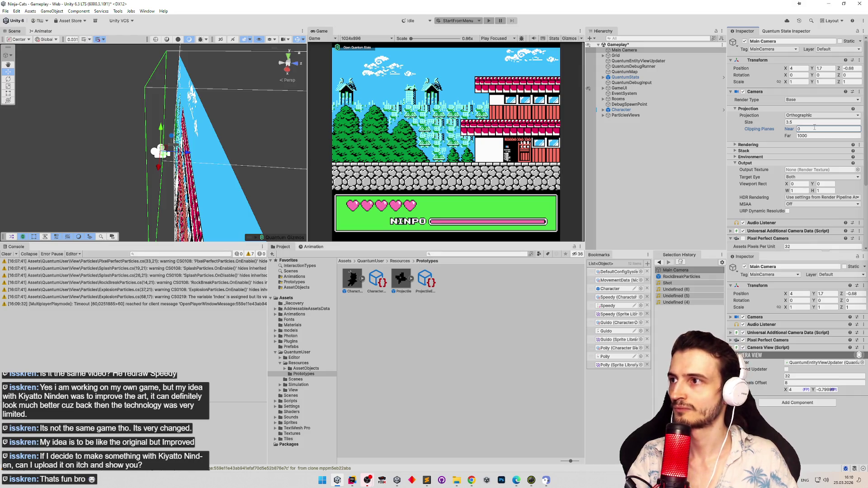
click(736, 109)
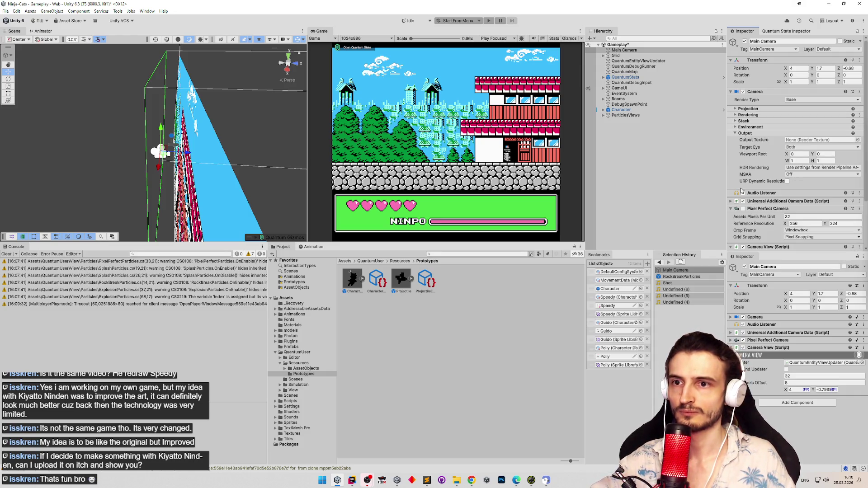
click(742, 208)
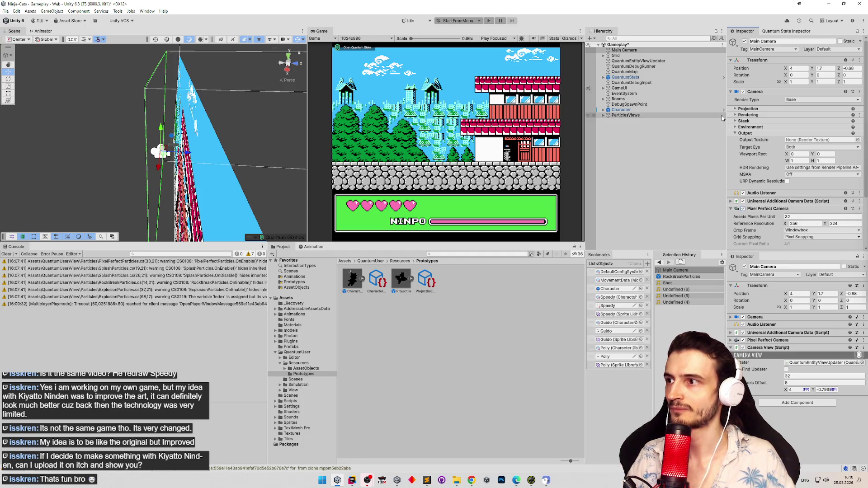
click(852, 68)
Set camera Position Z to 0, save the Gameplay scene, and clear the console.
text(0)
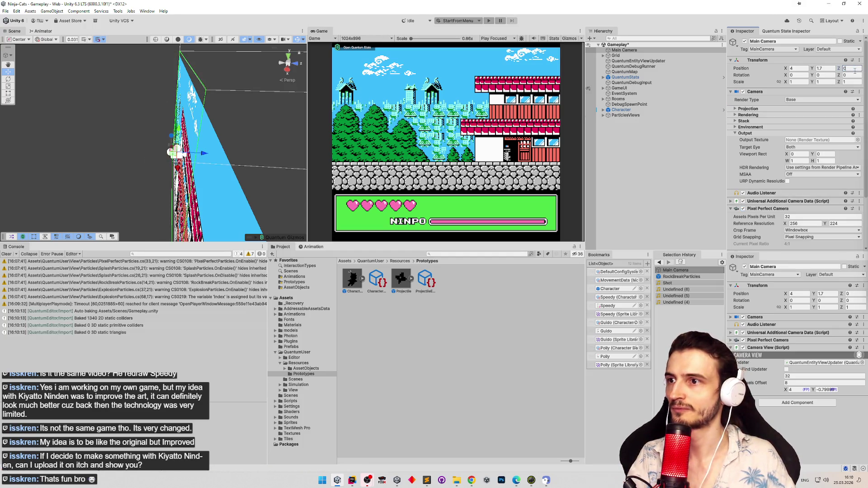
key(ctrl+s)
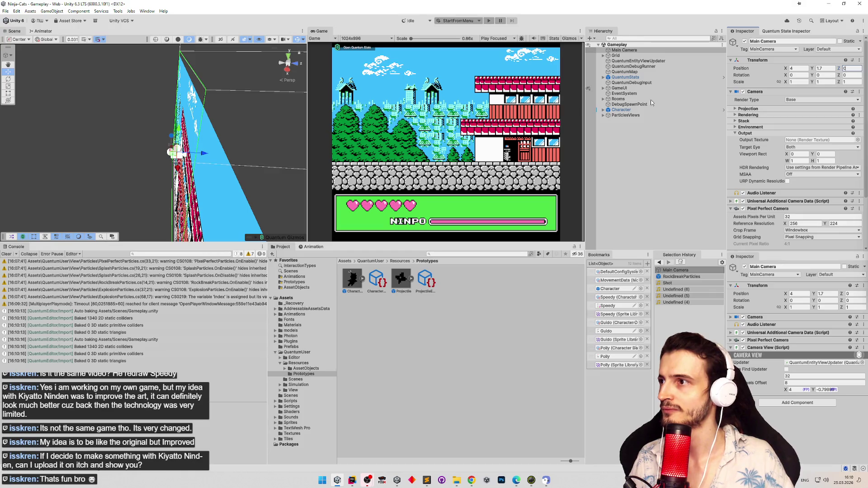
click(7, 253)
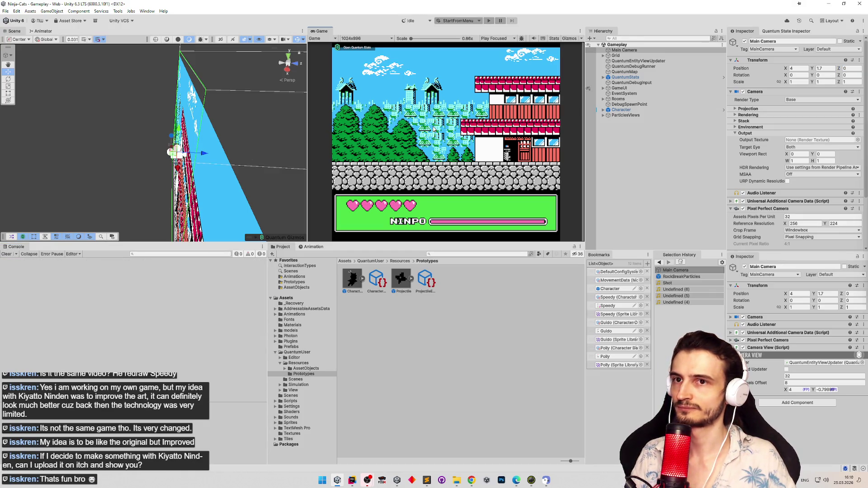
Scrub the camera's Z position, then start Play mode to deploy the multiplayer scenario.
click(837, 70)
drag(837, 70, 830, 75)
click(490, 138)
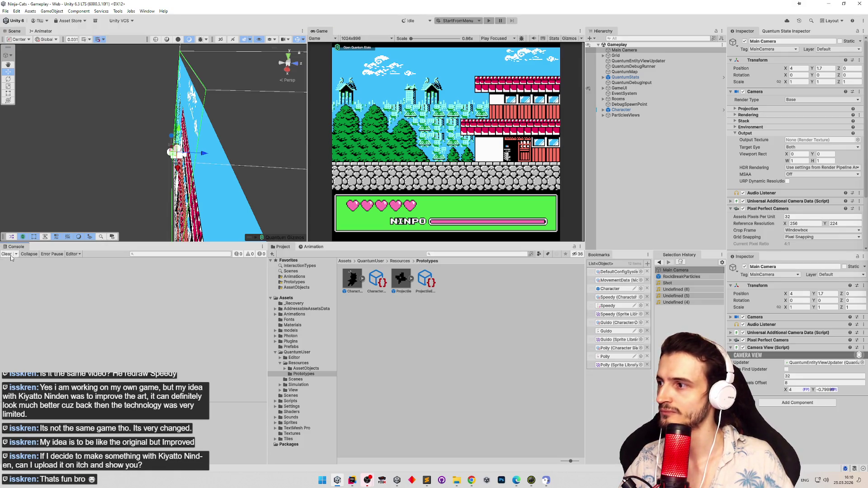
click(489, 20)
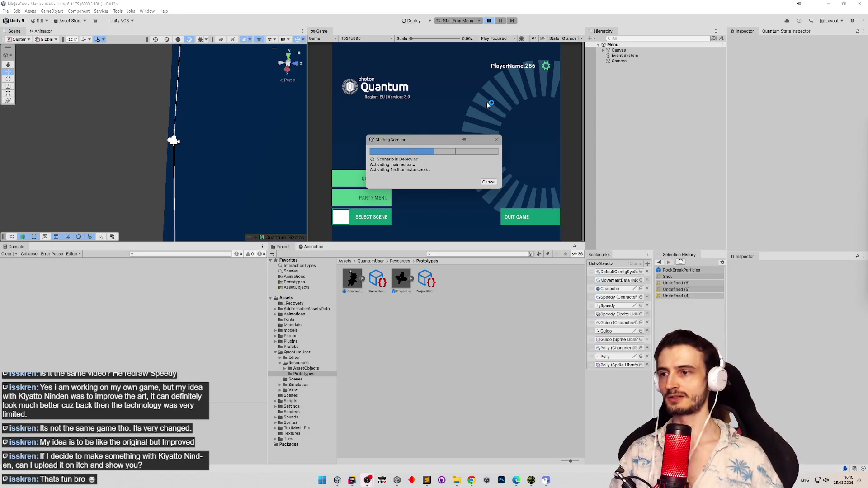
click(427, 480)
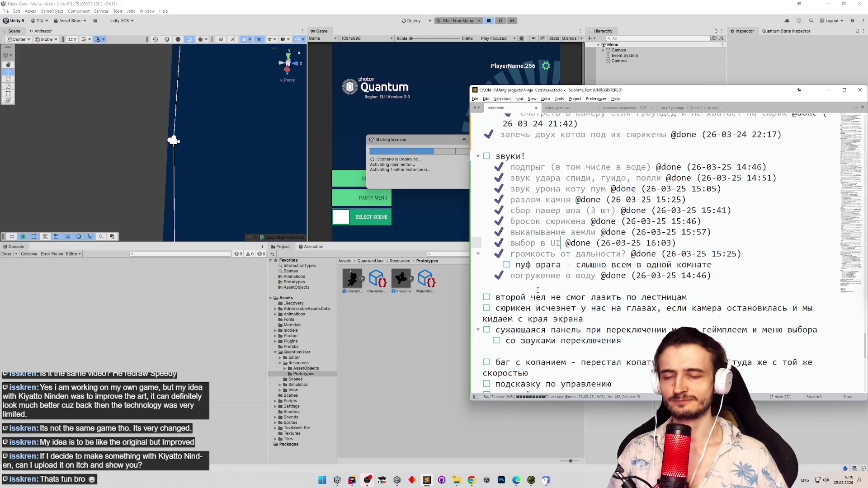
Read over the ladder-climbing and shuriken sound tasks in tasks.todo, then minimize Sublime Text.
click(556, 298)
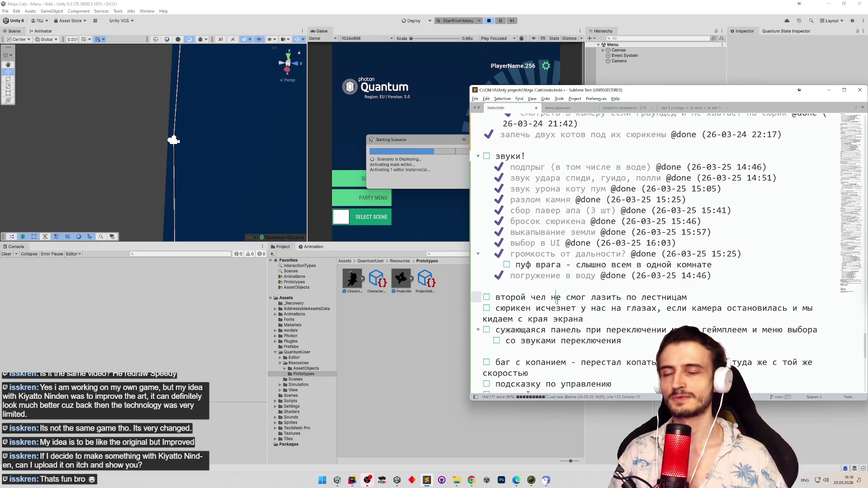
click(586, 308)
click(591, 287)
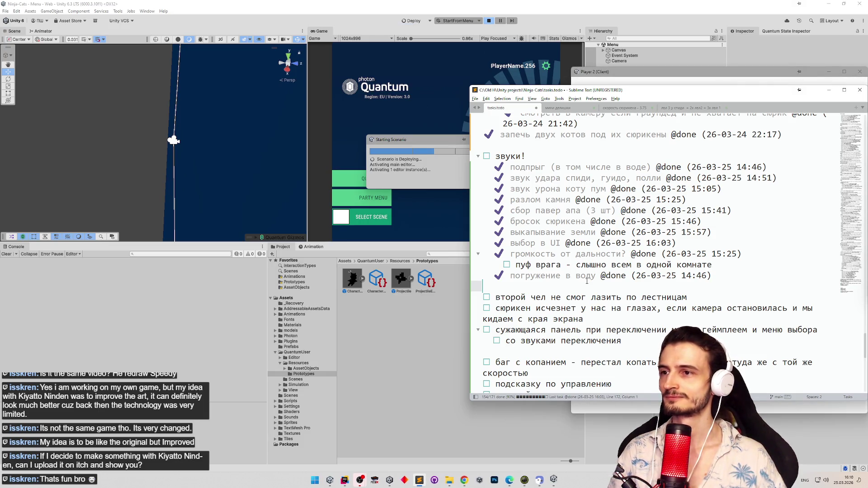
click(828, 90)
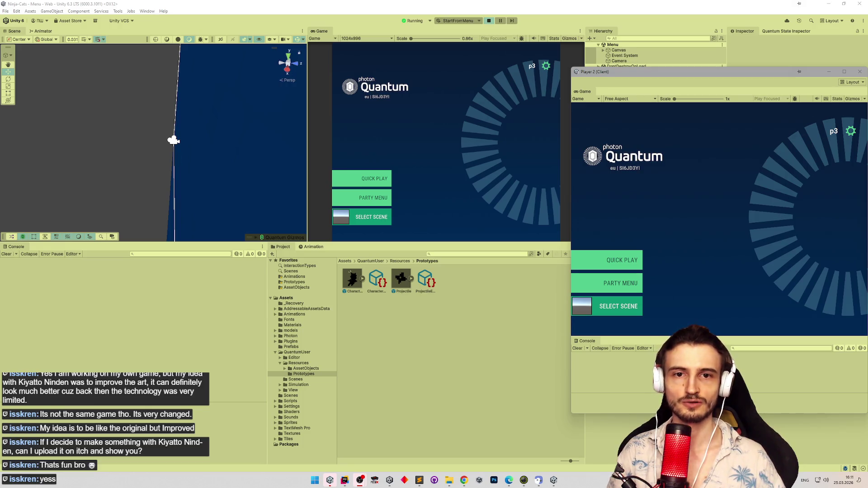
Start Quick Play and walk the ninja cats along the ladder and floor in both clients.
click(622, 260)
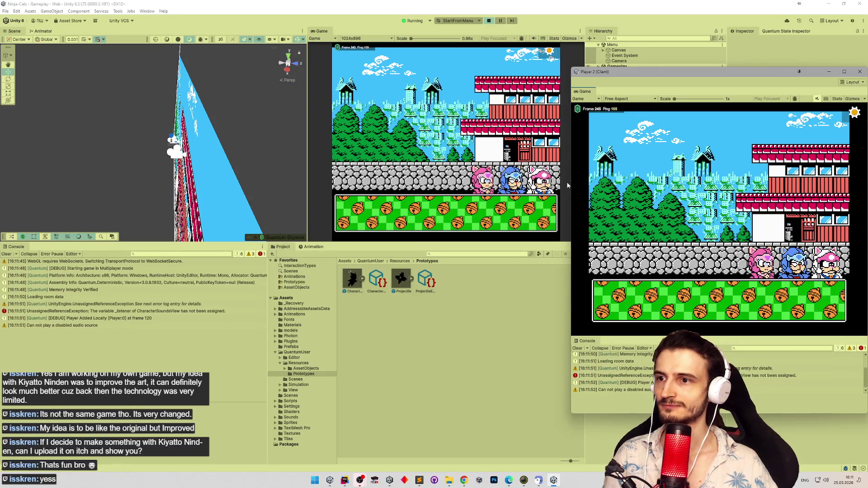
click(537, 203)
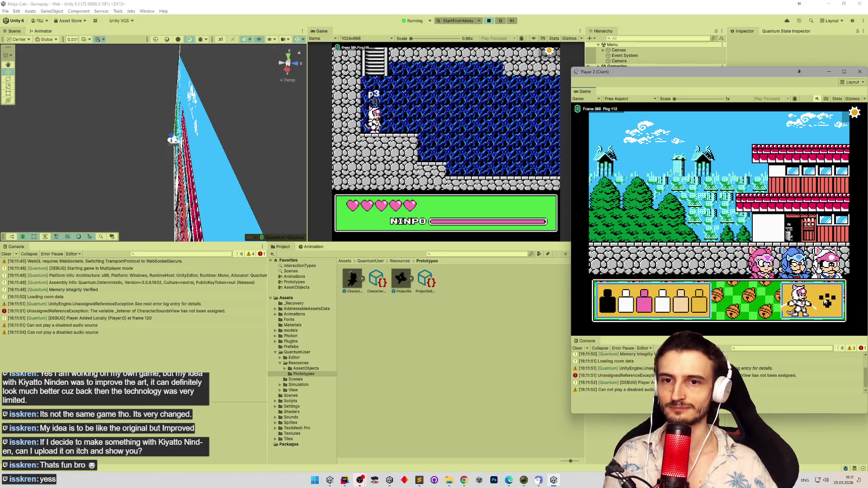
key(Down)
key(Right)
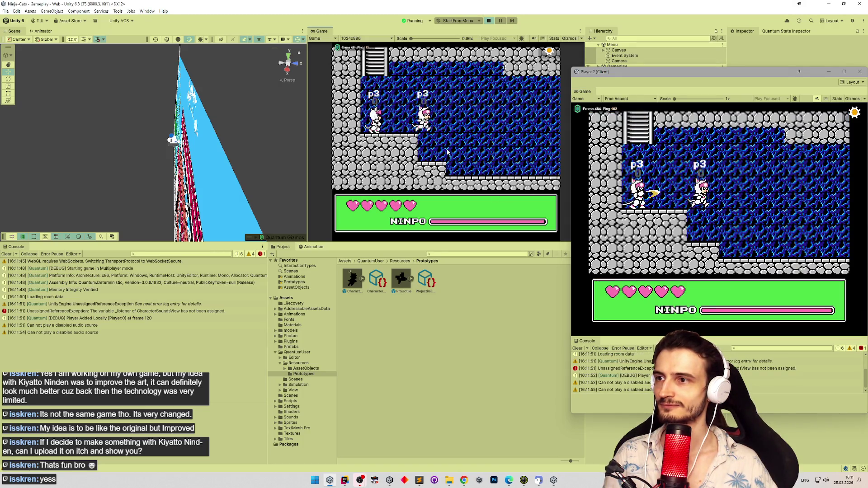
key(Right)
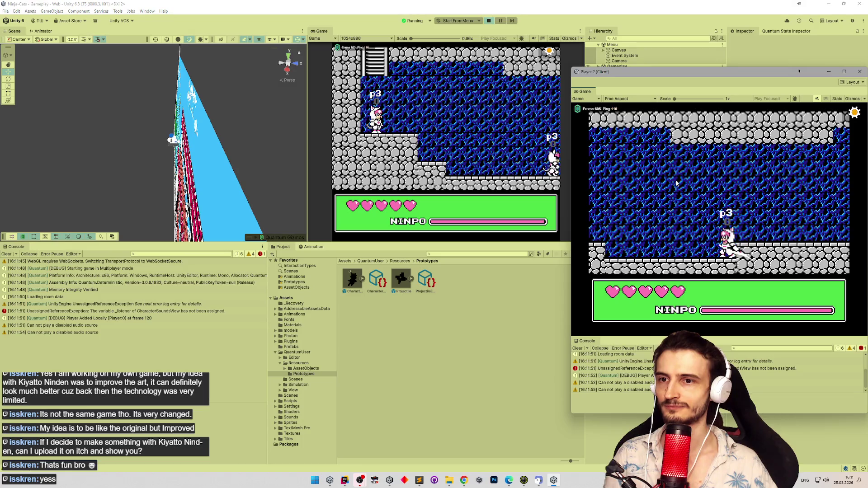
key(Left)
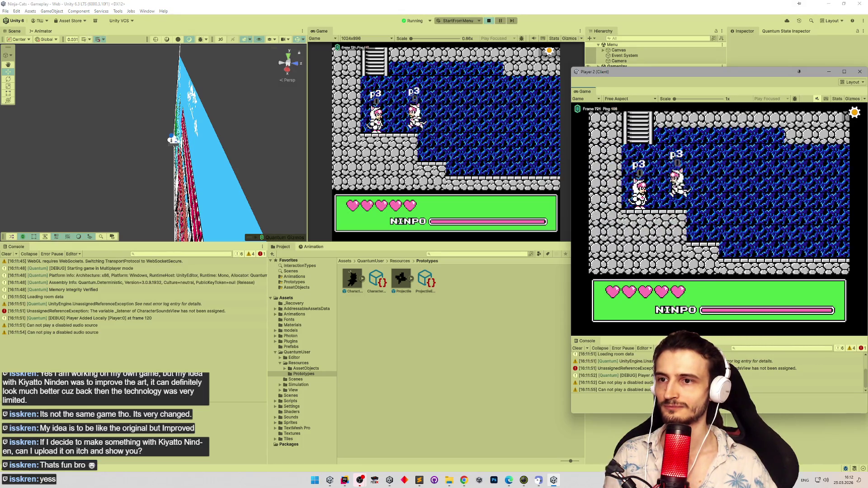
key(Right)
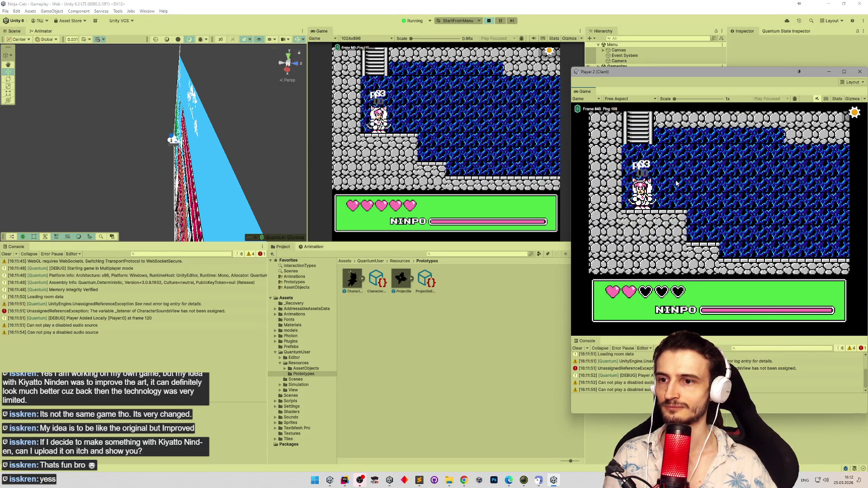
key(Right)
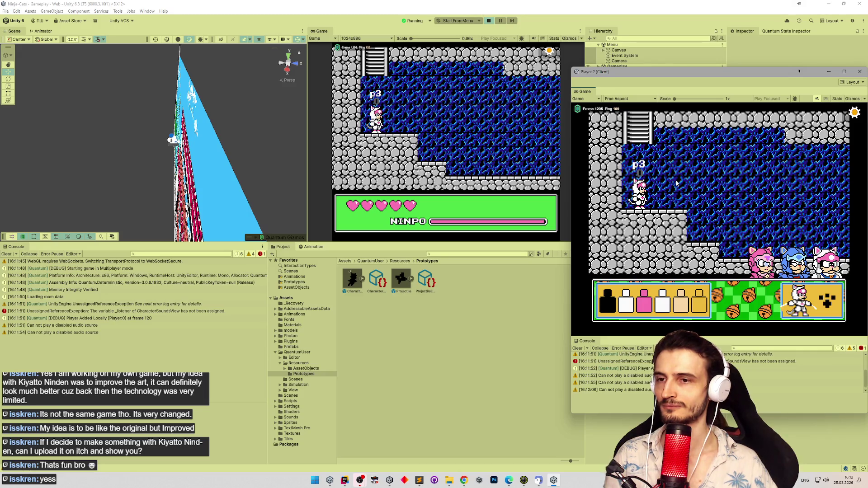
click(480, 154)
key(Right)
key(Right)
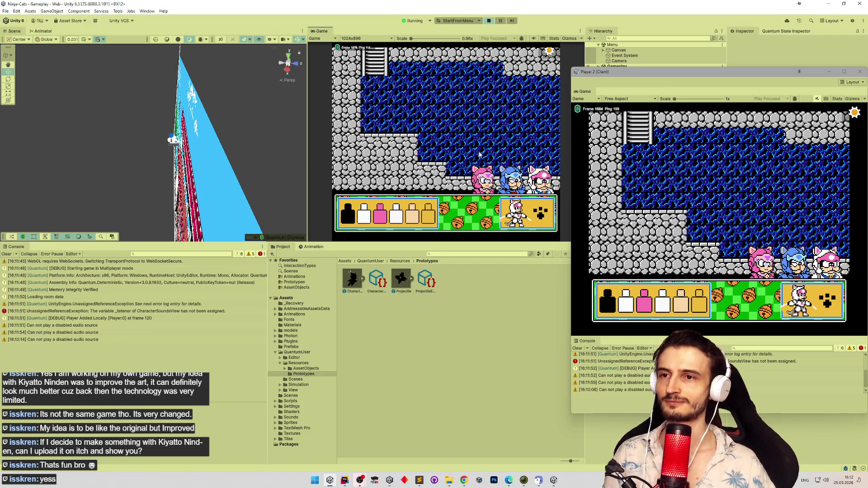
Clear the console, close Player 2, exit Play mode, and mark the пуф врага task done.
click(4, 254)
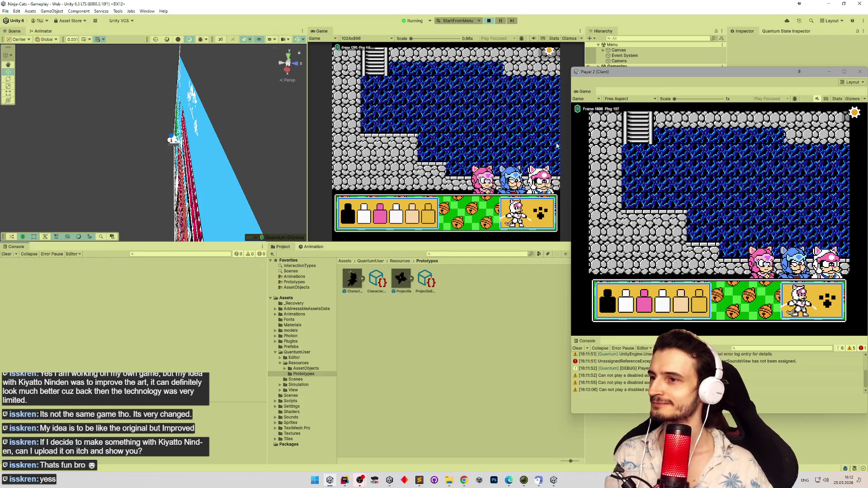
click(860, 71)
key(ctrl+p)
key(ctrl+p)
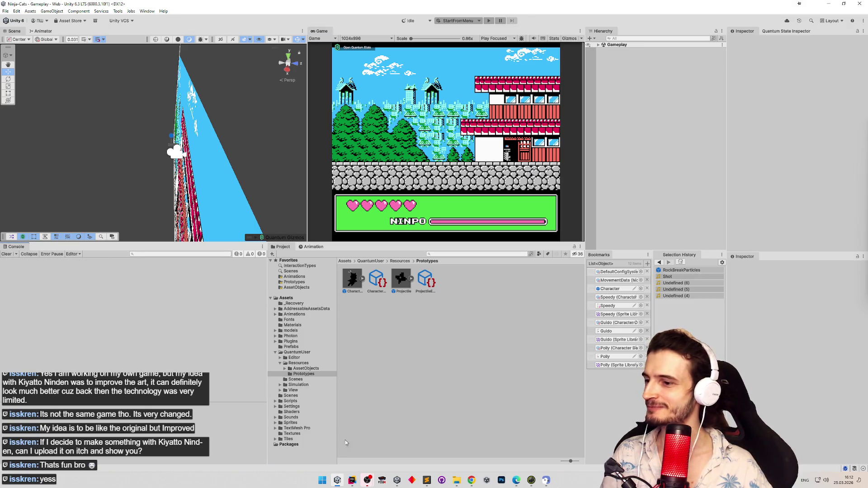
click(427, 480)
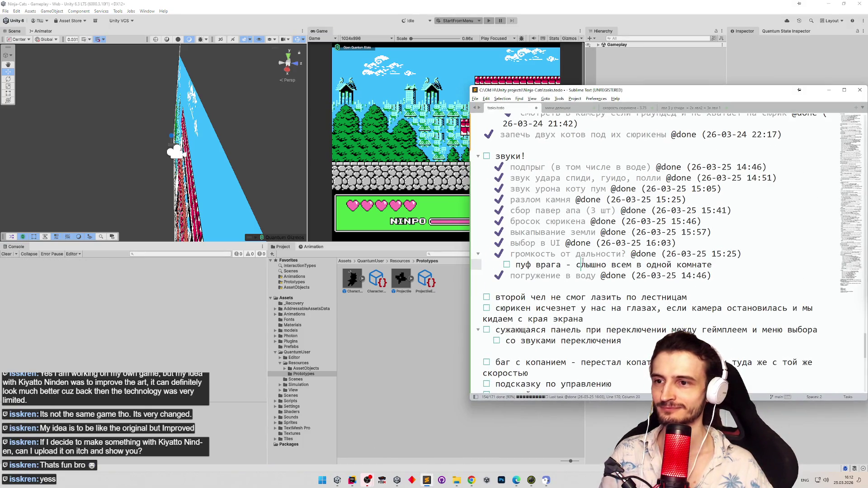
key(ctrl+d)
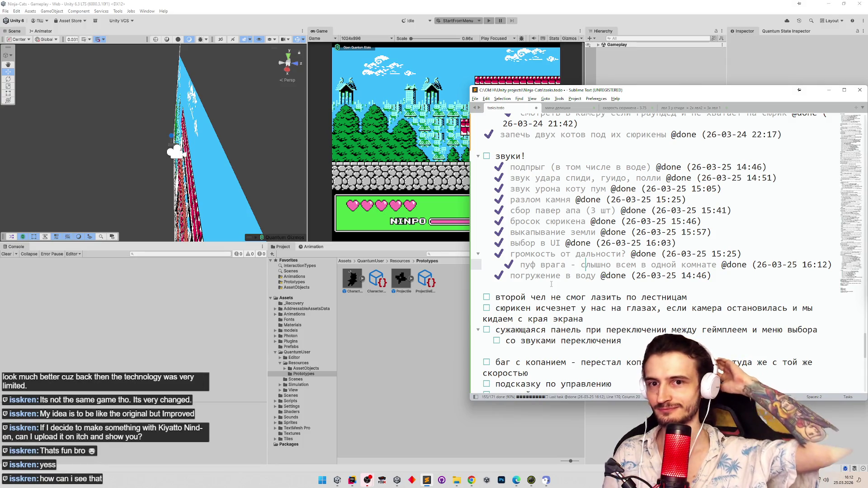
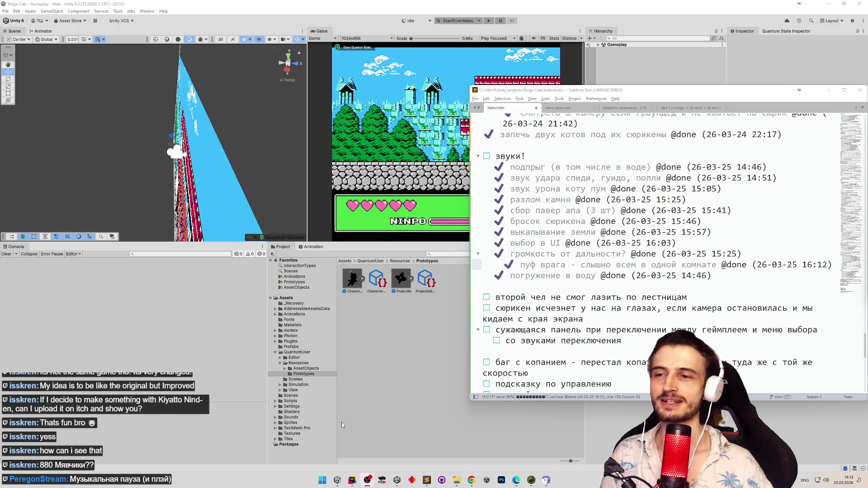
Delete the empty line above the ladder-climbing task in tasks.todo, then switch back to Unity.
key(super)
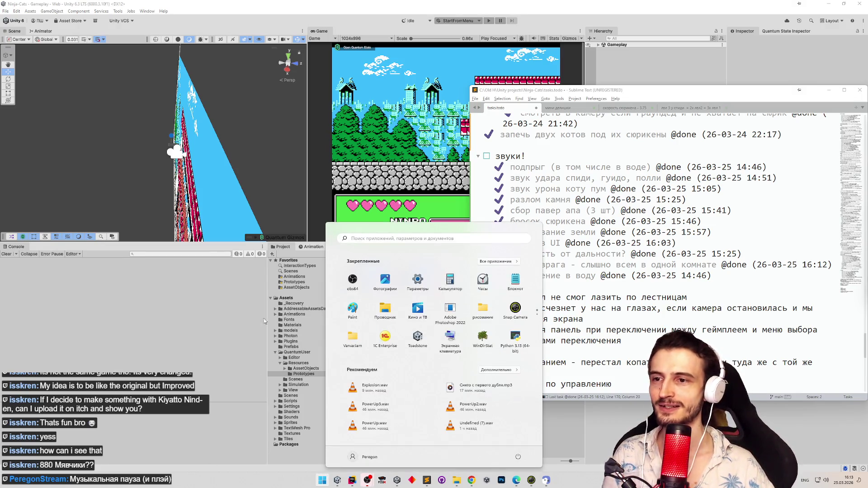
click(601, 298)
click(604, 312)
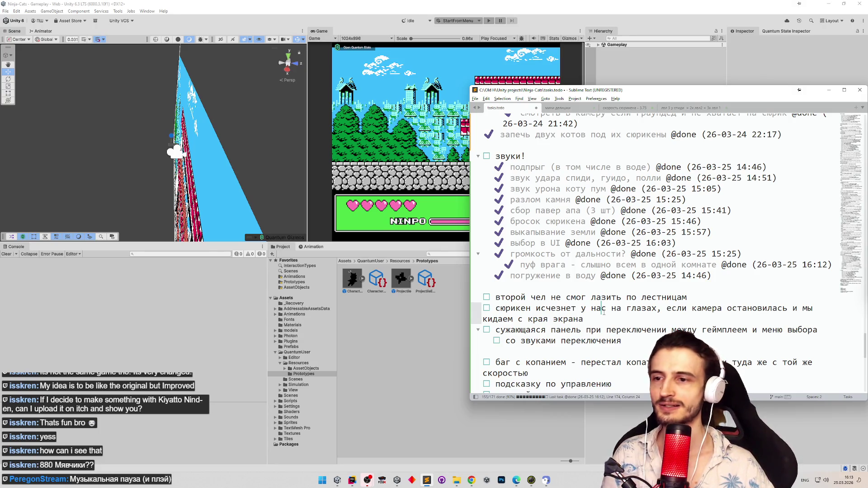
click(613, 289)
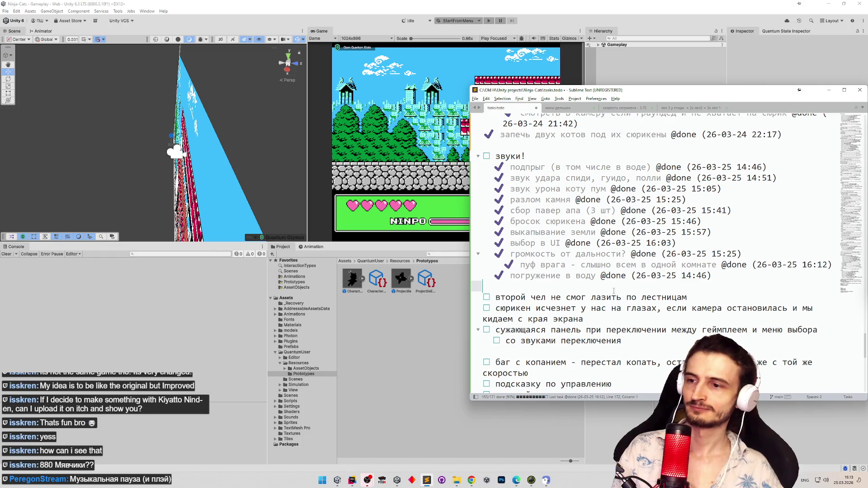
key(BackSpace)
key(Return)
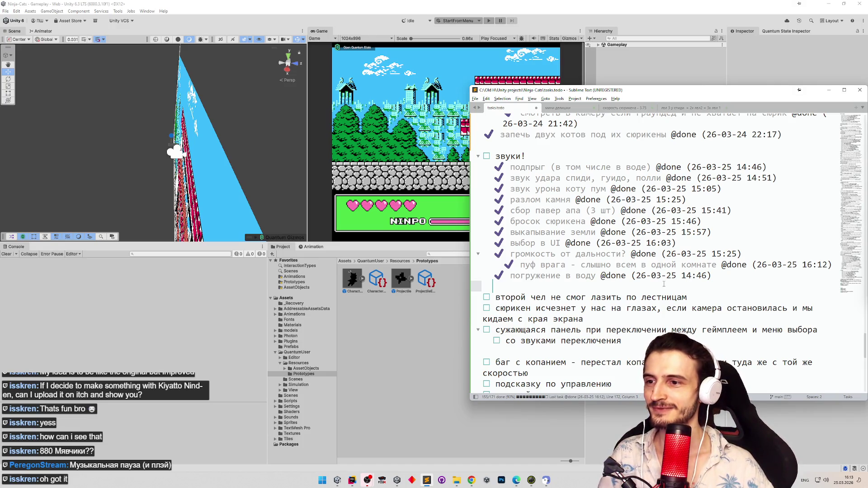
key(Tab)
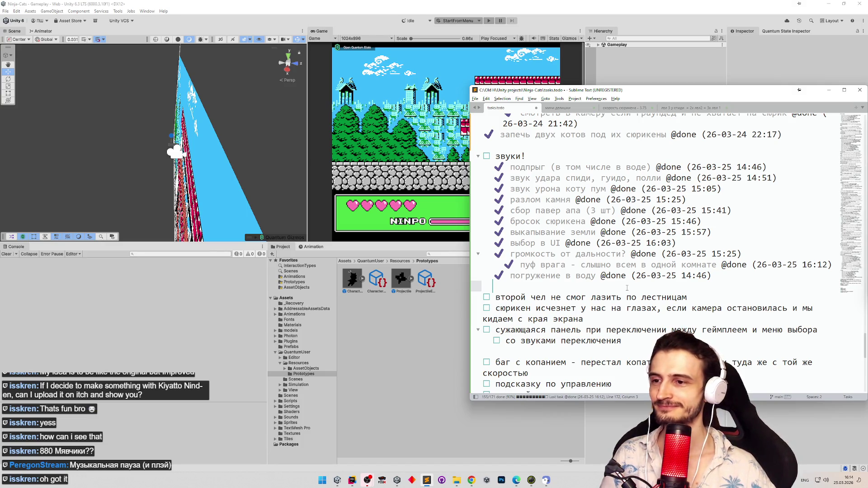
key(BackSpace)
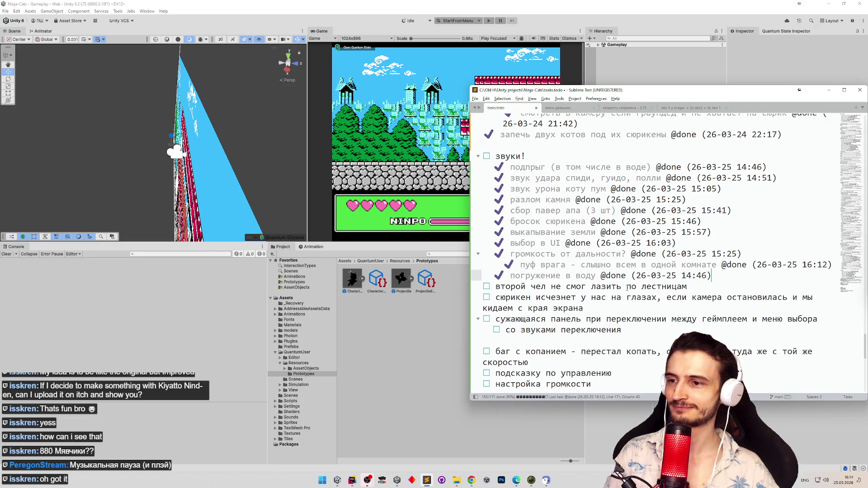
click(489, 27)
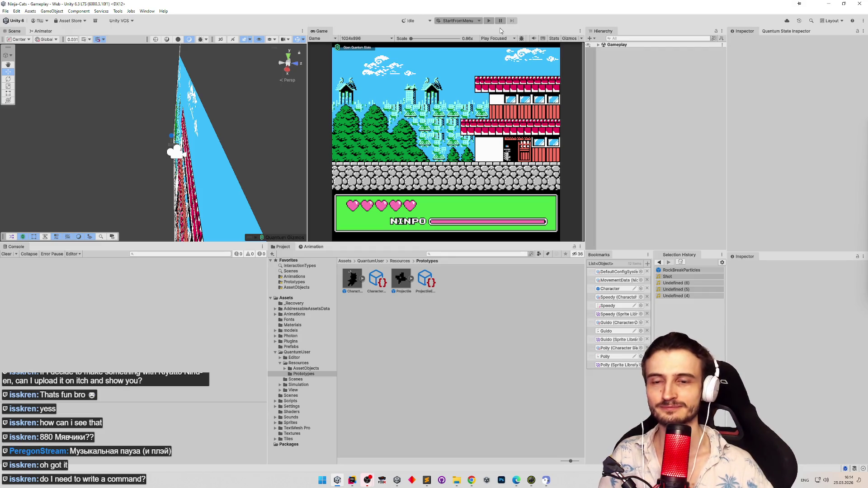
Restore the tasks.todo window over Unity from the taskbar, showing the completed sound tasks.
mouse_move(427, 480)
click(427, 480)
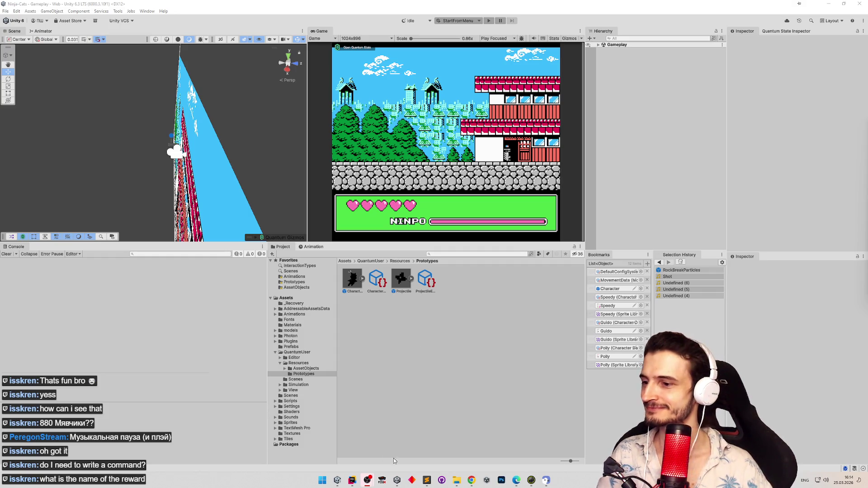
click(426, 480)
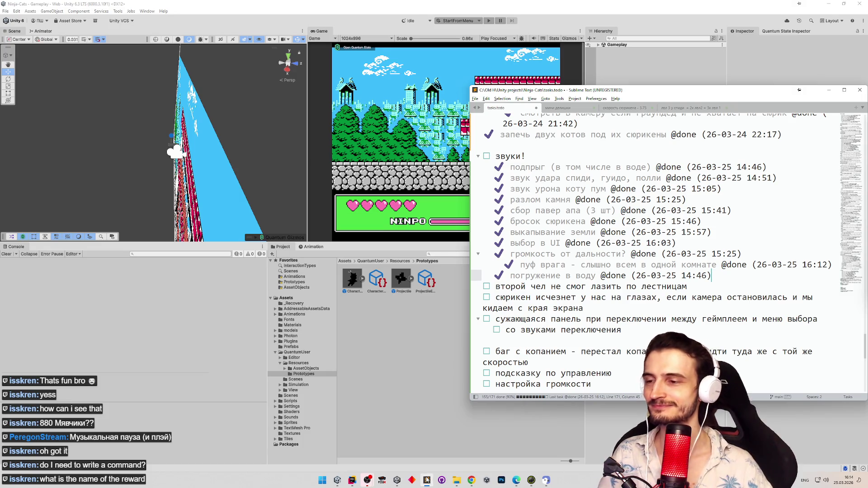
click(427, 480)
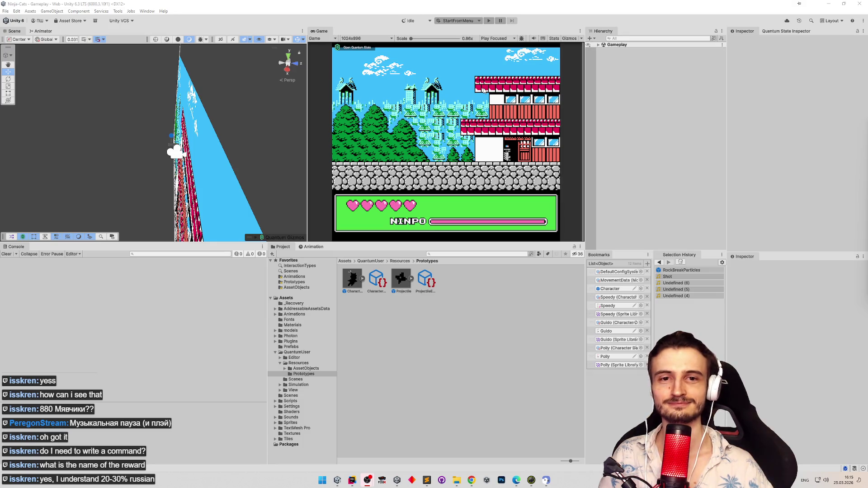
click(9, 253)
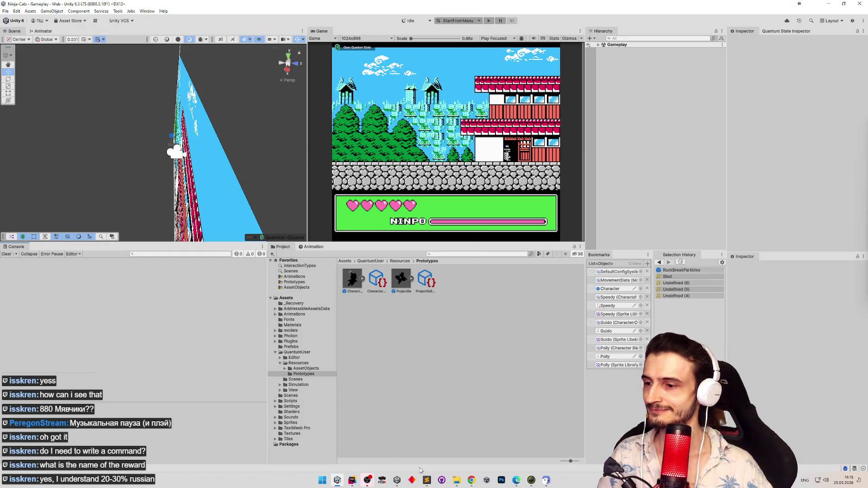
click(426, 480)
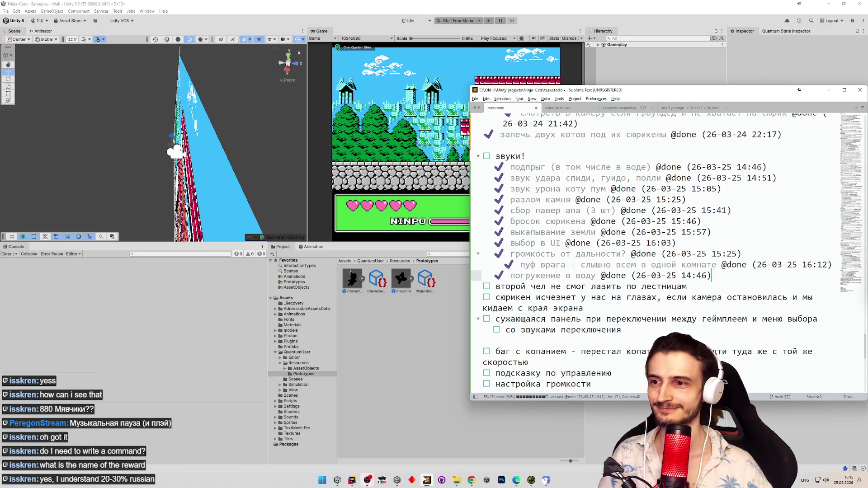
Minimize Sublime Text and Rider so Unity is in view, then start Play mode with Ctrl+P.
click(426, 480)
click(353, 480)
click(353, 480)
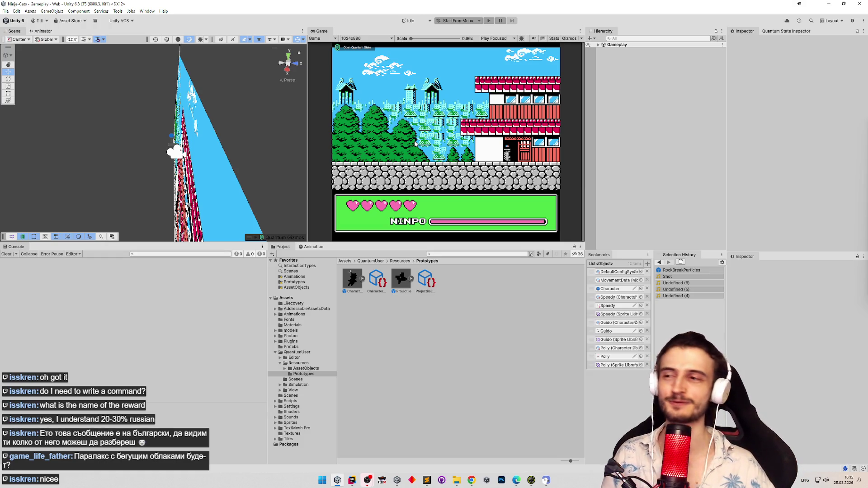
key(ctrl+p)
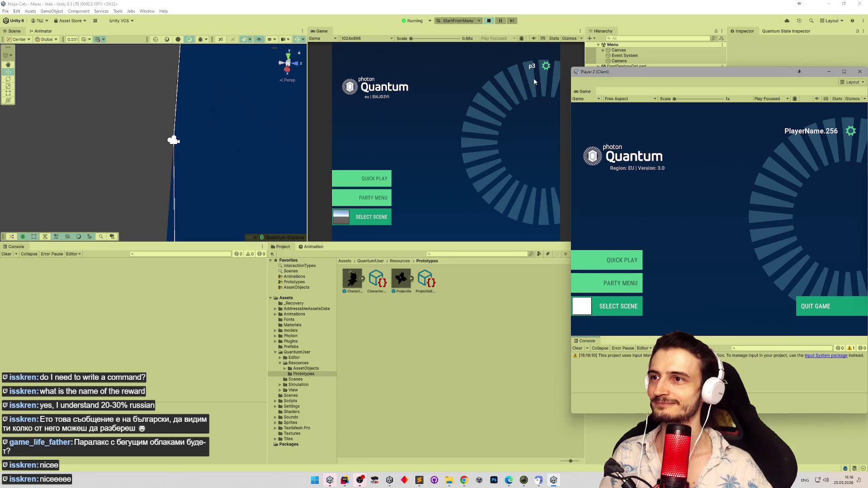
Join a Quick Play match from the Game view menu.
click(361, 180)
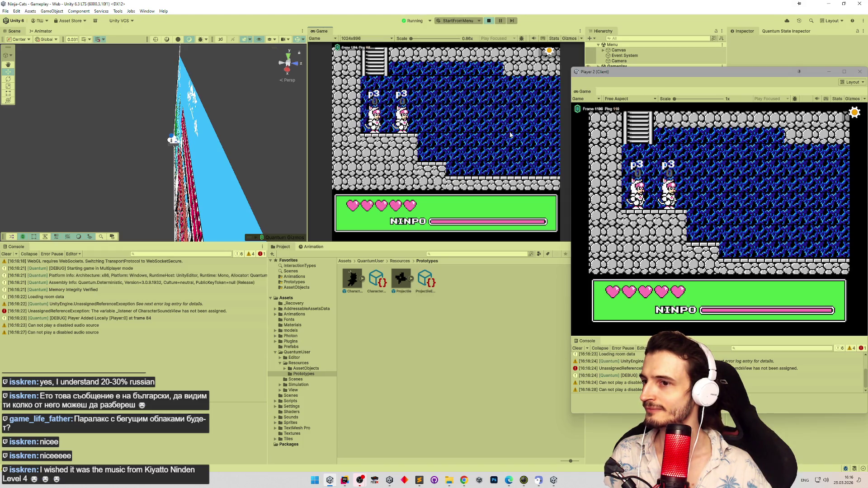
Focus the Player 2 (Client) game window to control its character.
click(700, 181)
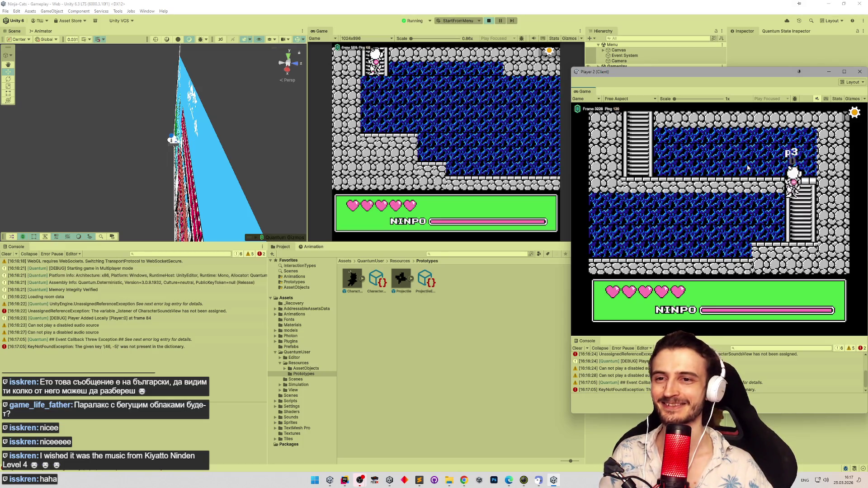
Walk Player 2 to the ladder, climb it, and run right over the ledges onto the wall.
key(Left)
key(Up)
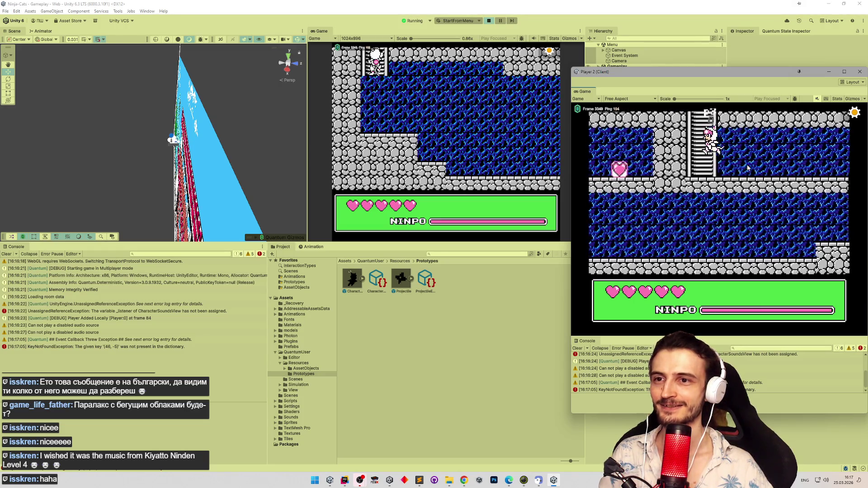
key(Right)
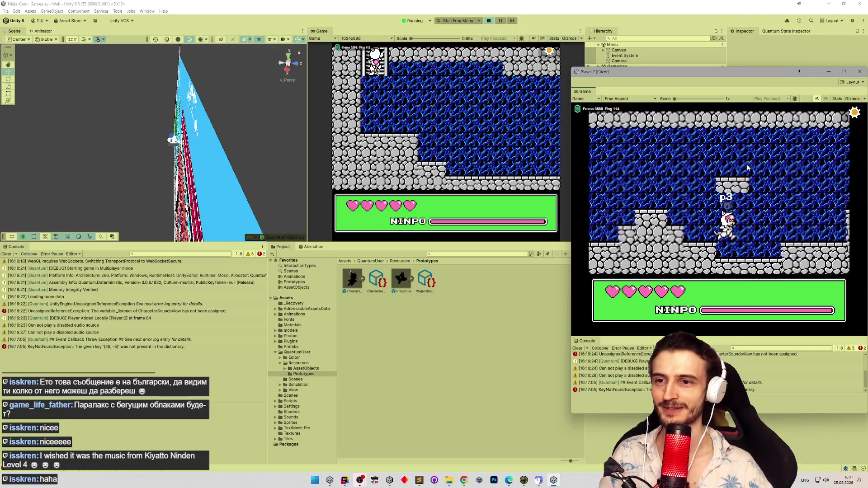
key(space)
key(x)
key(Right)
key(x)
key(Right)
key(Up)
key(Up)
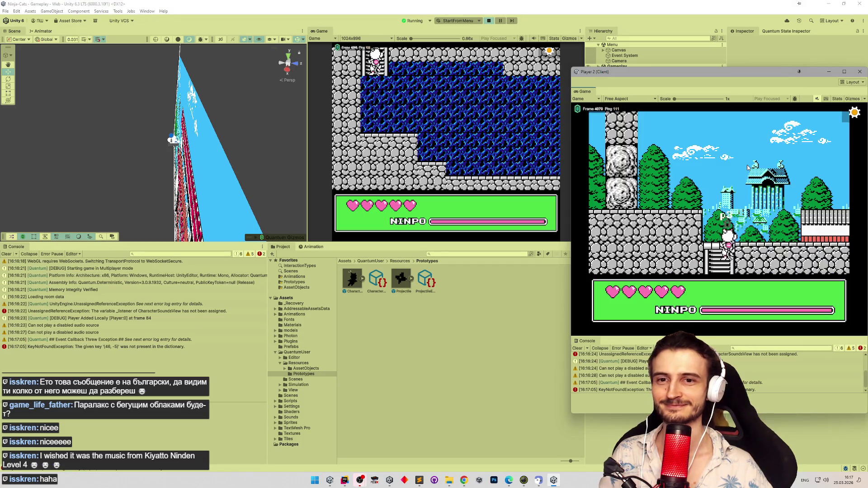
key(Right)
key(space)
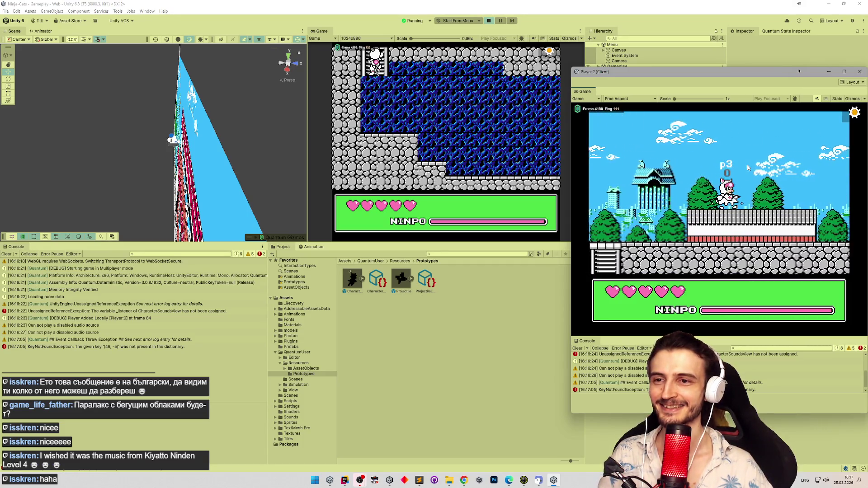
key(Right)
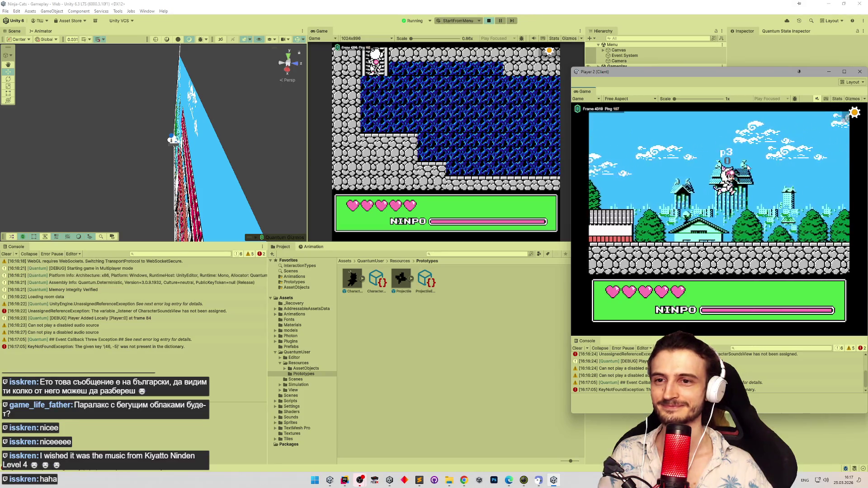
key(Right)
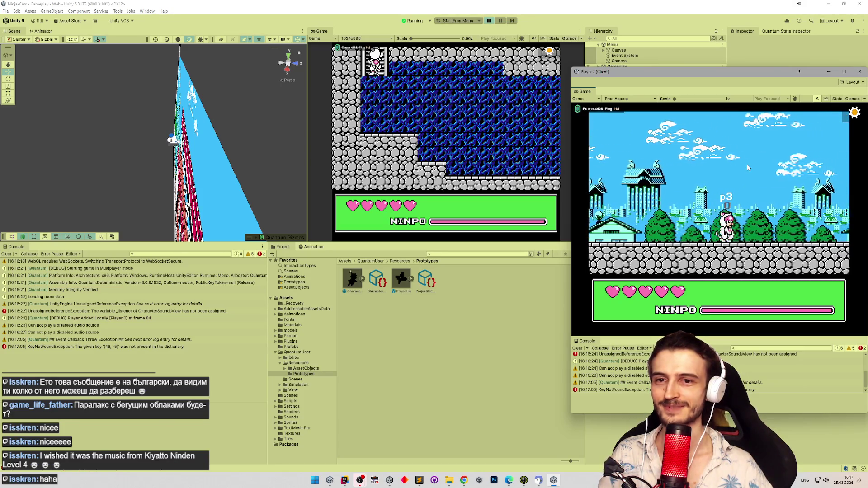
Run left past the fence, break the stone blocks and climb the pillar to the red-roofed building.
key(Left)
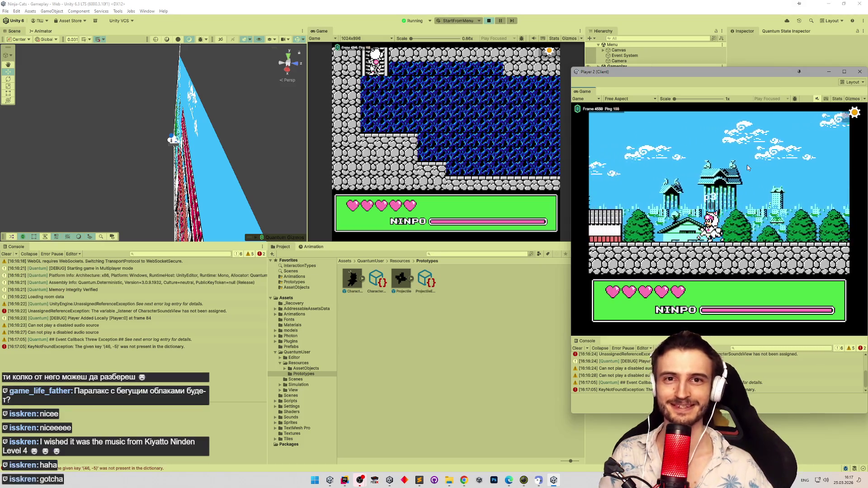
key(Left)
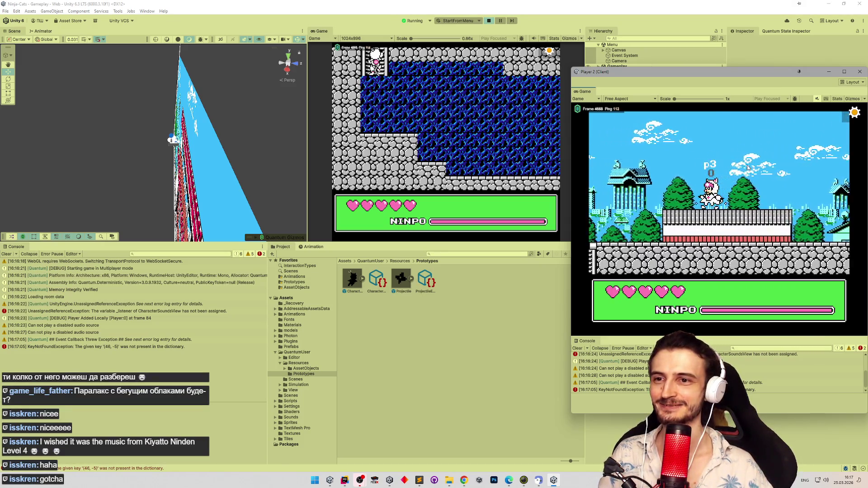
key(Left)
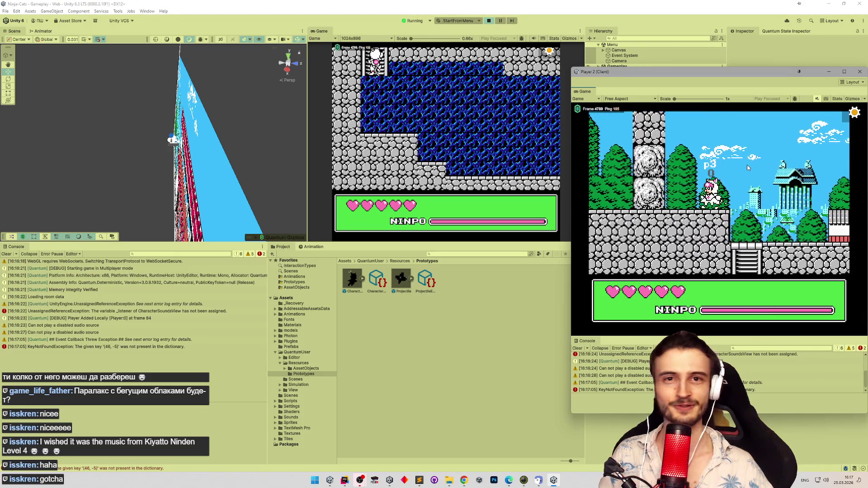
key(Left)
key(space)
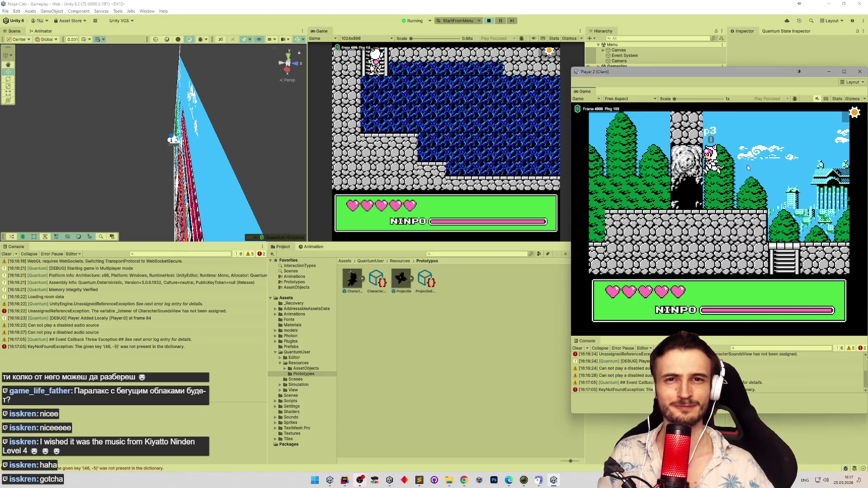
key(Left)
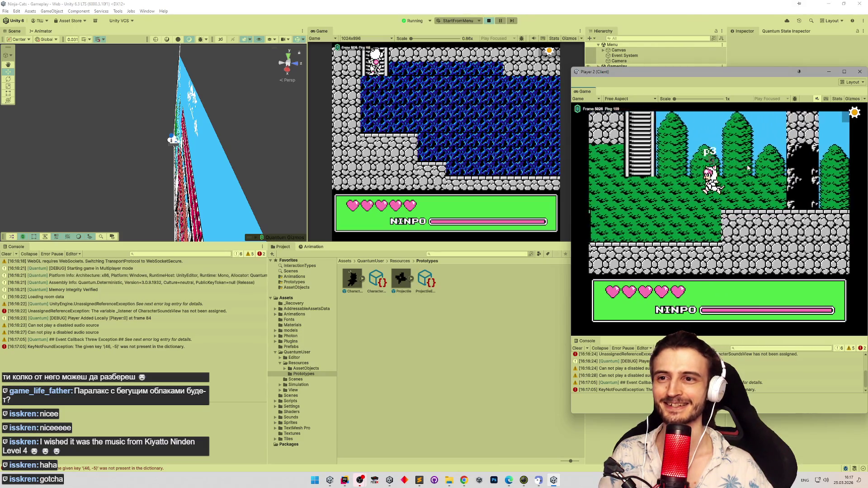
key(Left)
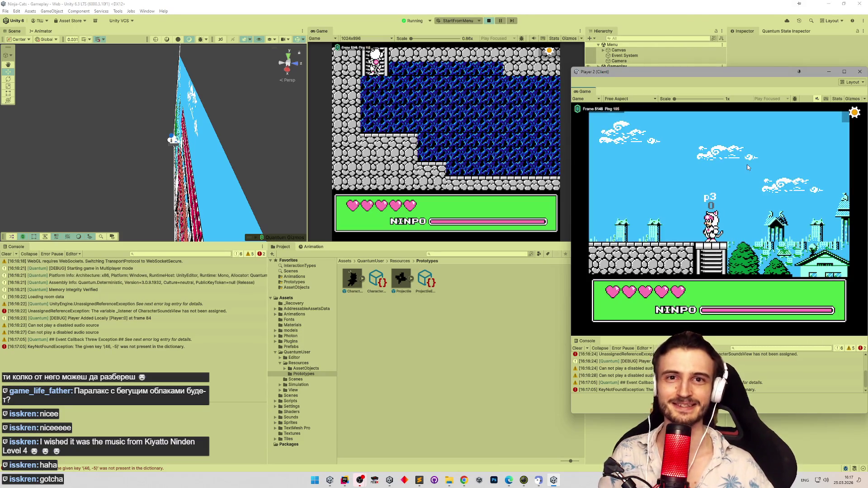
key(Left)
key(space)
key(Left)
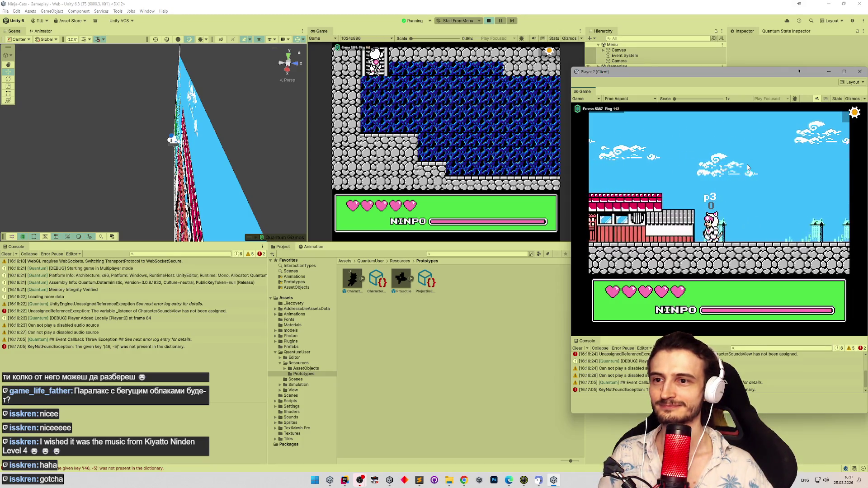
key(Left)
key(space)
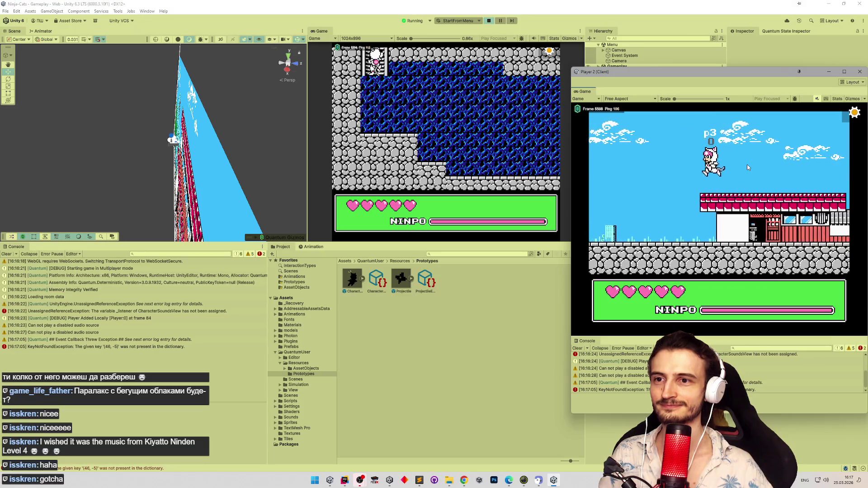
Run right off the roof, past the rock pillar and along the fenced walkway toward the pagoda.
key(Right)
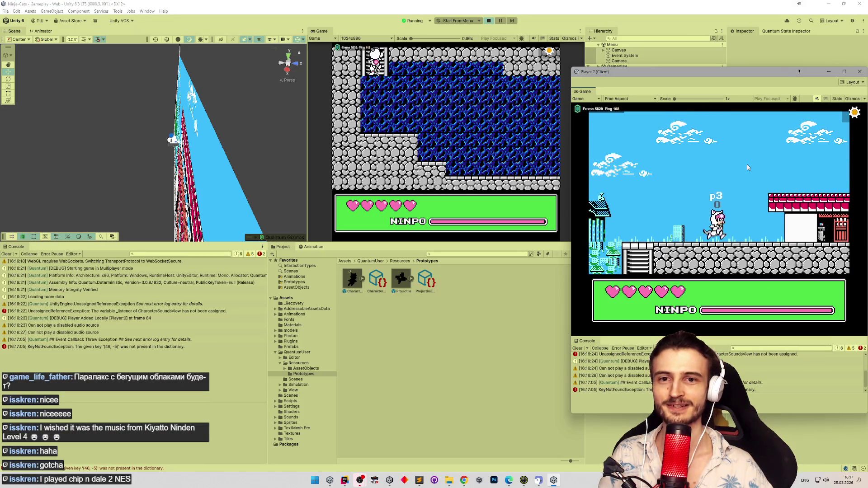
key(Right)
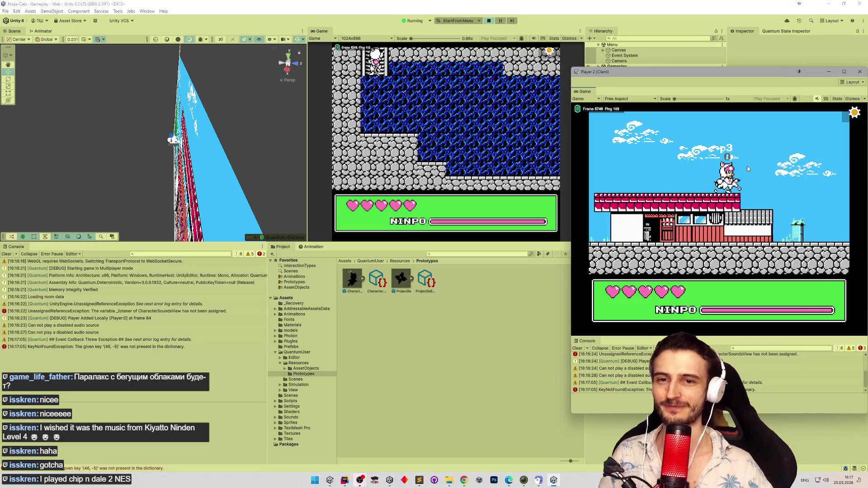
key(Right)
key(Right)
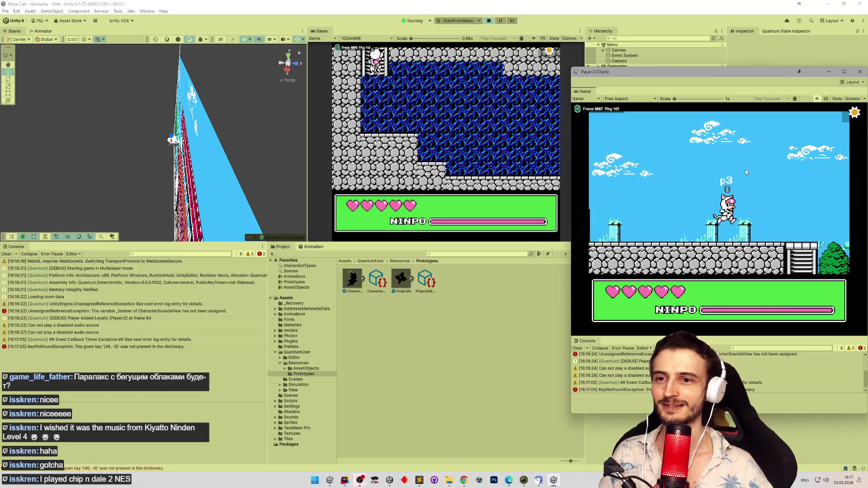
key(Right)
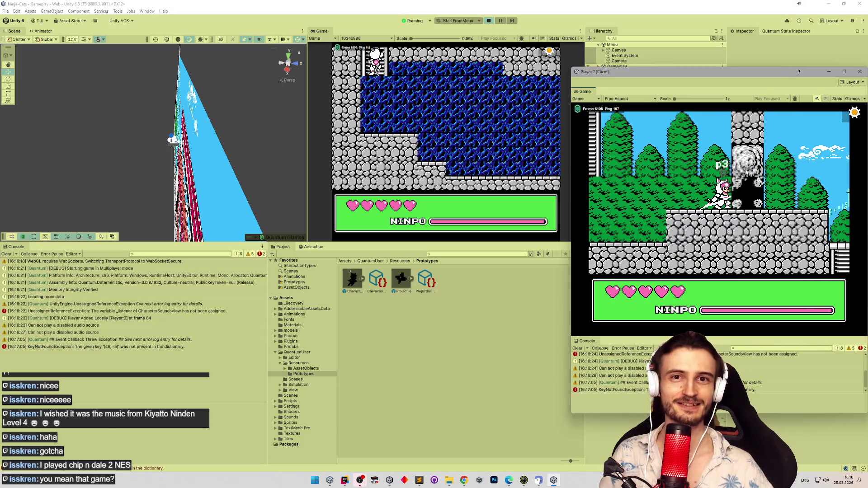
key(Right)
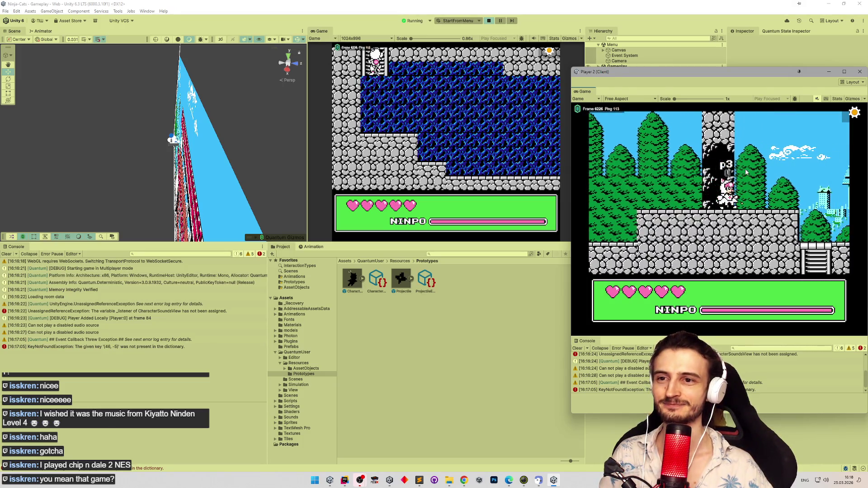
key(Right)
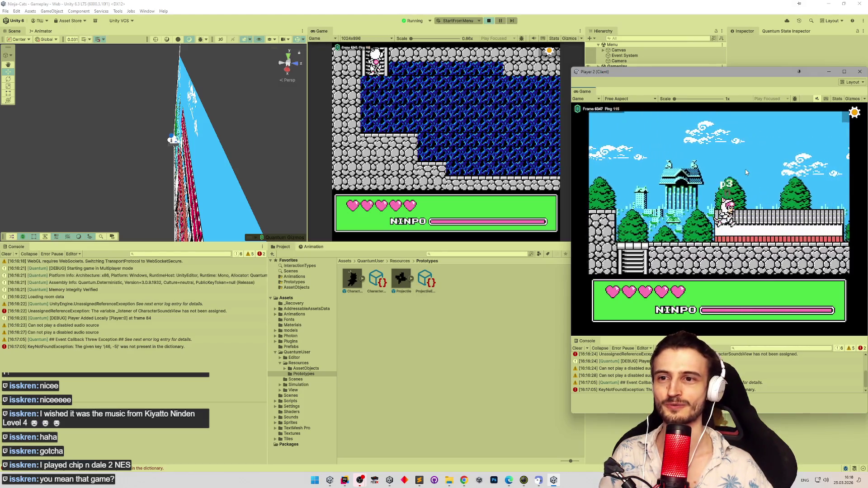
key(Right)
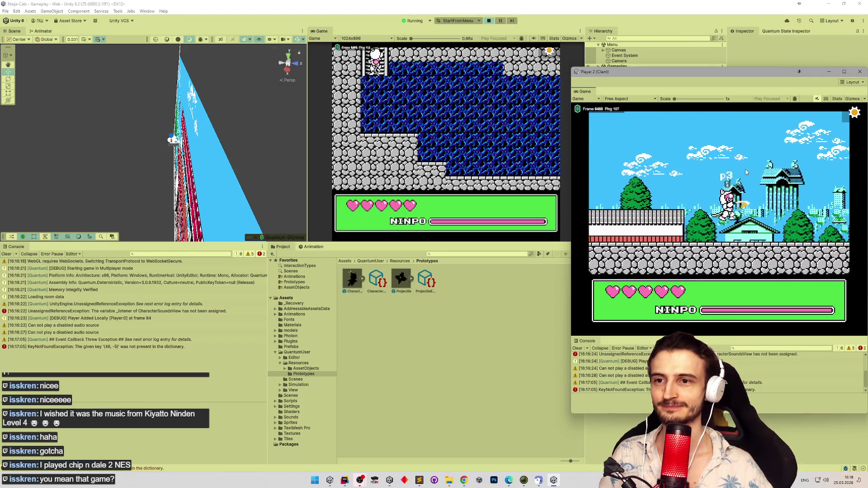
Head back left up the stone stairs and wall, and climb the pillar ladder into the sky area.
key(Left)
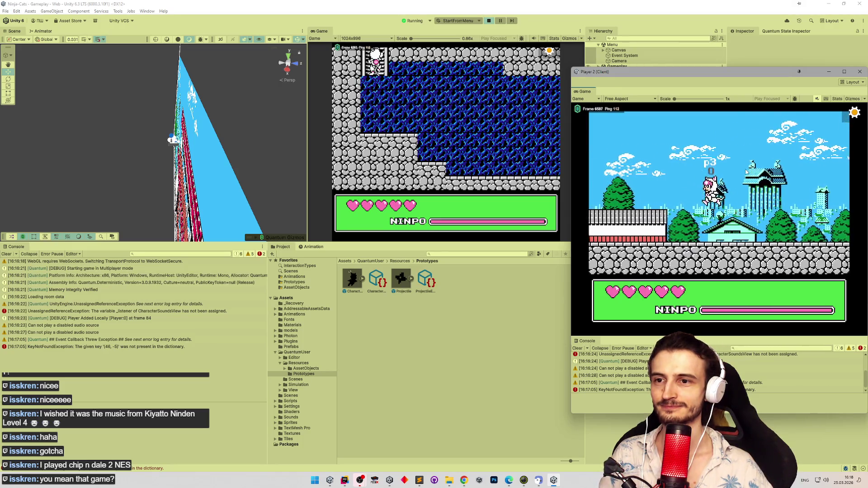
key(Left)
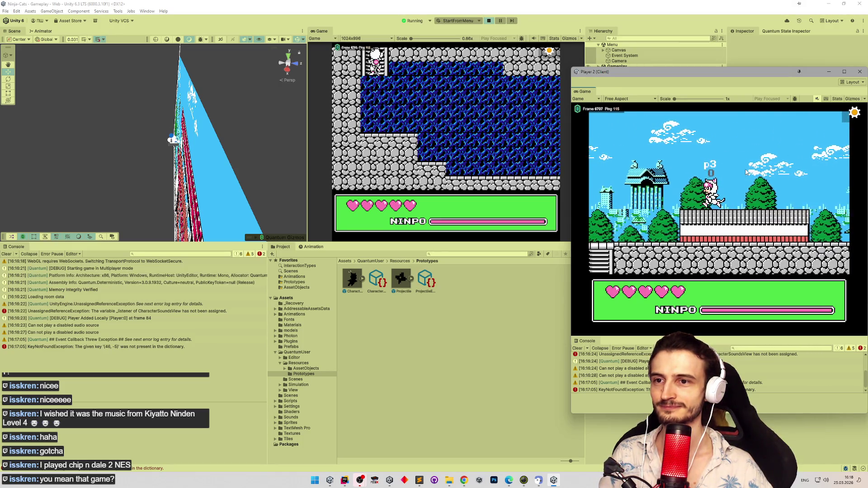
key(Left)
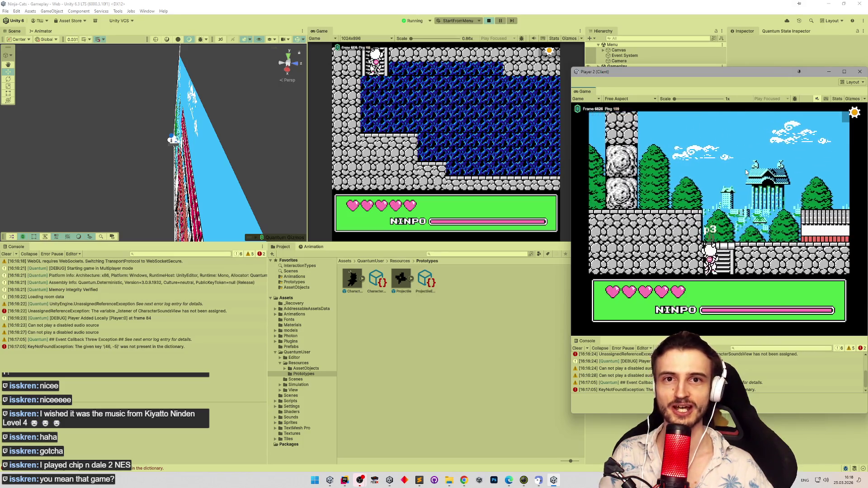
key(Up)
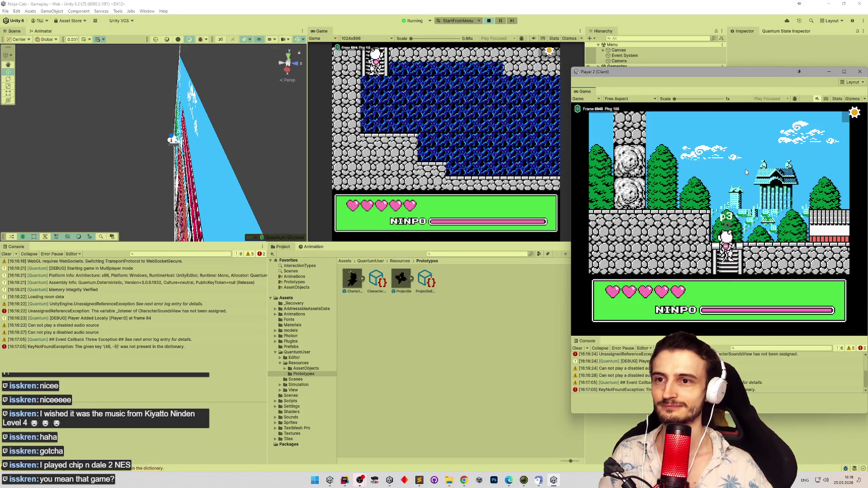
key(Left)
key(space)
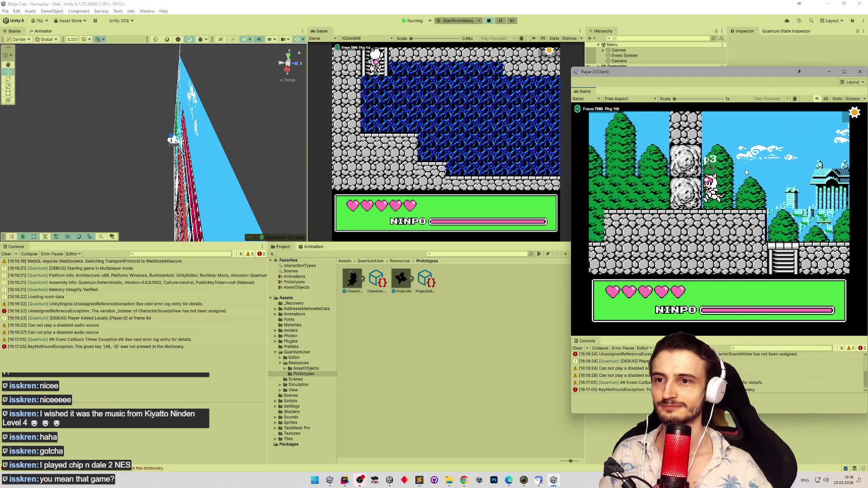
key(Left)
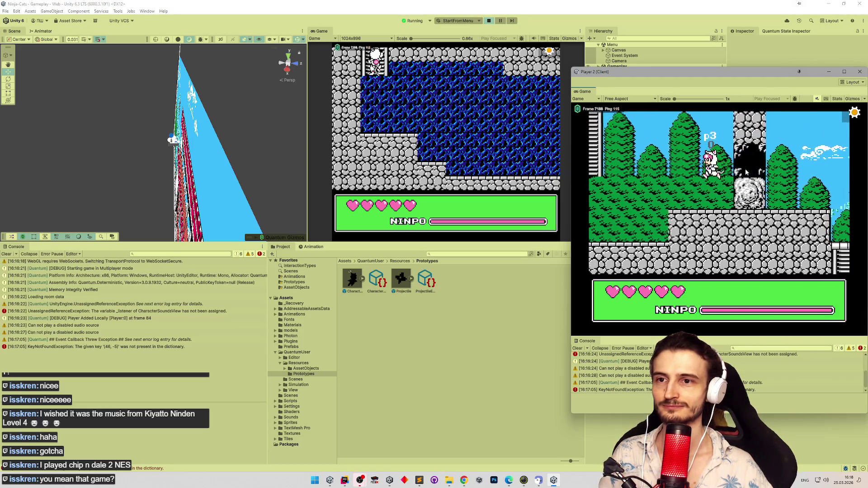
key(Up)
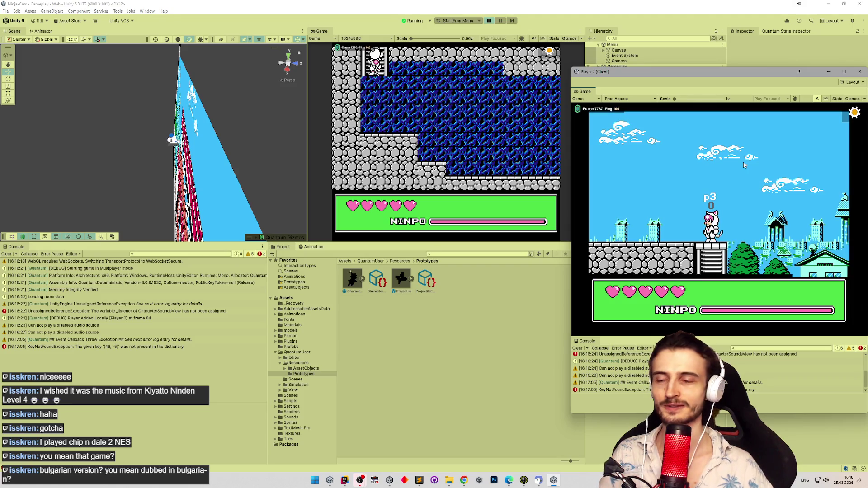
key(Right)
key(Right)
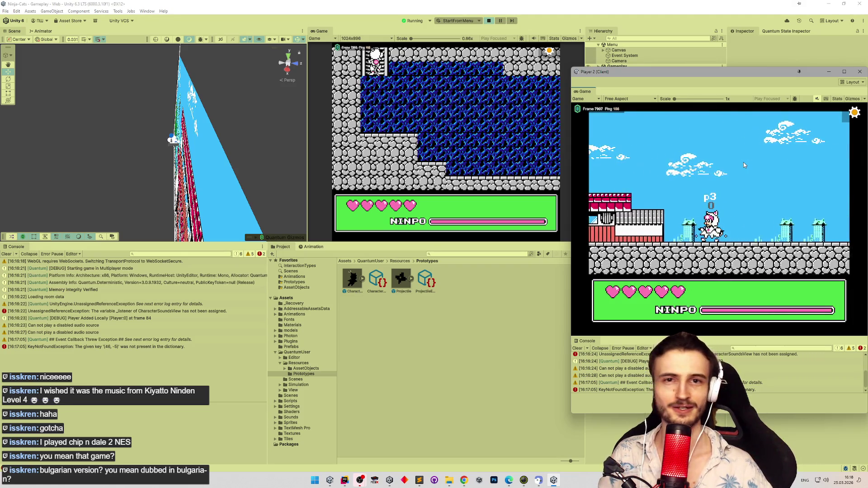
Jump on and off the red roof of the building, running left and right across it.
key(Left)
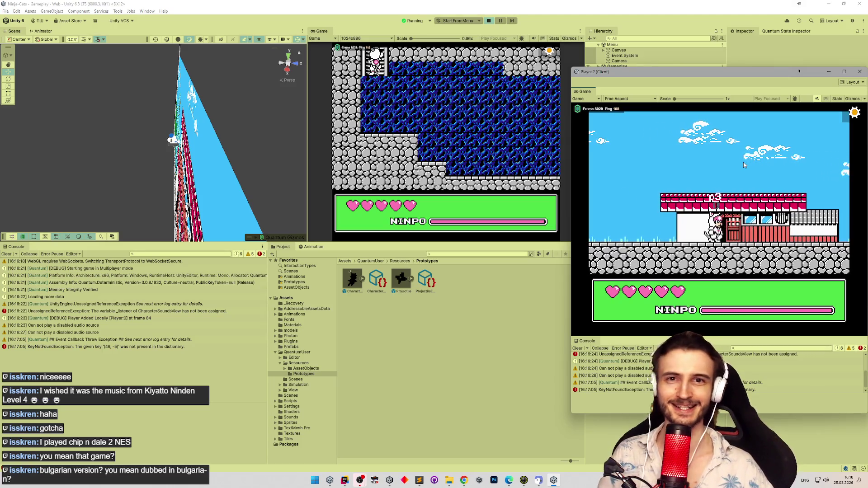
key(Right)
key(space)
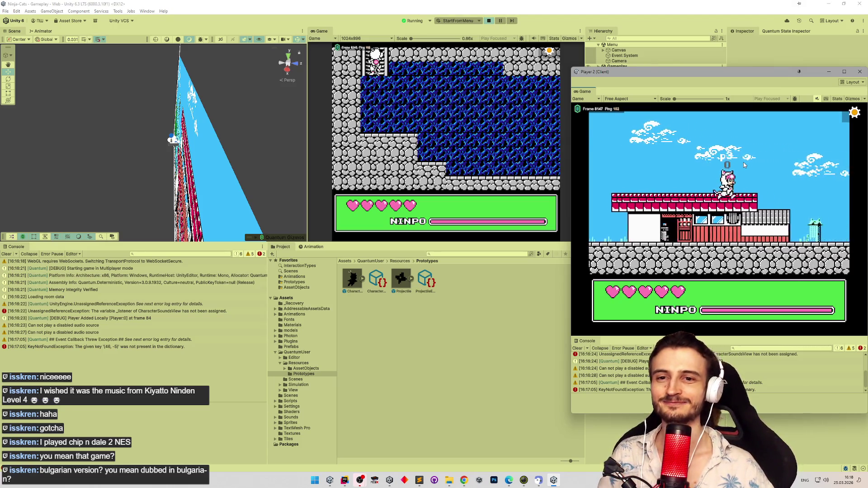
key(Left)
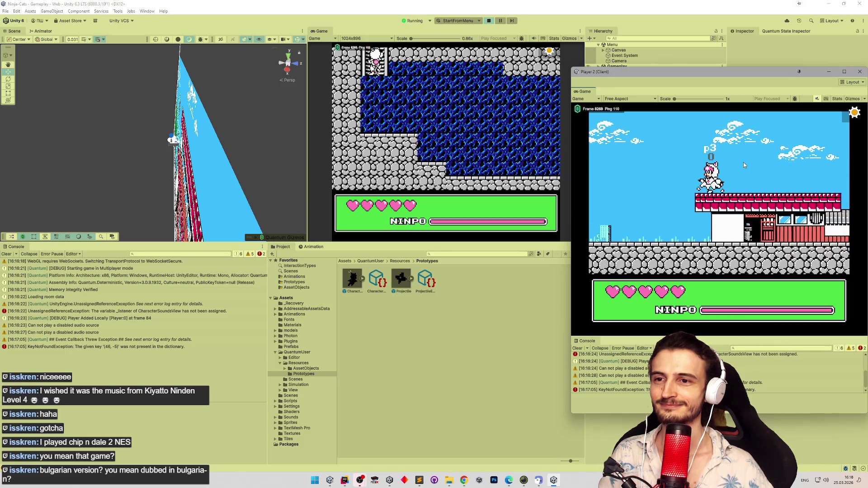
key(Right)
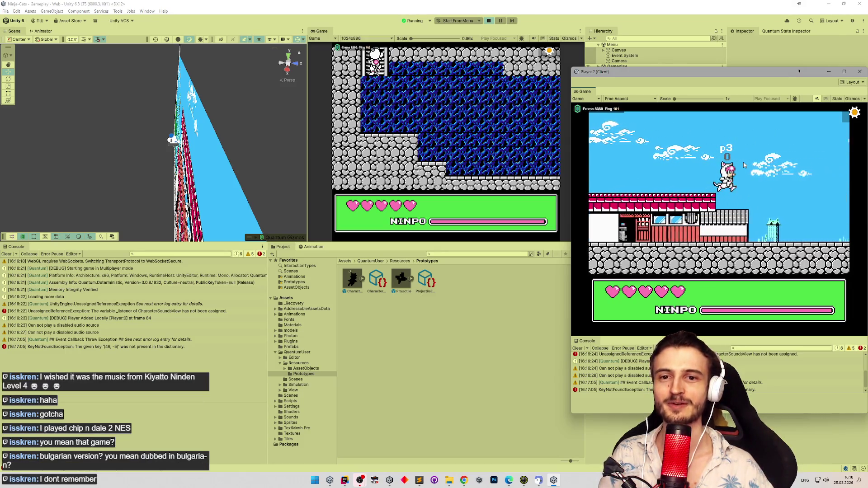
key(space)
key(Left)
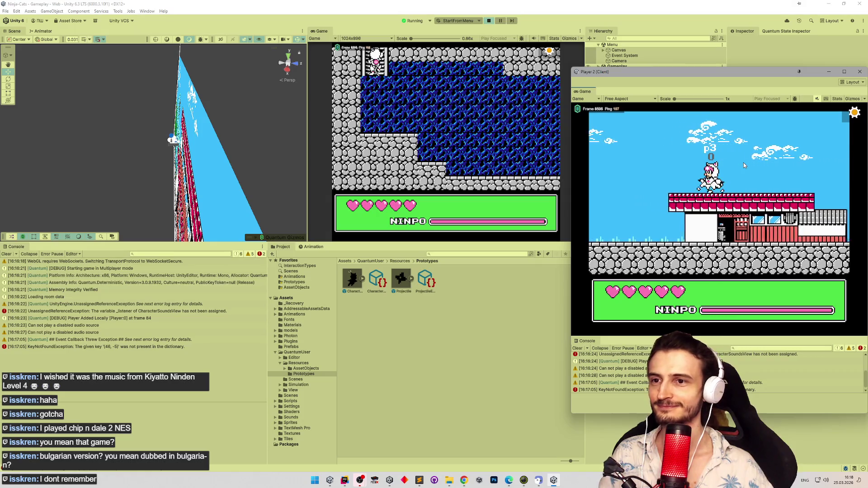
key(Left)
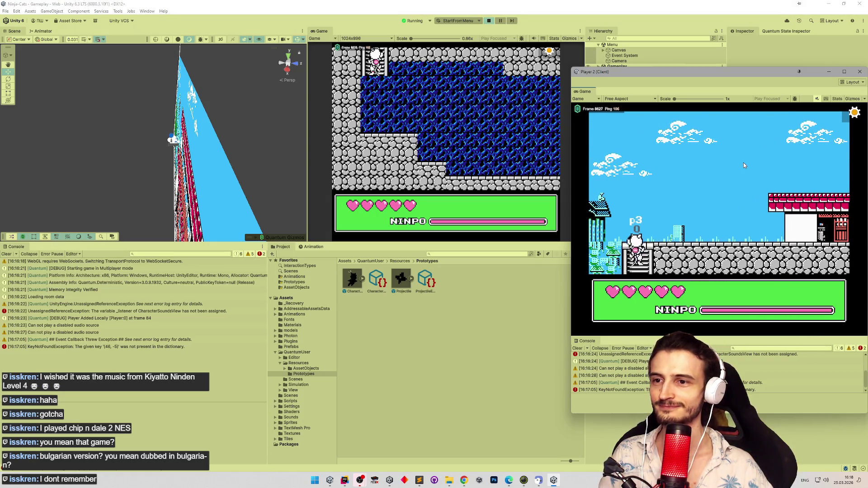
key(Right)
key(space)
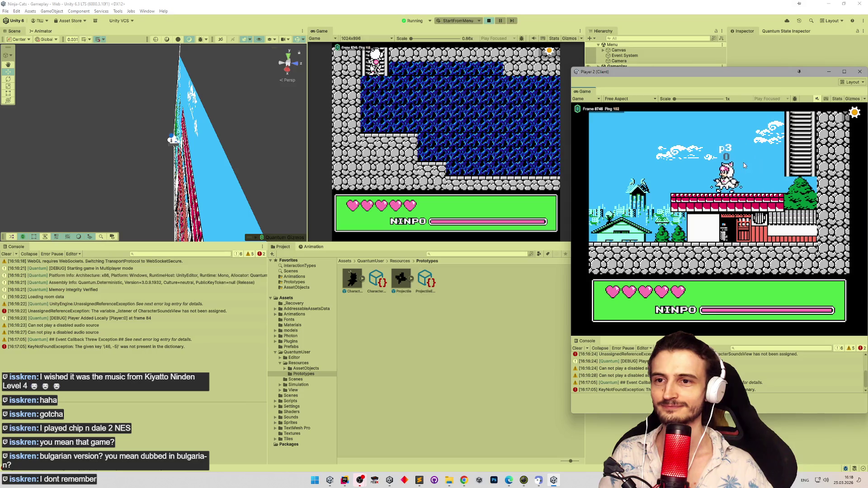
key(Left)
Run right to the ladder, climb into the town, and cross it to climb into the next area.
key(Right)
key(Up)
key(Down)
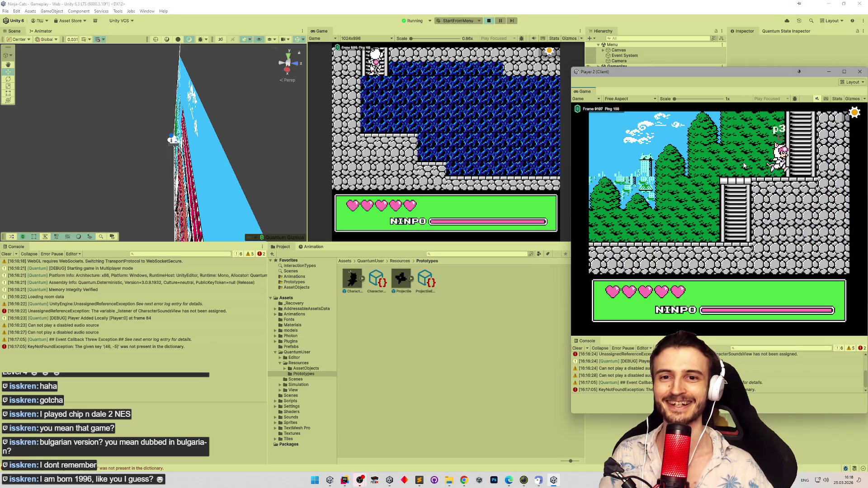
key(Up)
key(Right)
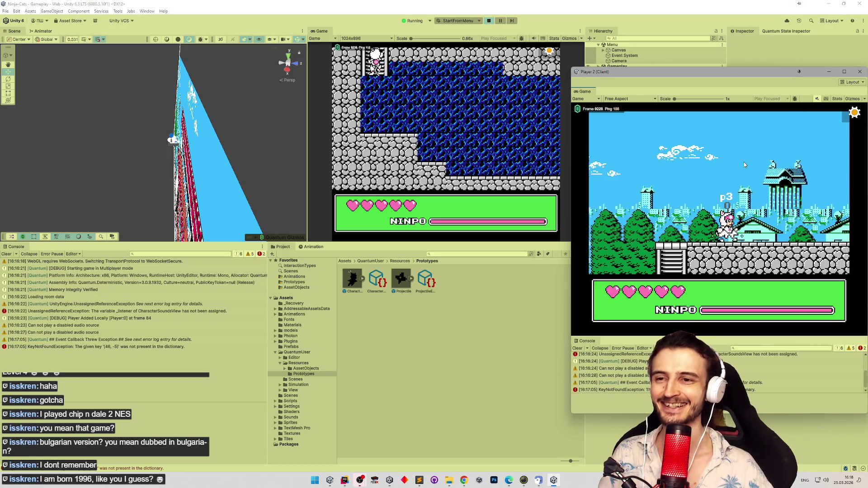
key(Right)
key(space)
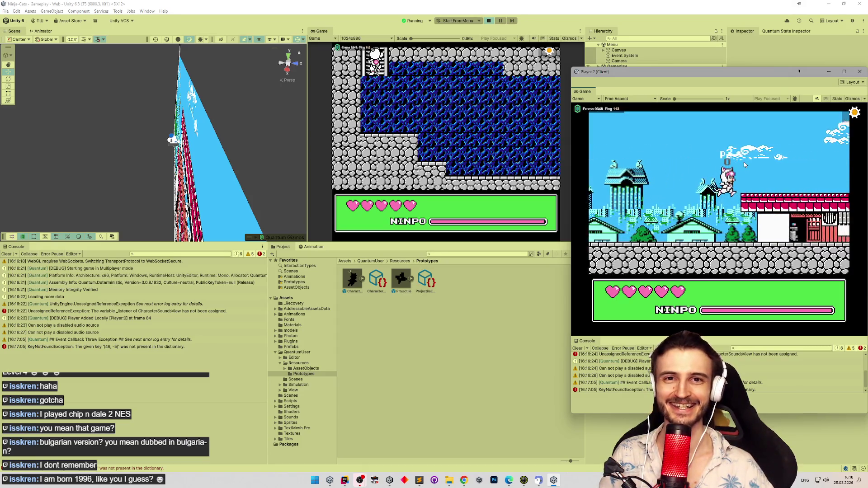
key(Right)
key(Up)
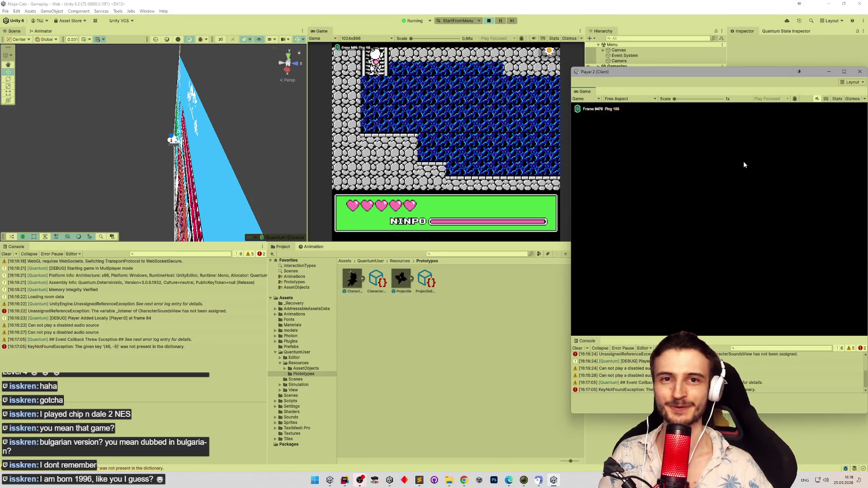
Run Player 2 through the town, down the ladder into the forest, and right past the temple.
key(Right)
key(space)
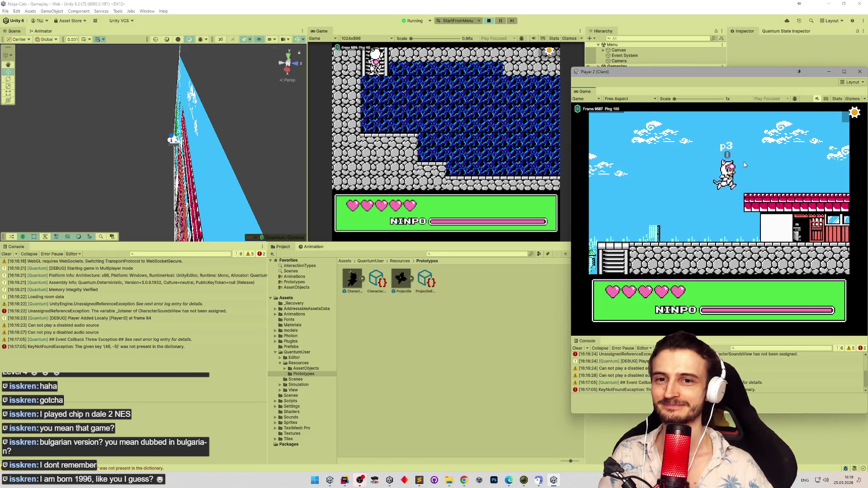
key(Right)
key(space)
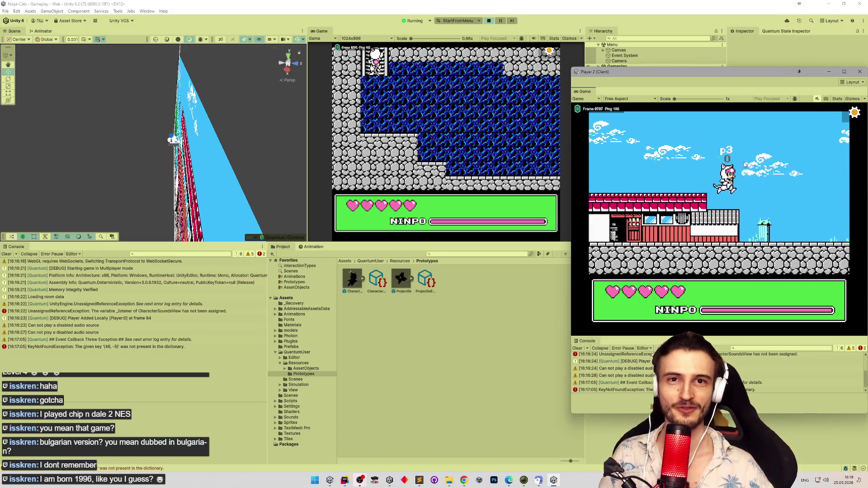
key(Right)
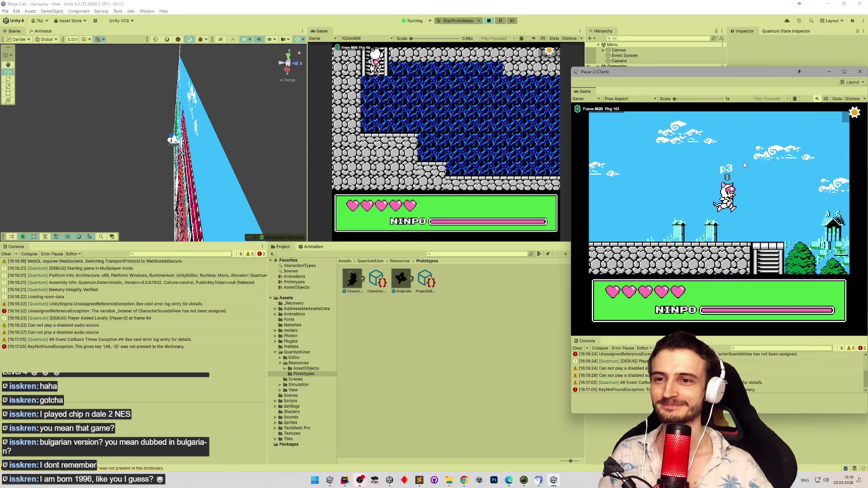
key(Down)
key(Right)
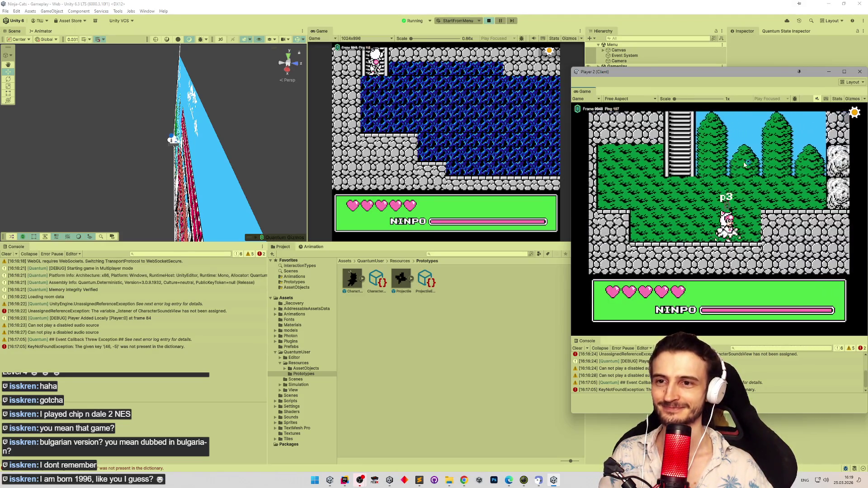
key(Right)
key(Right)
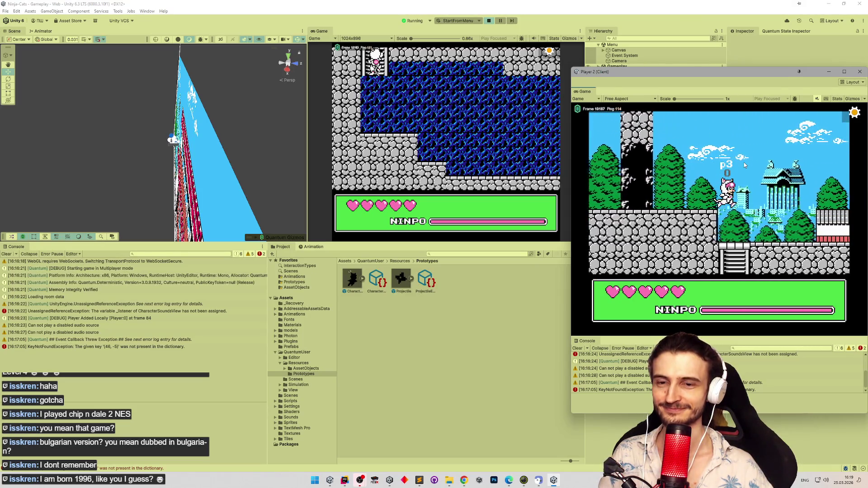
key(Right)
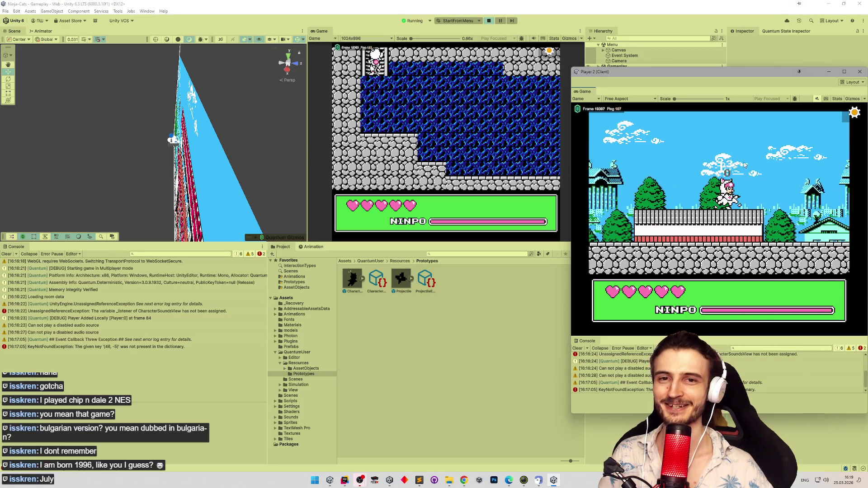
key(Right)
Turn back left, climb the ladder inside the stone pillar, and jump across the rooftop to the ground.
key(Left)
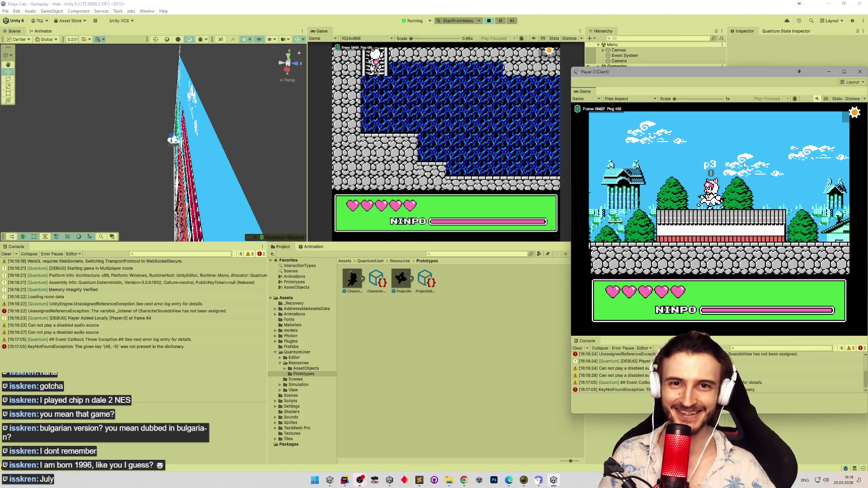
key(Left)
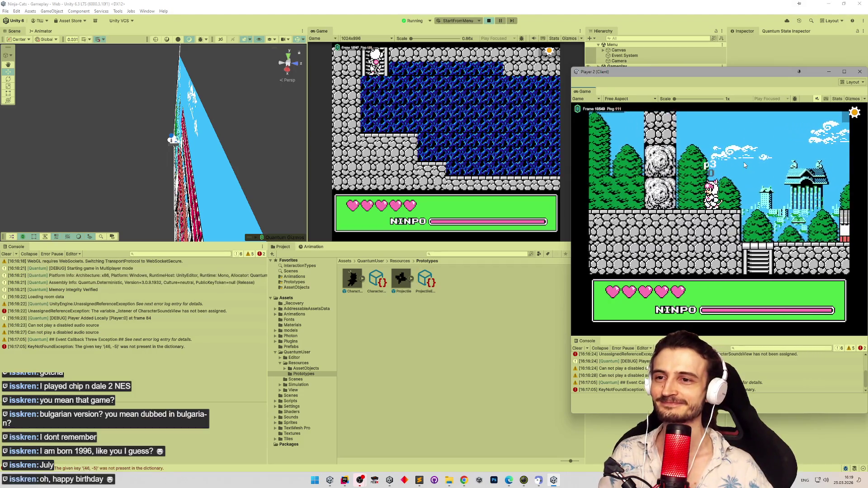
key(Up)
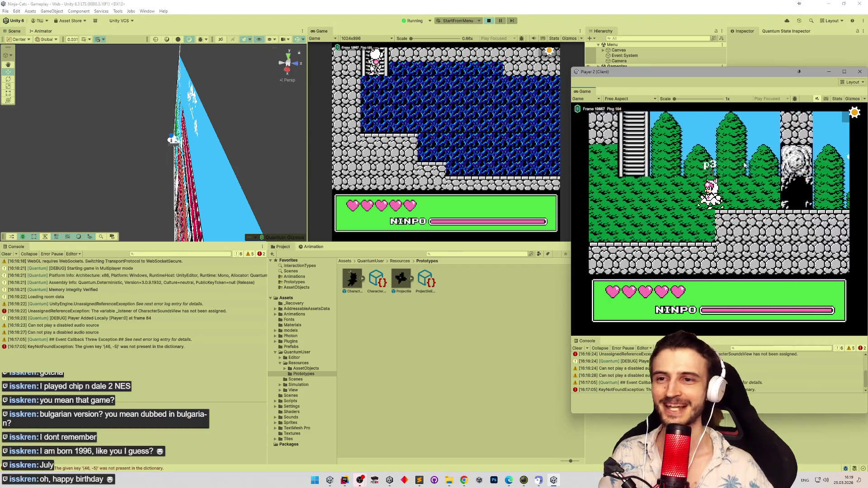
key(Up)
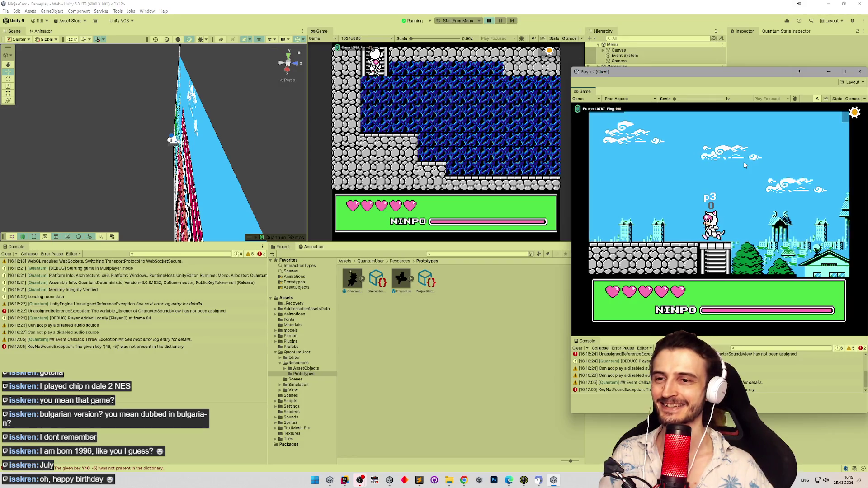
key(Left)
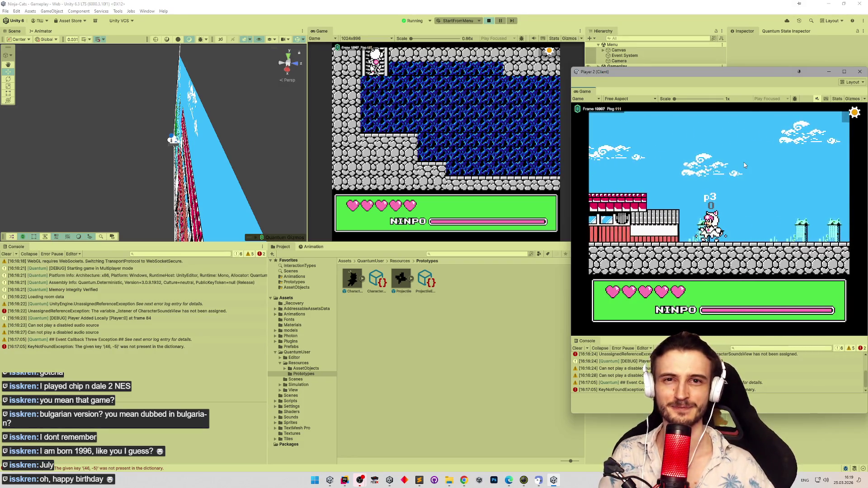
key(Left)
key(space)
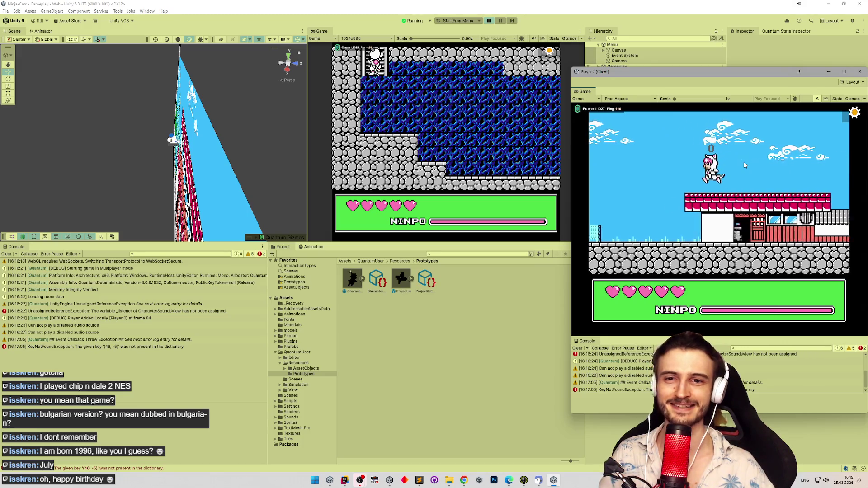
key(Left)
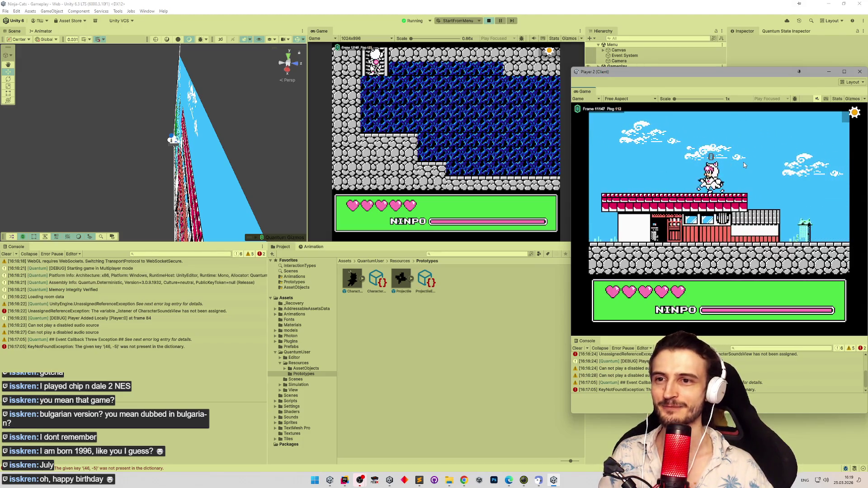
key(Left)
key(space)
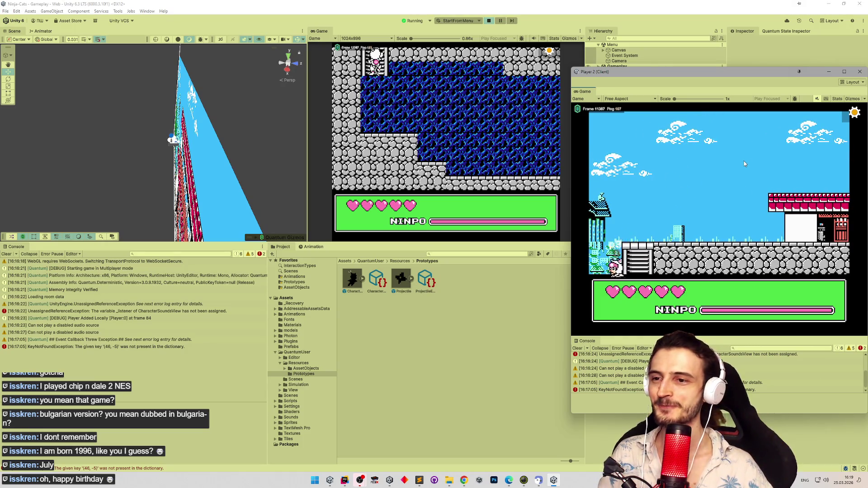
Jump left over the houses to the ladder area, move along the ledge and climb the ladder.
key(Left)
key(space)
key(Left)
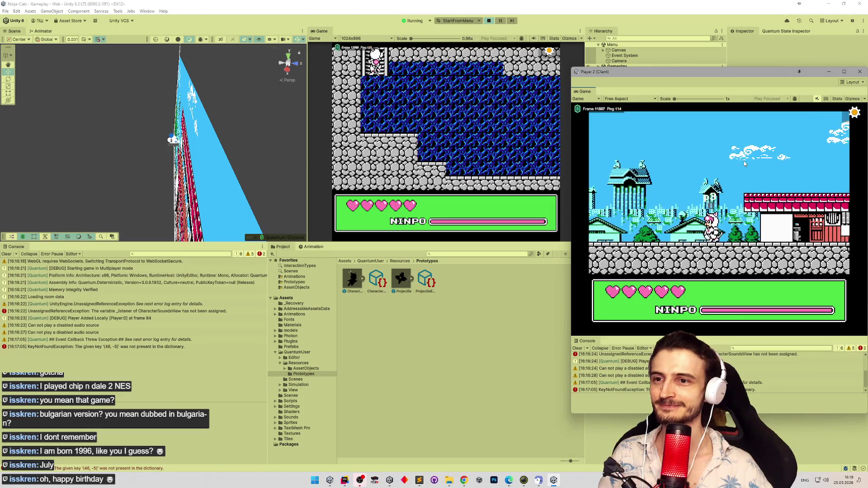
key(space)
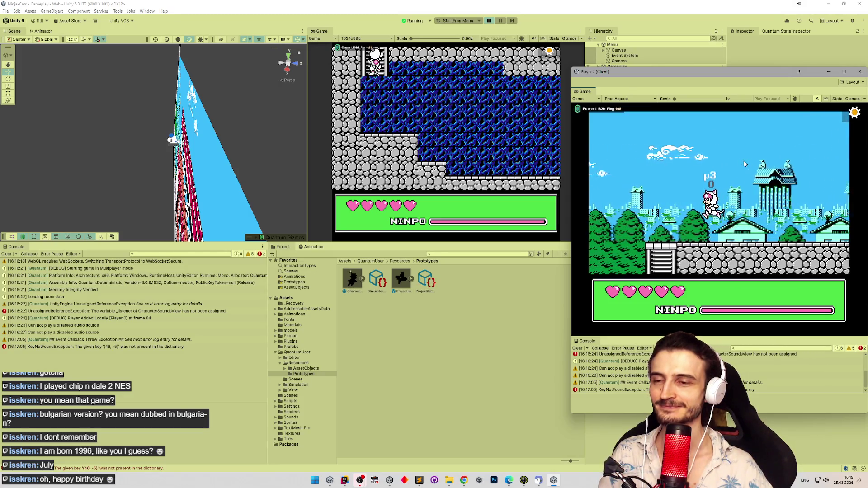
key(Left)
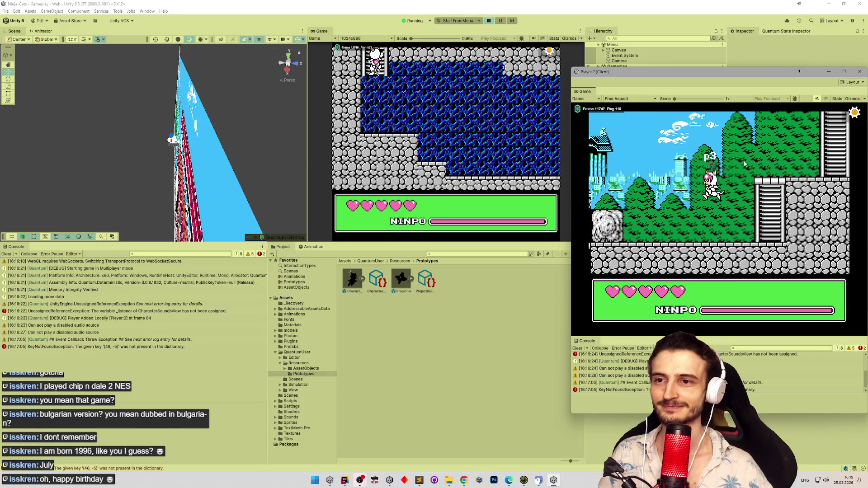
key(Right)
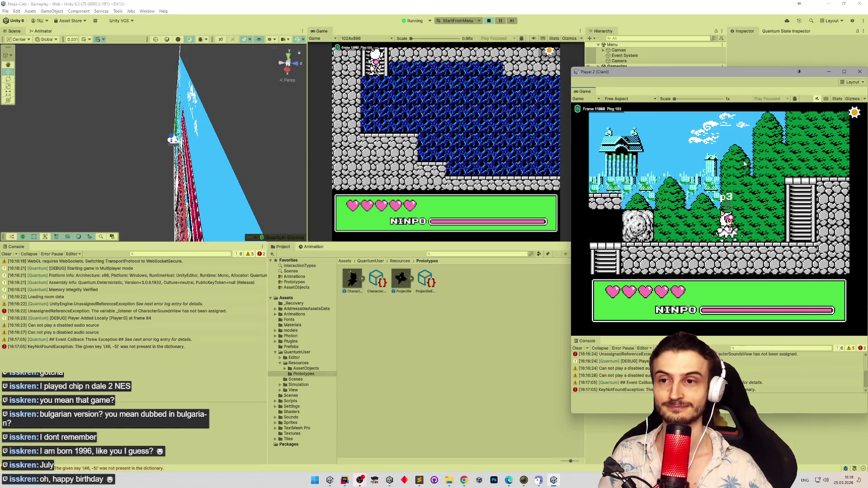
key(Right)
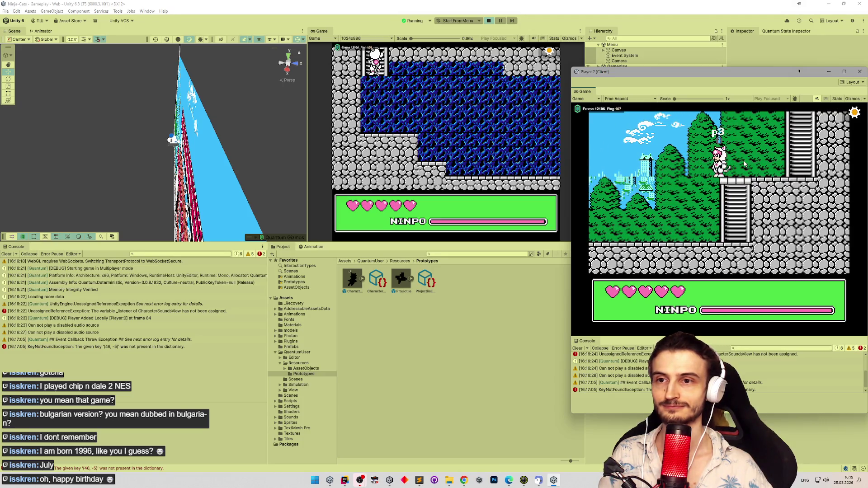
key(Right)
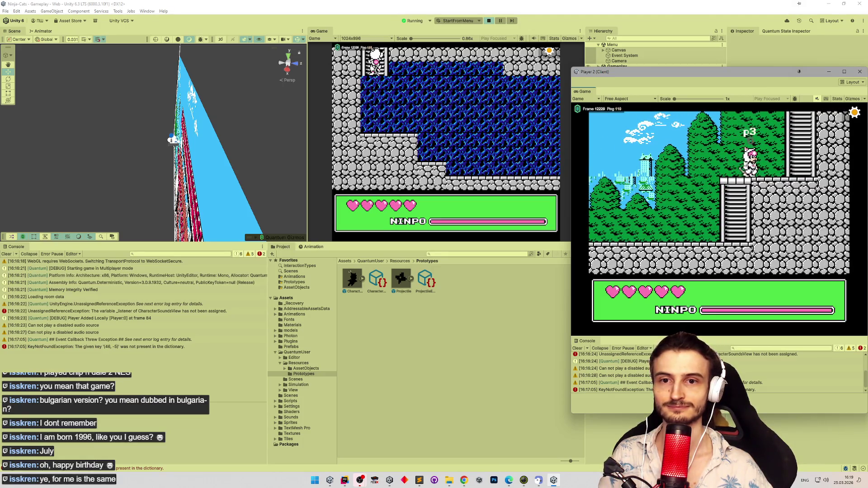
key(Right)
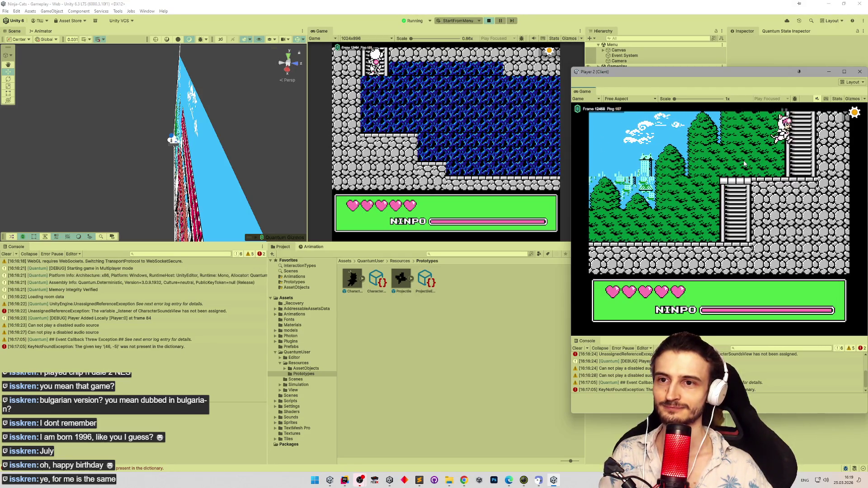
key(Left)
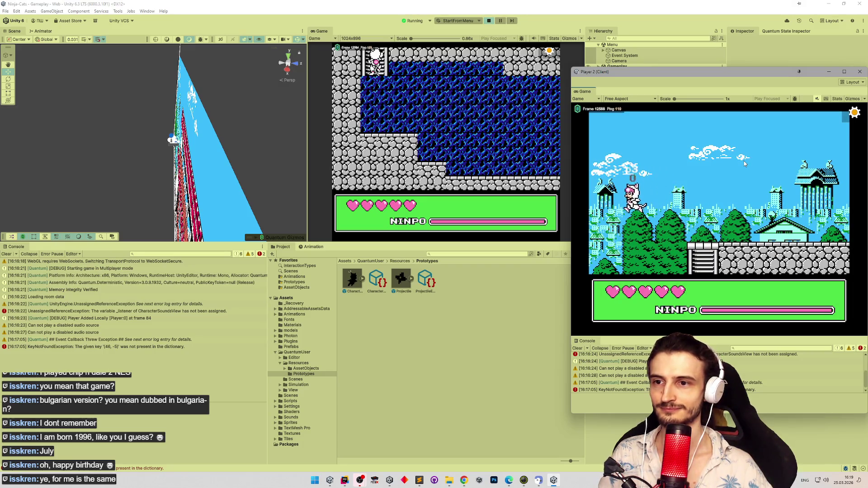
key(Left)
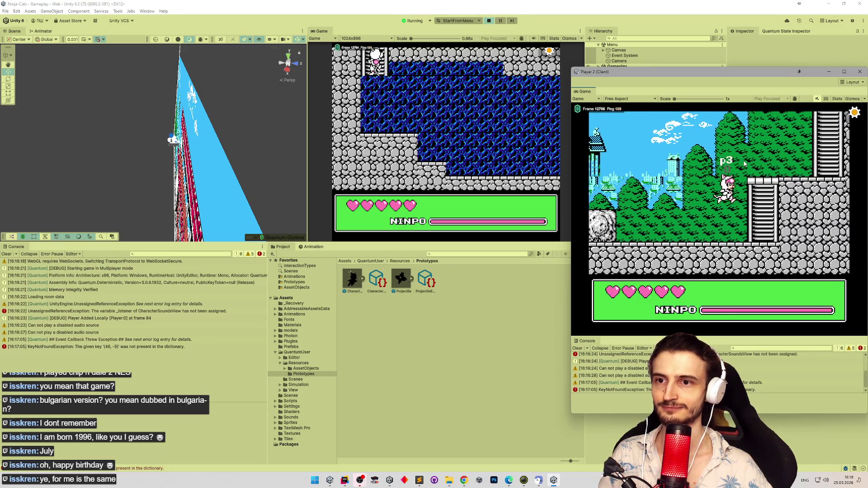
key(Right)
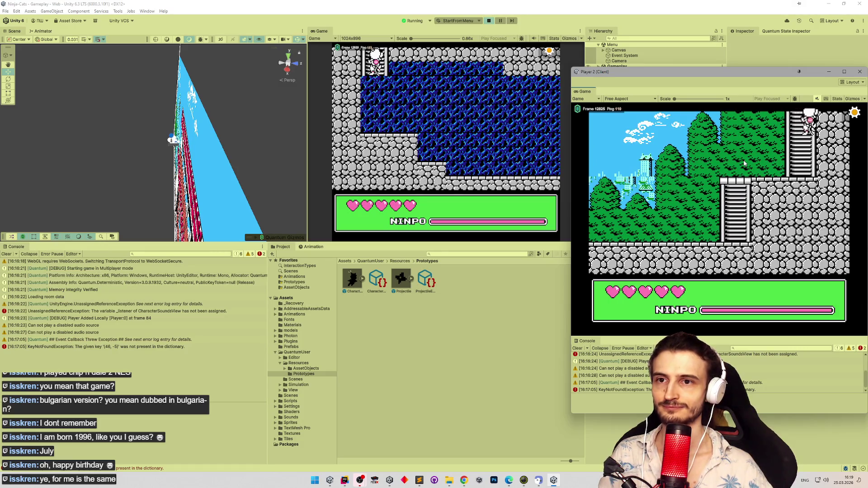
key(Up)
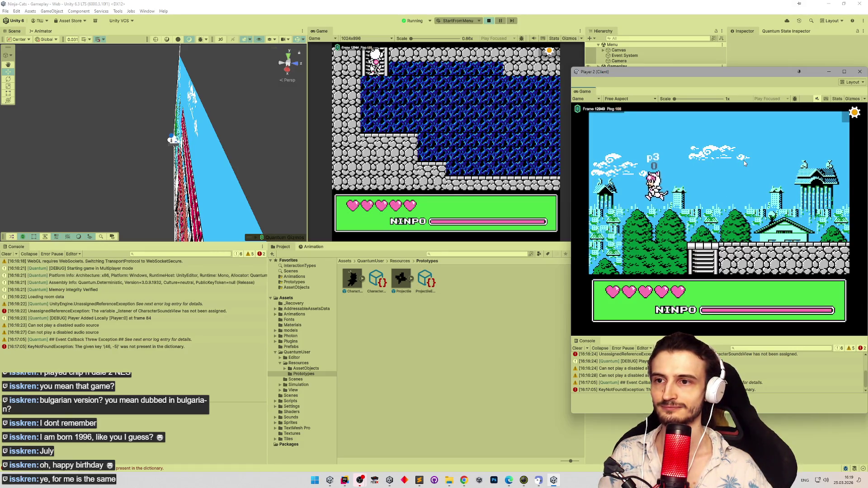
Run and jump right through the new outdoor area toward the stone-wall ladder.
key(Right)
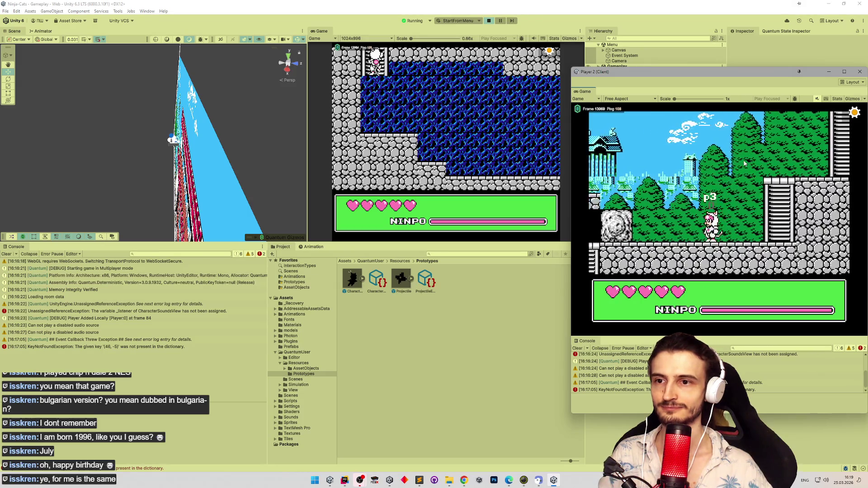
key(Right)
key(space)
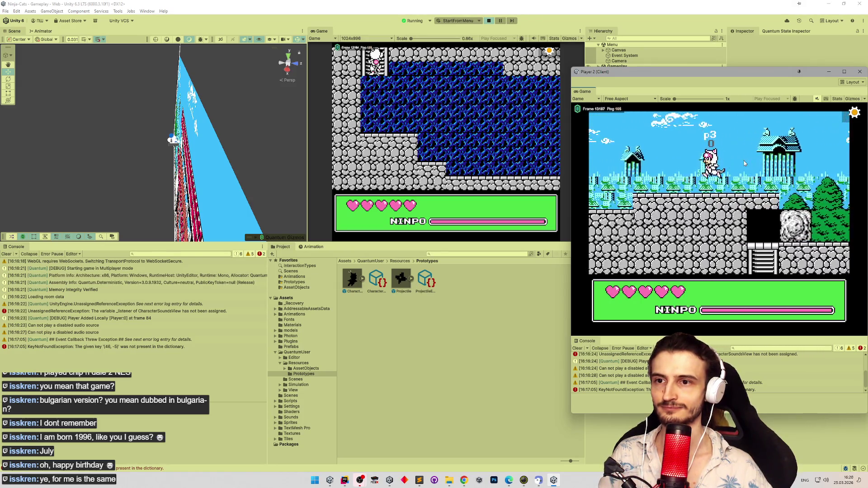
key(Right)
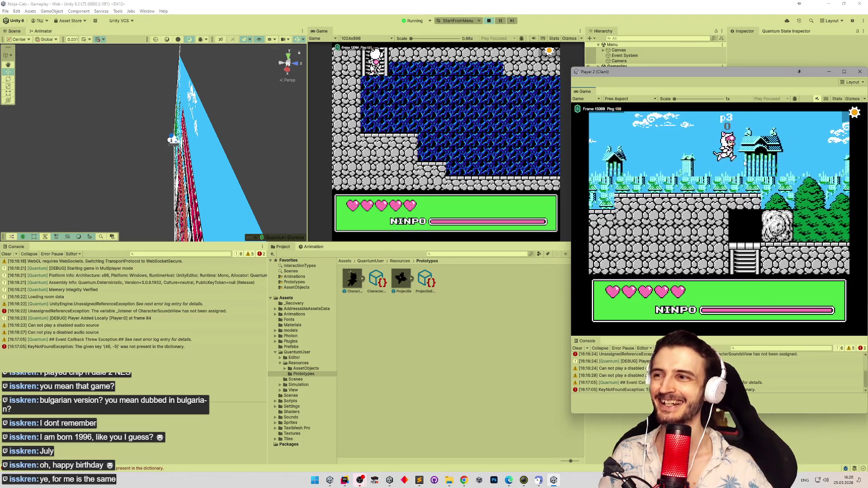
key(Right)
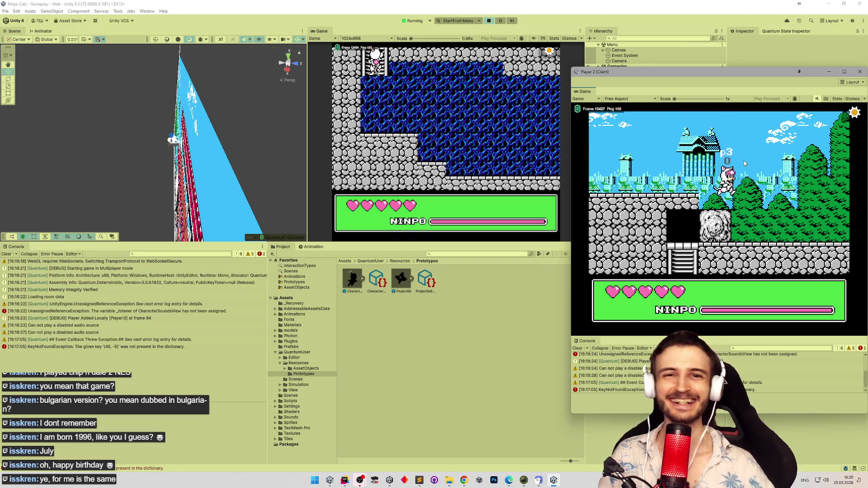
key(Right)
key(Right)
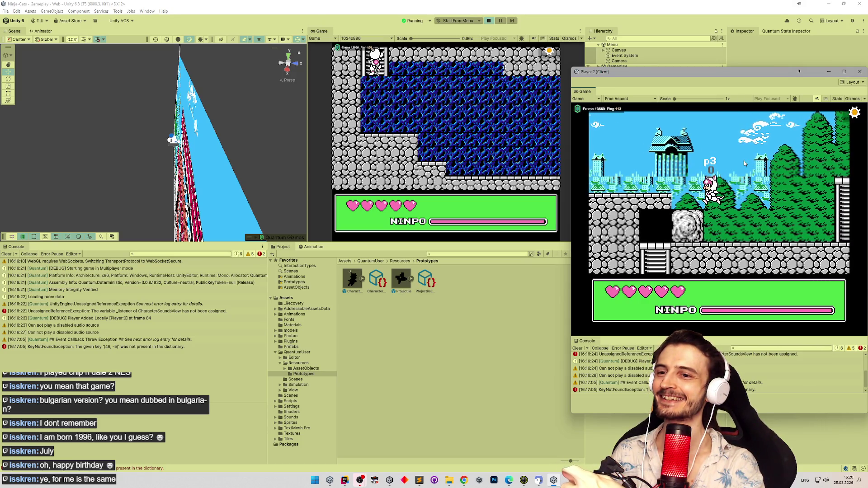
key(Right)
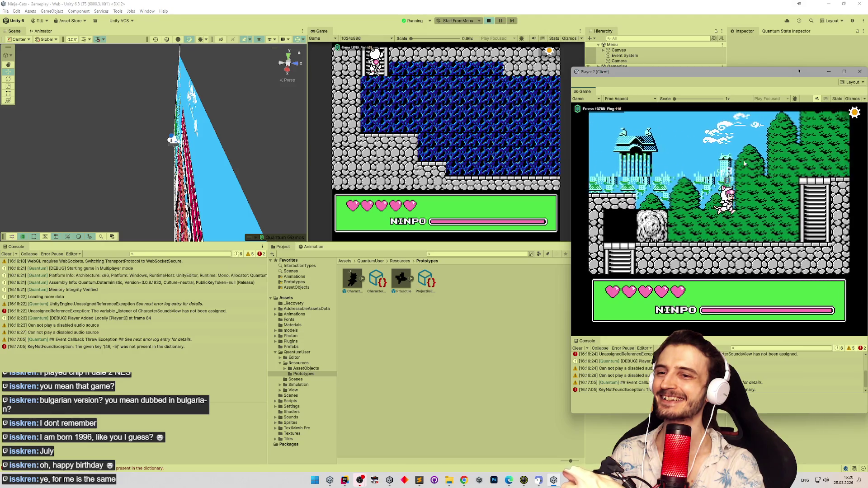
key(Right)
key(space)
key(Right)
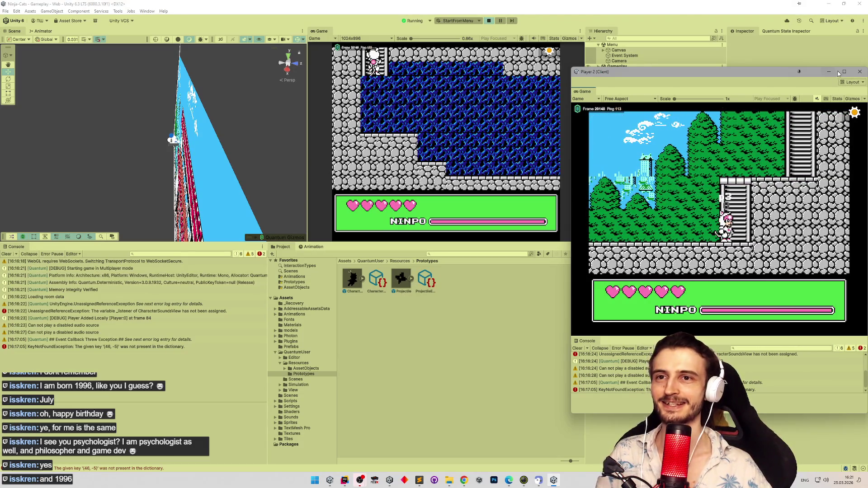
click(859, 72)
click(426, 480)
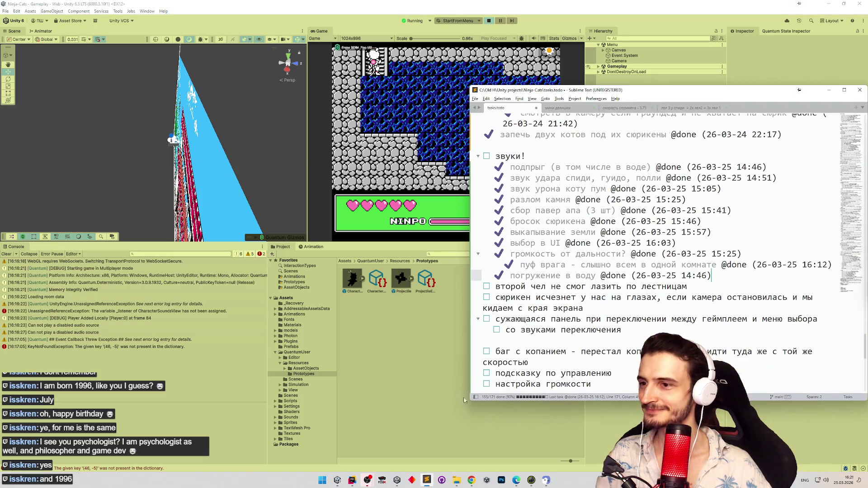
click(571, 287)
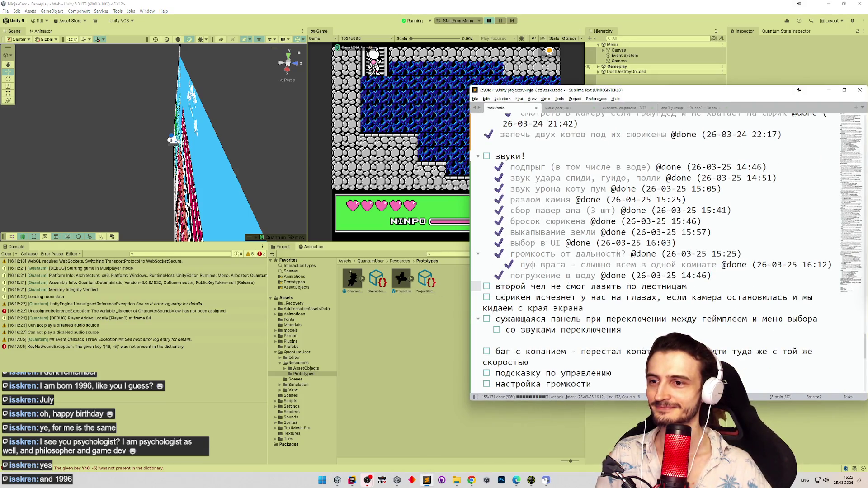
key(ctrl+d)
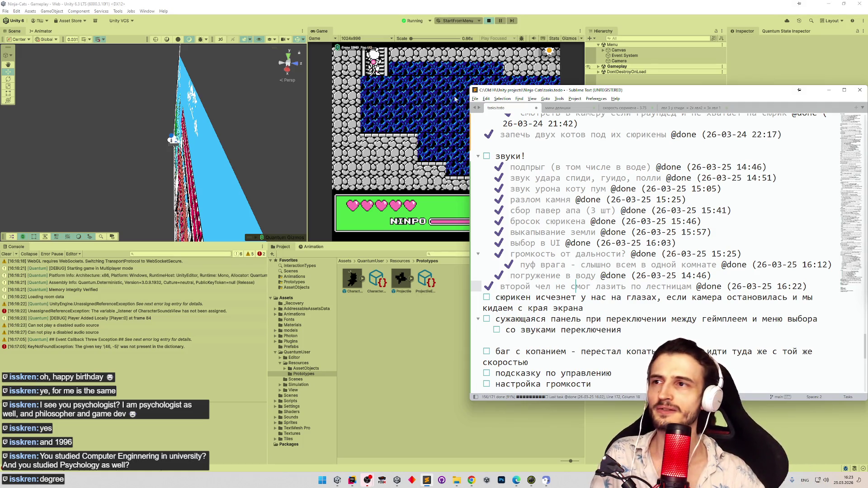
click(386, 28)
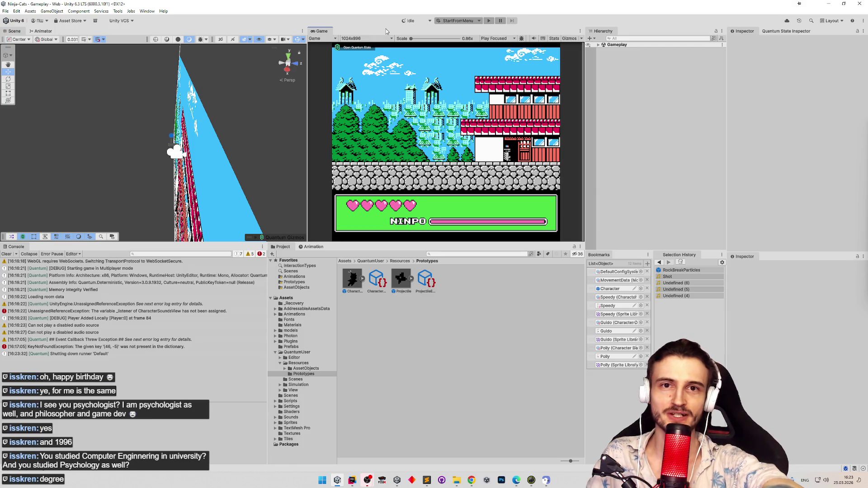
Enter and exit Play mode with Ctrl+P, then clear all errors and warnings from the Console.
key(ctrl+p)
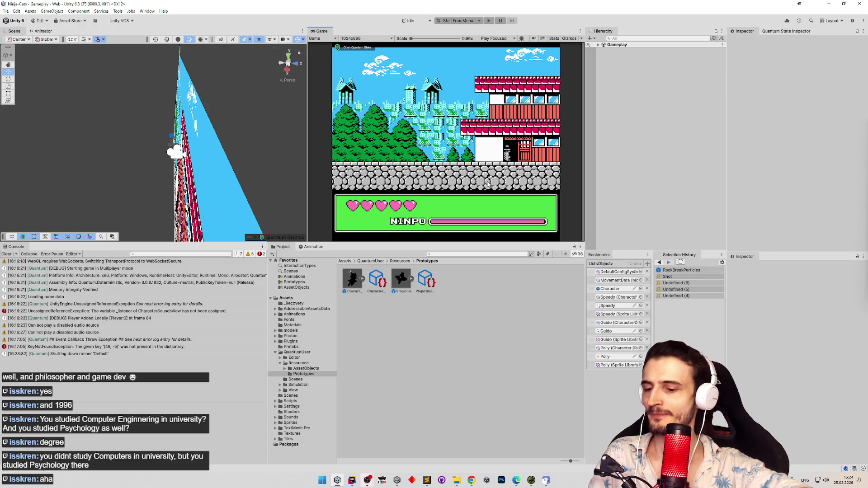
key(ctrl+p)
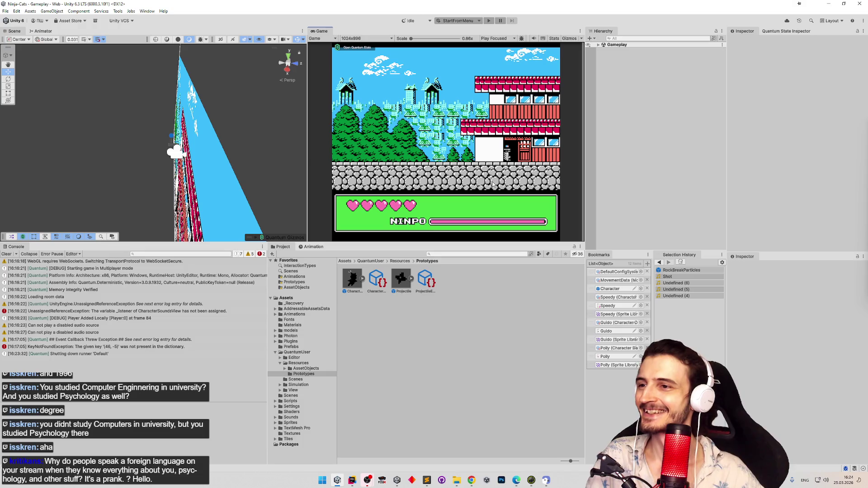
click(7, 254)
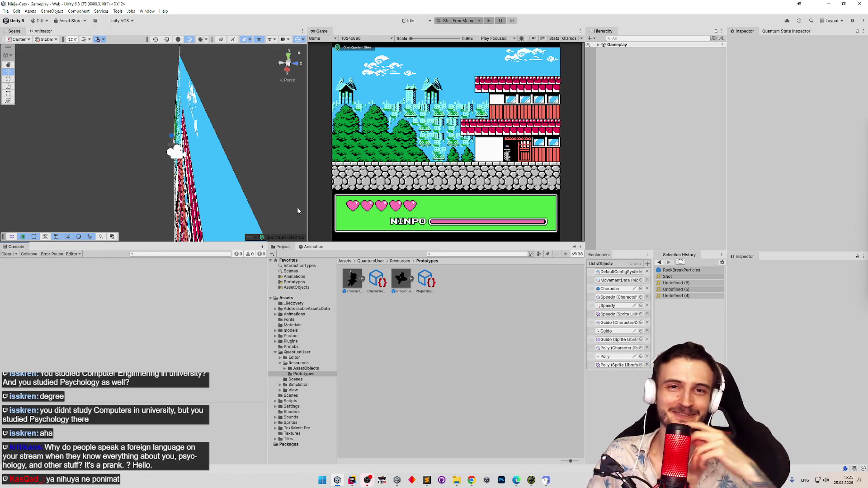
Add a blank line after the shuriken screen-edge task on line 173, then switch to Rider.
click(357, 198)
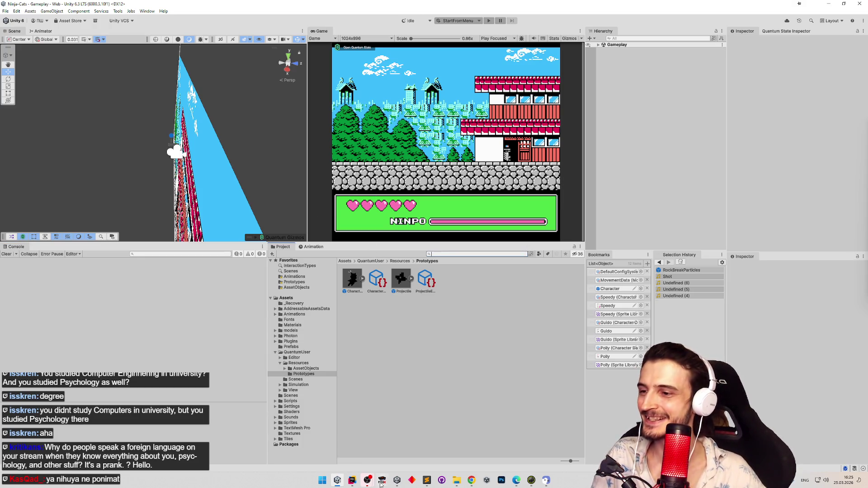
click(424, 480)
click(610, 310)
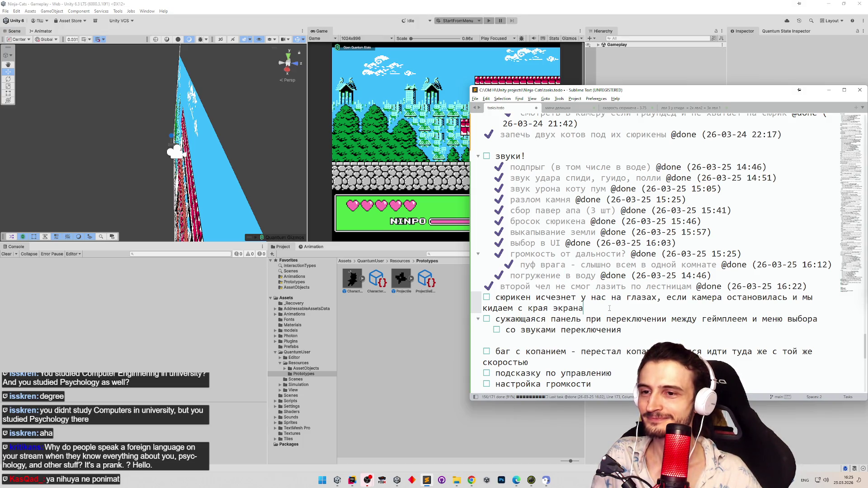
key(Return)
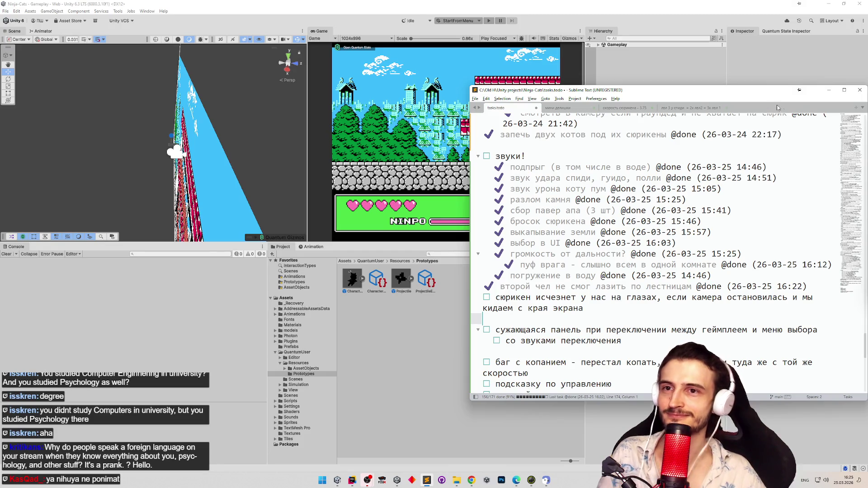
click(829, 90)
click(352, 480)
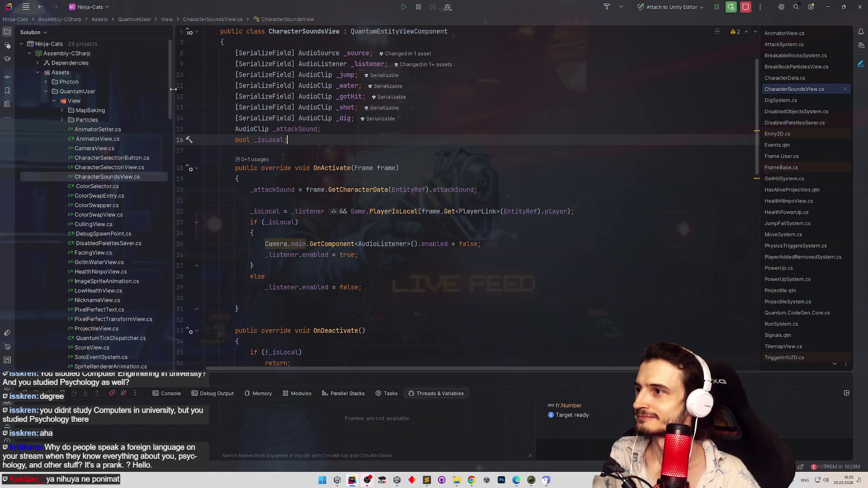
Open Projectile.qtn in Rider through Search Everywhere to view the Projectile component.
drag(170, 90, 169, 94)
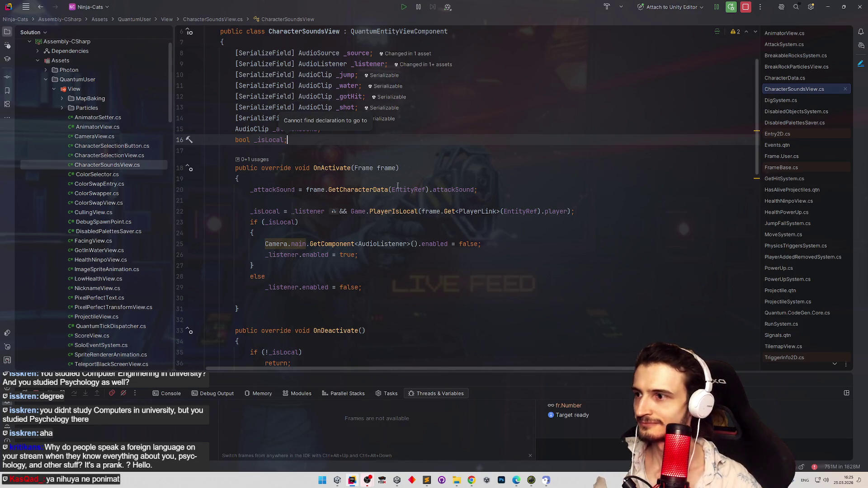
key(shift)
key(shift)
text(projec)
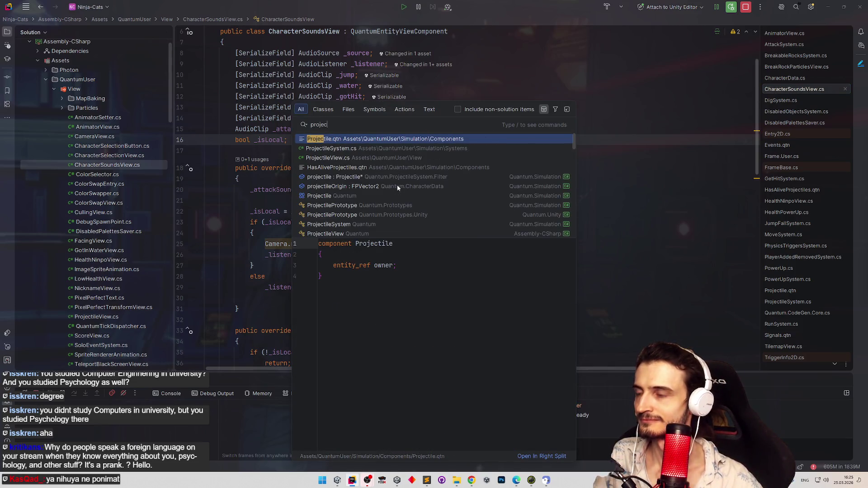
key(Return)
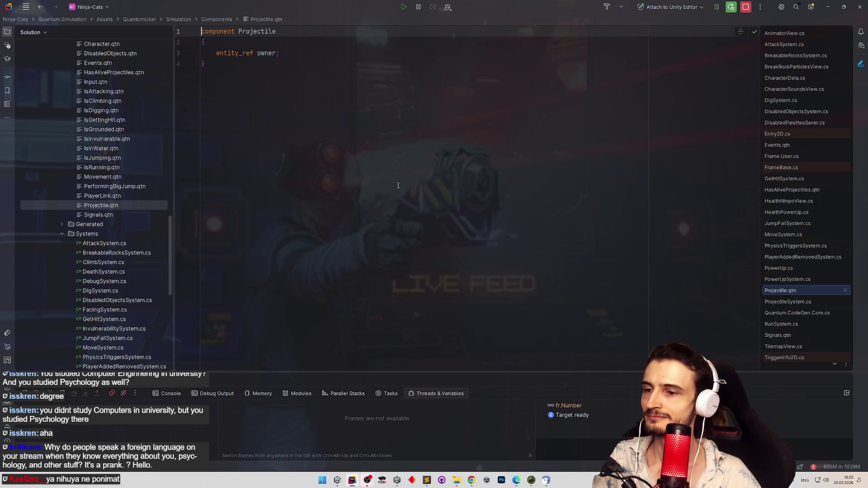
key(ctrl+Tab)
key(ctrl+Tab)
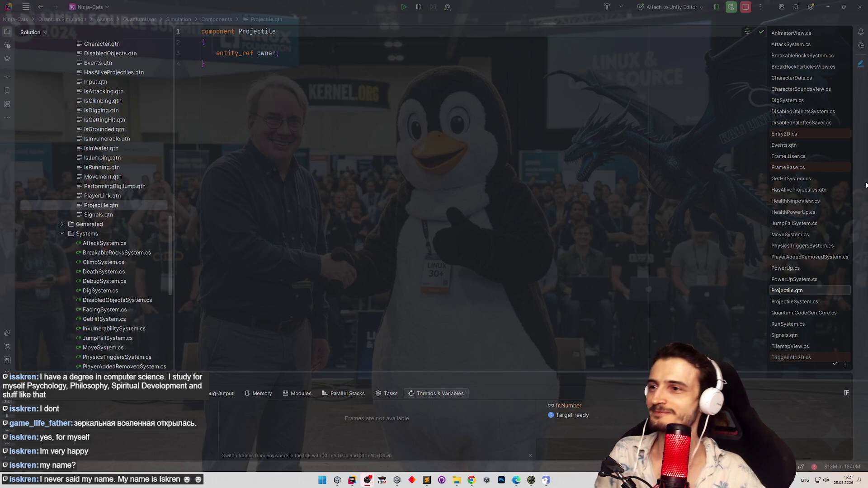
click(522, 142)
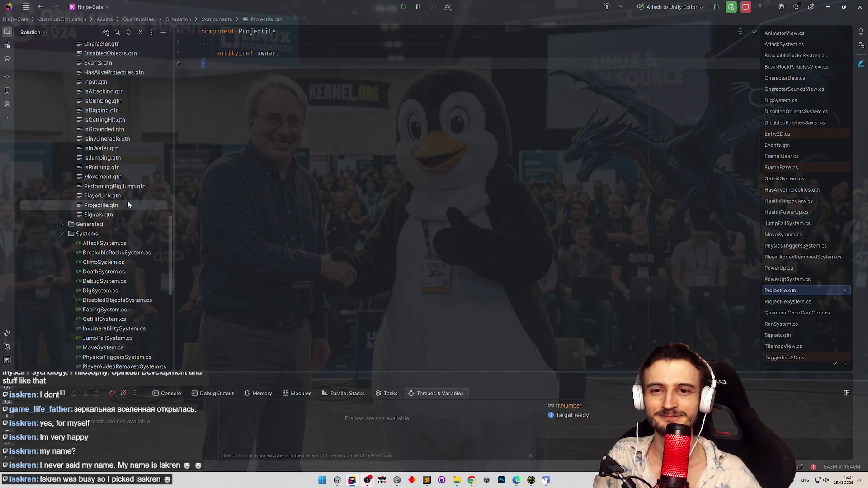
click(240, 146)
text(})
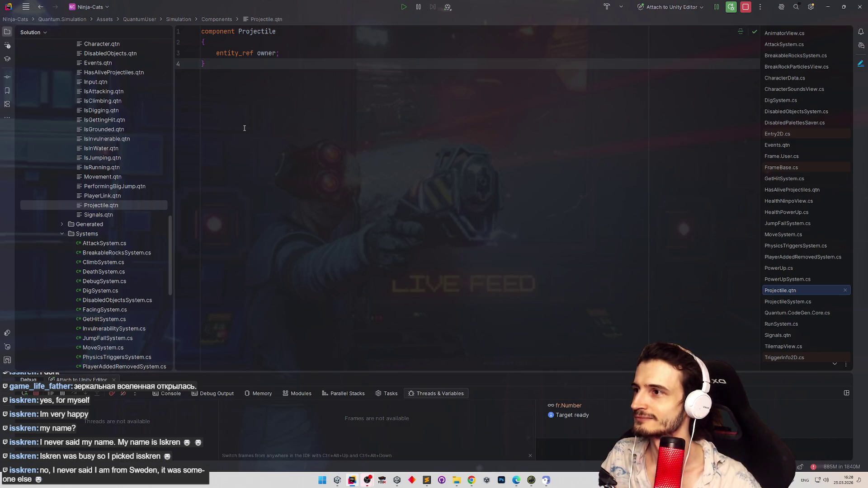
Minimize Rider, clear Unity's Console, and bring the Sublime to-do list forward.
click(828, 7)
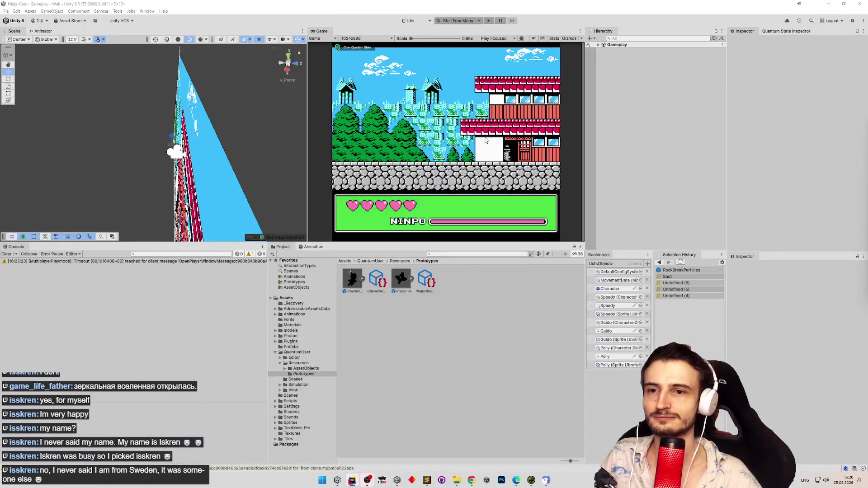
click(6, 261)
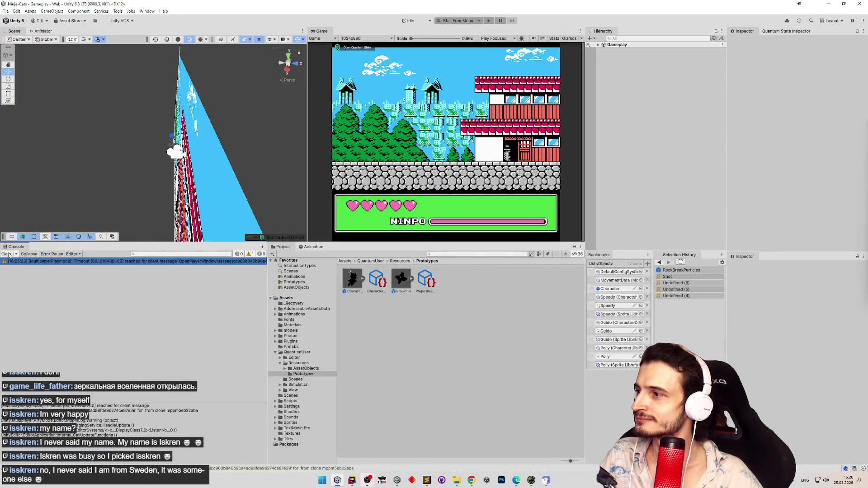
click(7, 254)
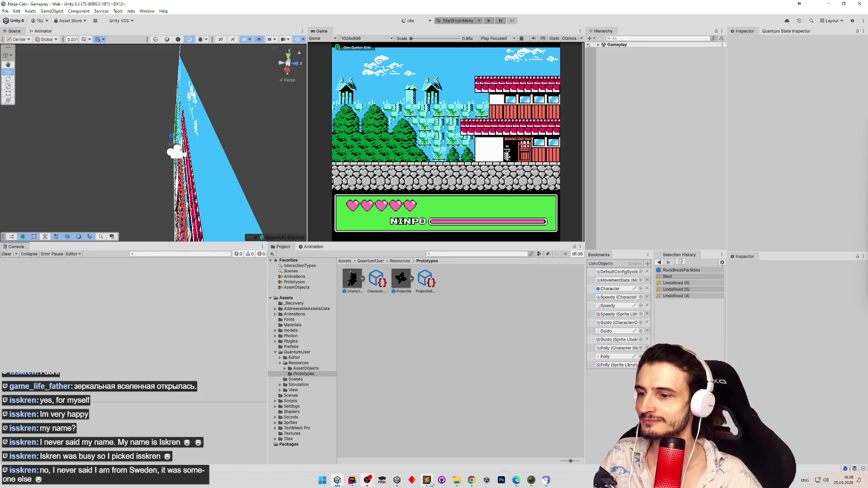
click(430, 482)
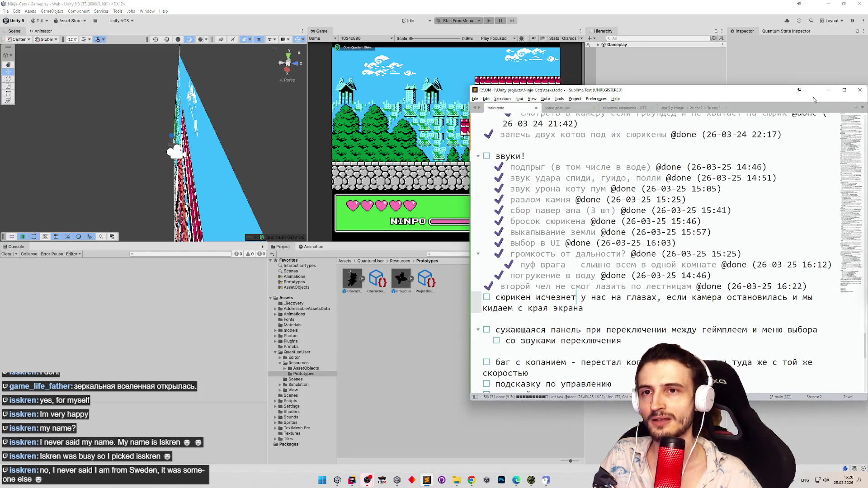
Minimize the Sublime to-do list and open Windows search to look for Paint.
click(829, 90)
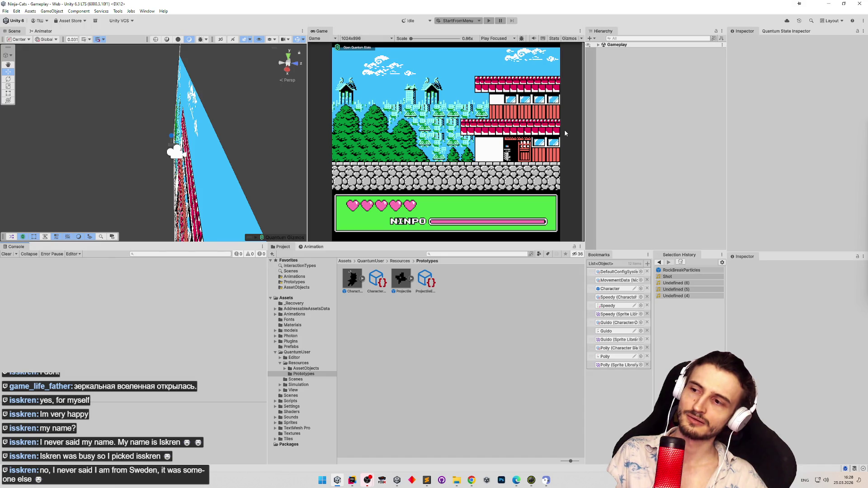
click(323, 482)
Launch Paint and sketch a small central box with arrows spreading from it.
text(pain)
click(347, 300)
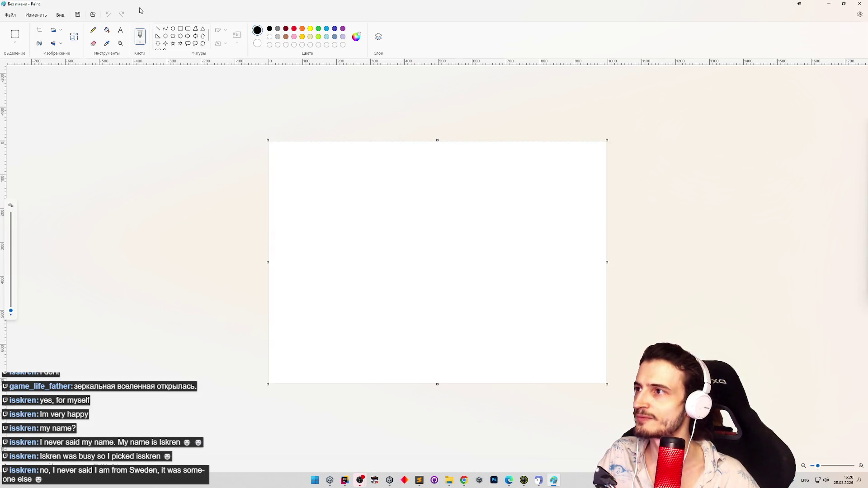
mouse_move(437, 236)
mouse_down()
mouse_move(431, 239)
mouse_move(458, 241)
mouse_move(475, 194)
mouse_move(379, 200)
mouse_move(452, 239)
mouse_up()
key(ctrl+z)
key(ctrl+z)
mouse_move(400, 208)
mouse_down()
mouse_move(466, 208)
mouse_move(464, 243)
mouse_move(396, 233)
mouse_move(396, 209)
mouse_move(426, 233)
mouse_up()
mouse_move(419, 228)
mouse_down()
mouse_move(421, 240)
mouse_move(409, 239)
mouse_move(416, 218)
mouse_move(460, 233)
mouse_move(455, 237)
mouse_move(447, 236)
mouse_move(453, 217)
mouse_up()
Add a square with an arrow running to it, undo stray scribbles, and return to Unity.
mouse_move(462, 261)
mouse_down()
mouse_move(477, 260)
mouse_move(463, 281)
mouse_move(462, 261)
mouse_move(483, 274)
mouse_move(424, 285)
mouse_move(413, 253)
mouse_move(437, 251)
mouse_move(459, 270)
mouse_up()
mouse_move(458, 270)
mouse_down()
mouse_move(421, 275)
mouse_move(435, 271)
mouse_move(433, 255)
mouse_up()
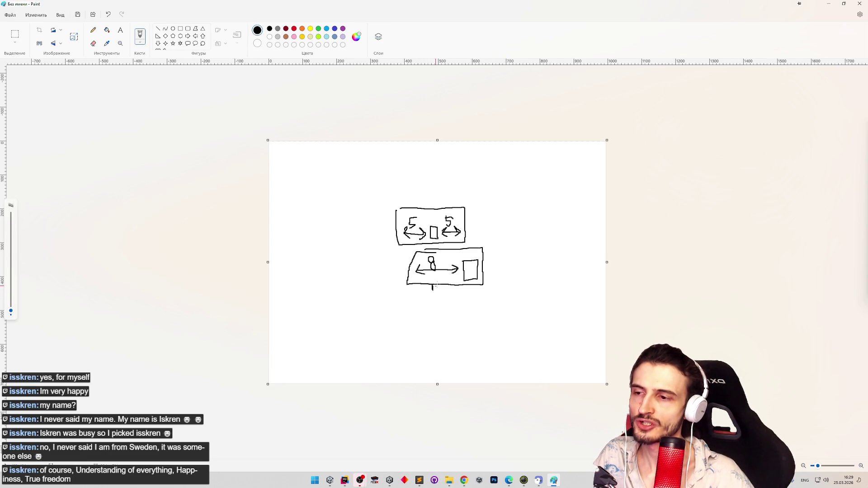
mouse_move(436, 276)
mouse_down()
mouse_move(429, 267)
mouse_move(482, 268)
mouse_up()
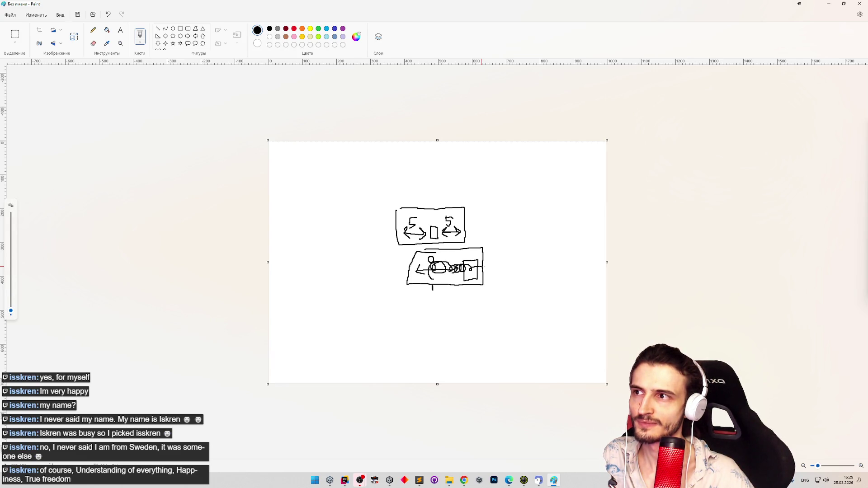
key(ctrl+z)
drag(480, 268, 429, 271)
key(ctrl+z)
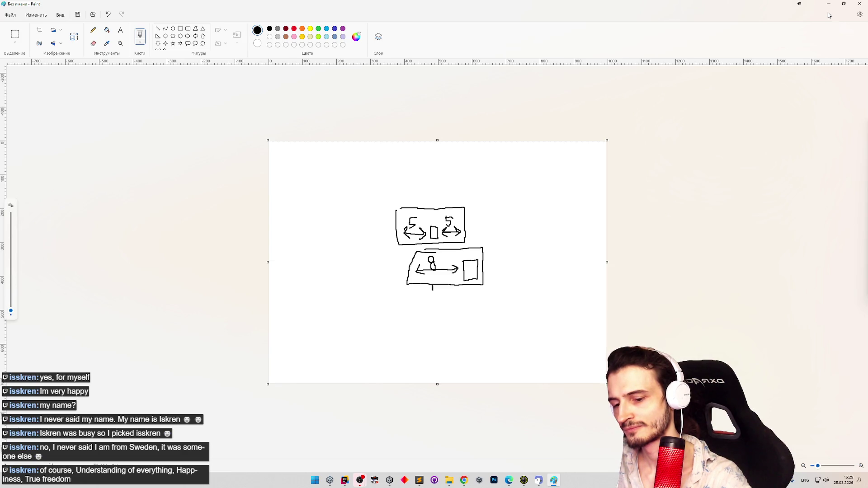
click(828, 4)
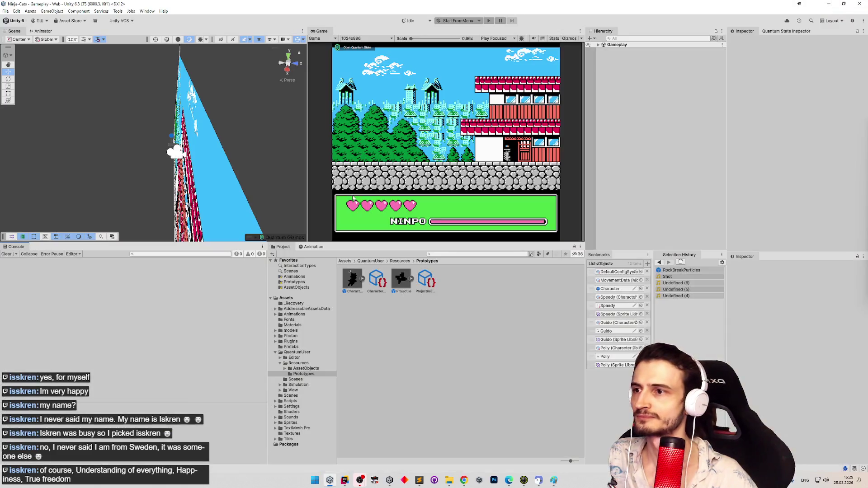
Back in Rider, scroll the Solution tree to the Systems scripts, then bring Chrome forward.
click(345, 481)
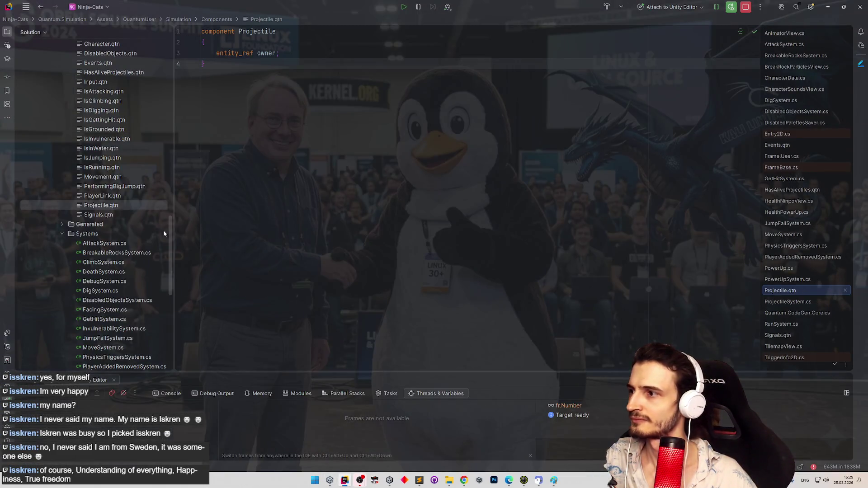
scroll(166, 235, up, 1)
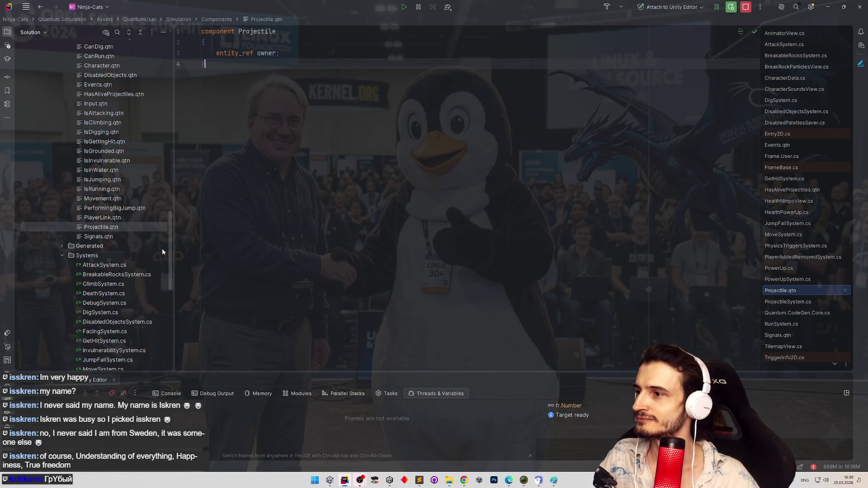
drag(168, 250, 168, 272)
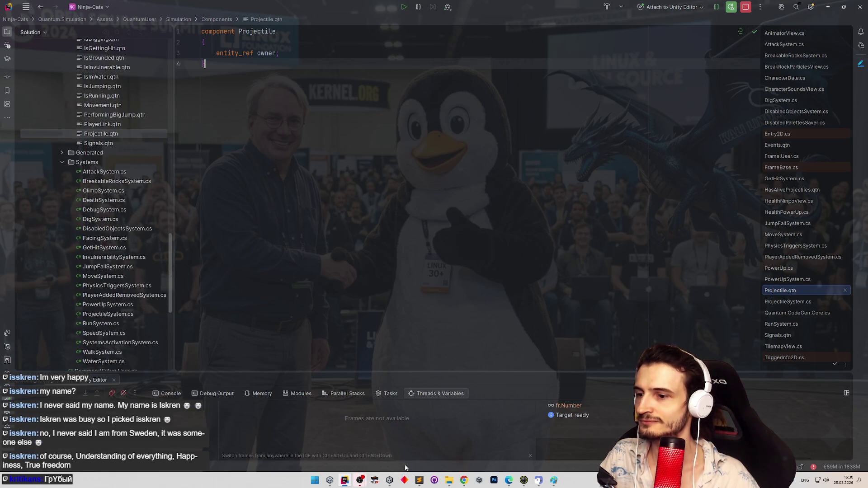
click(463, 480)
click(464, 480)
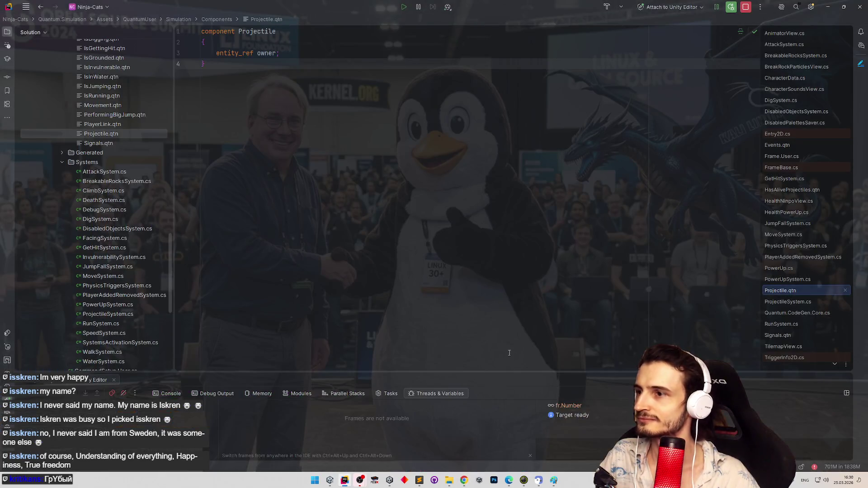
click(463, 480)
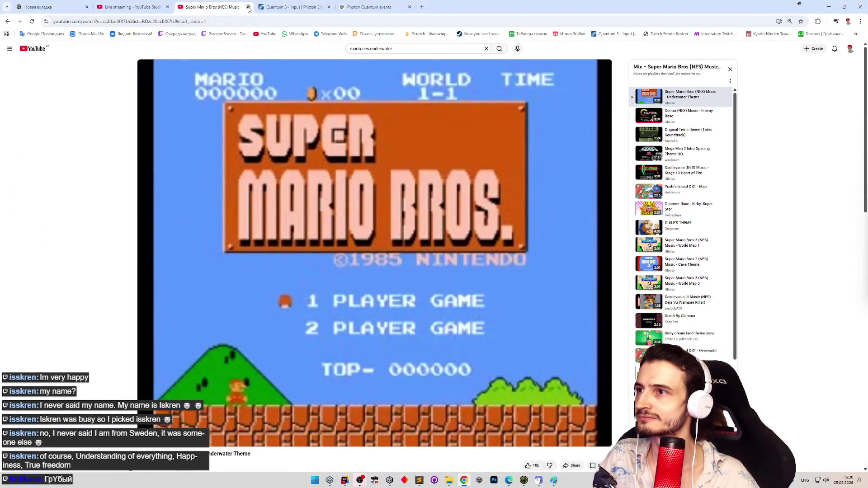
Glance at the Photon Quantum Input docs, then minimize Chrome to return to Rider.
key(alt+Tab)
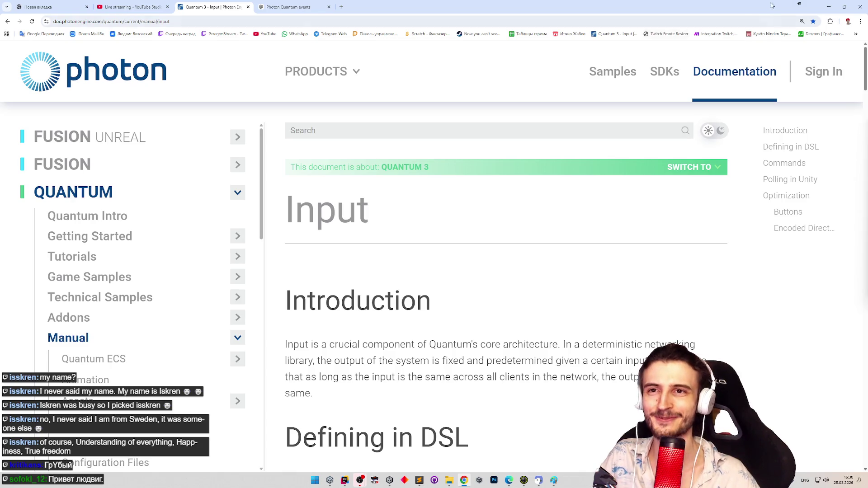
click(829, 7)
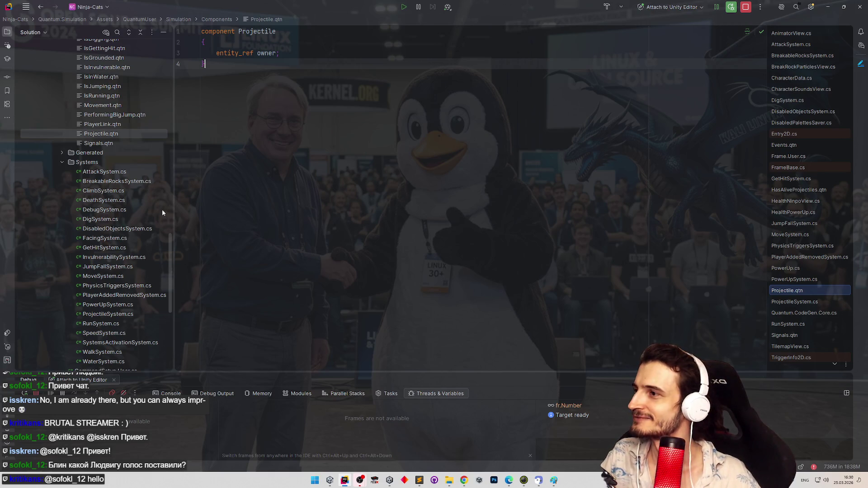
scroll(169, 225, up, 3)
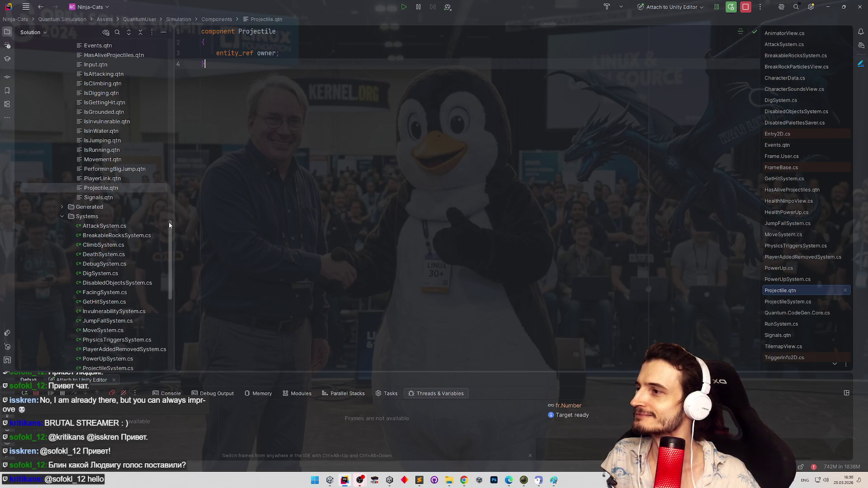
drag(169, 224, 166, 250)
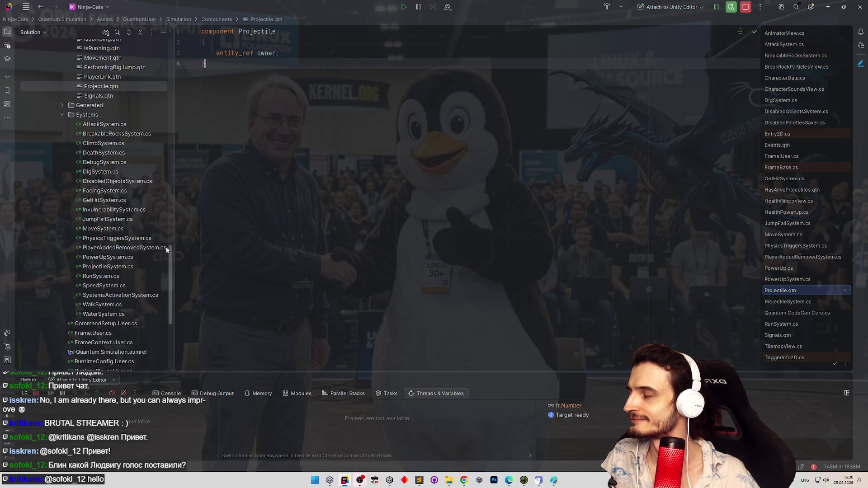
drag(166, 247, 166, 248)
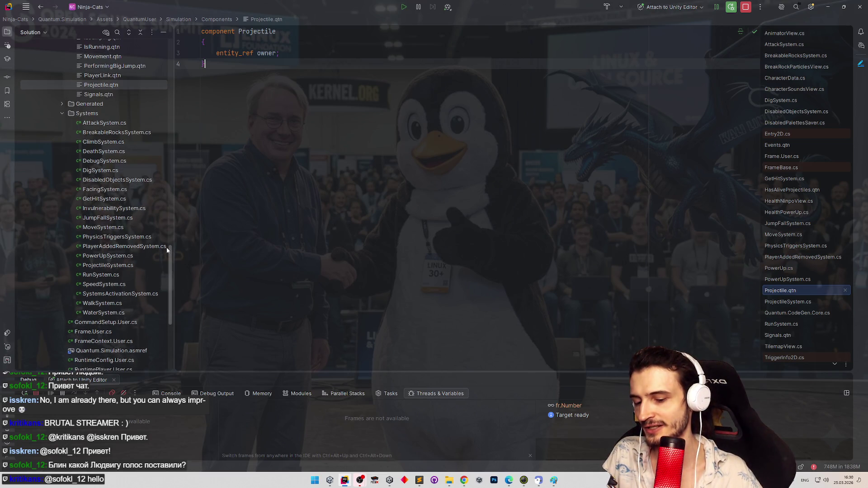
drag(166, 248, 167, 249)
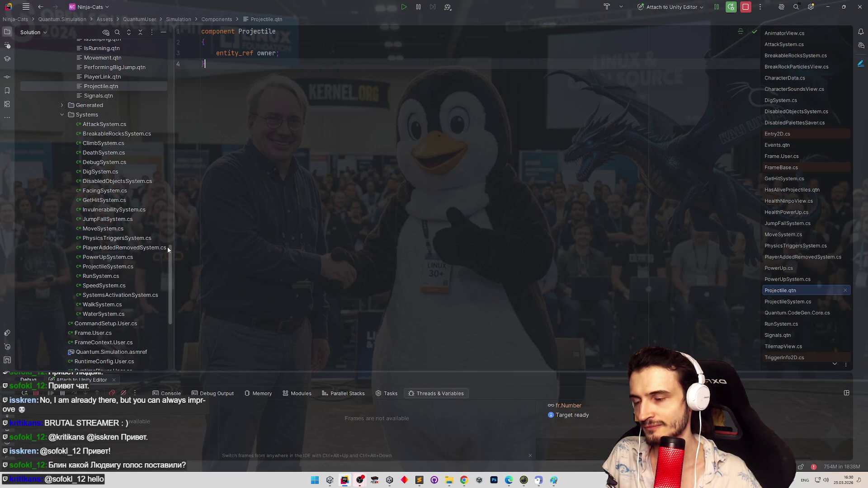
drag(168, 250, 168, 249)
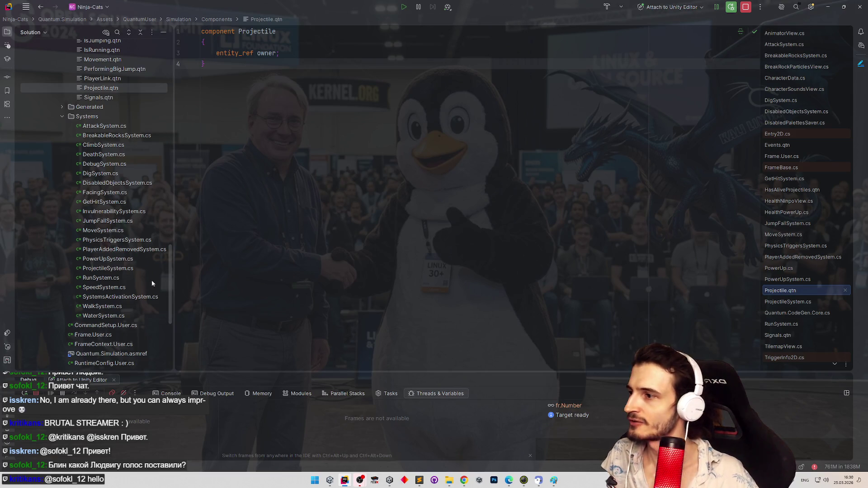
click(121, 269)
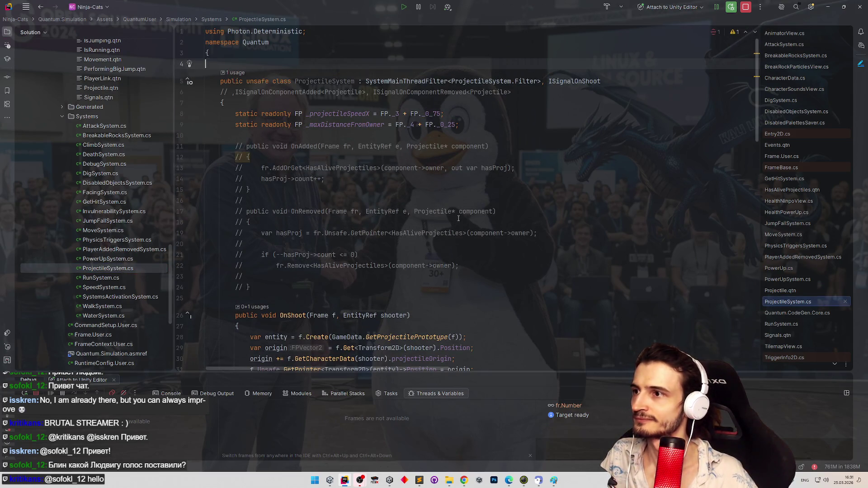
Duplicate the _maxDistanceFromOwner declaration and rename the copy to _minDistanceFromBorder.
click(358, 147)
click(361, 124)
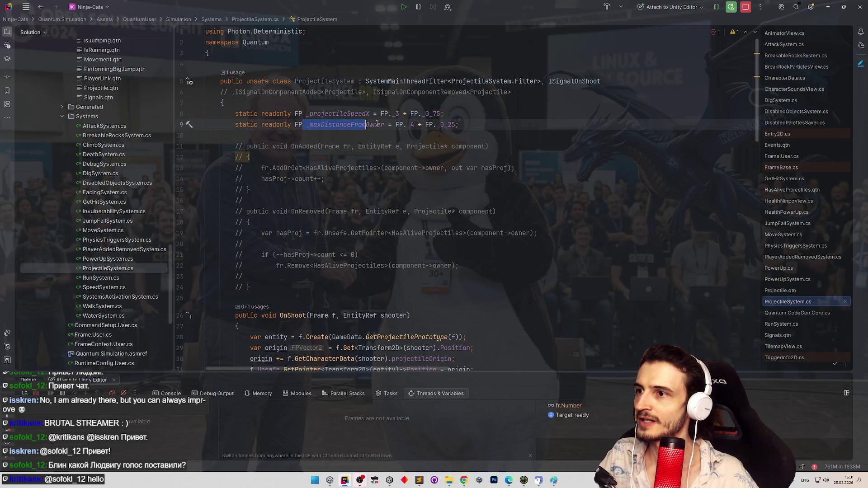
key(Down)
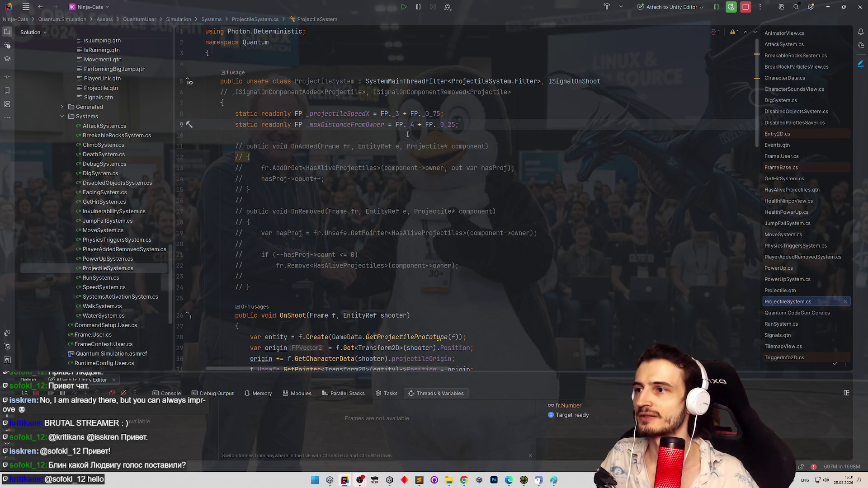
text(static readonly FP _maxDistanceFromOwner = FP._4 + FP._0_25;)
click(314, 135)
drag(313, 136, 388, 136)
text(min)
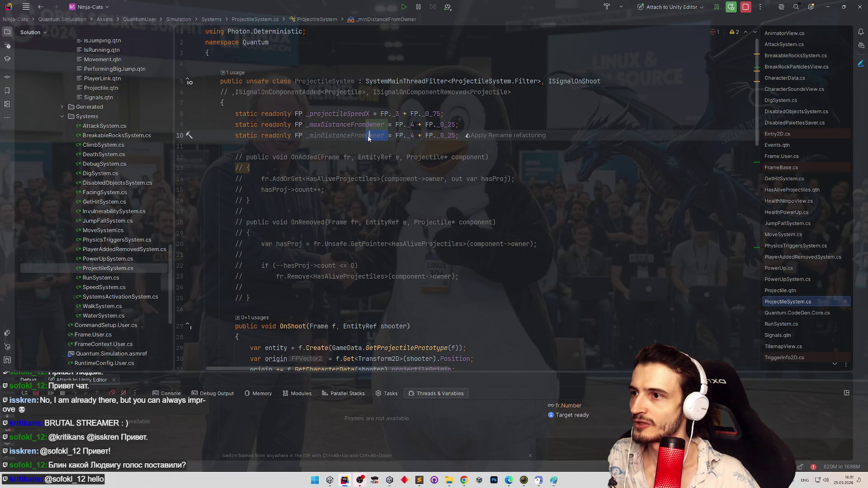
double_click(382, 136)
drag(385, 135, 365, 135)
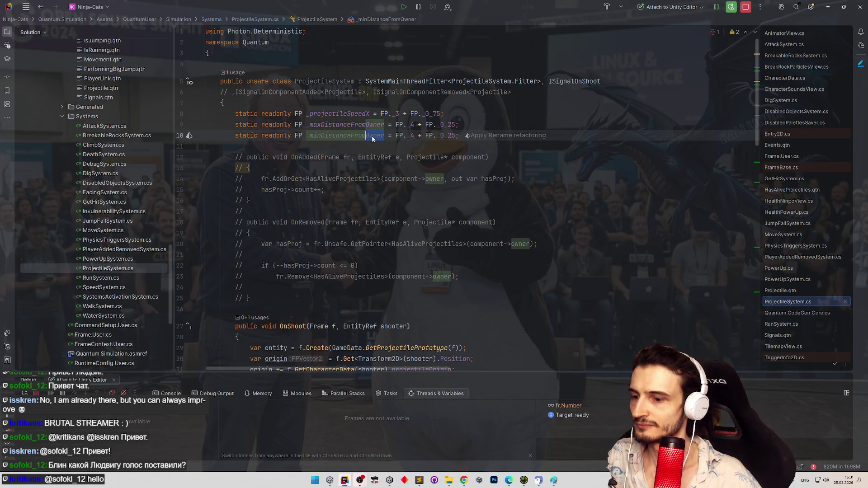
text(Border)
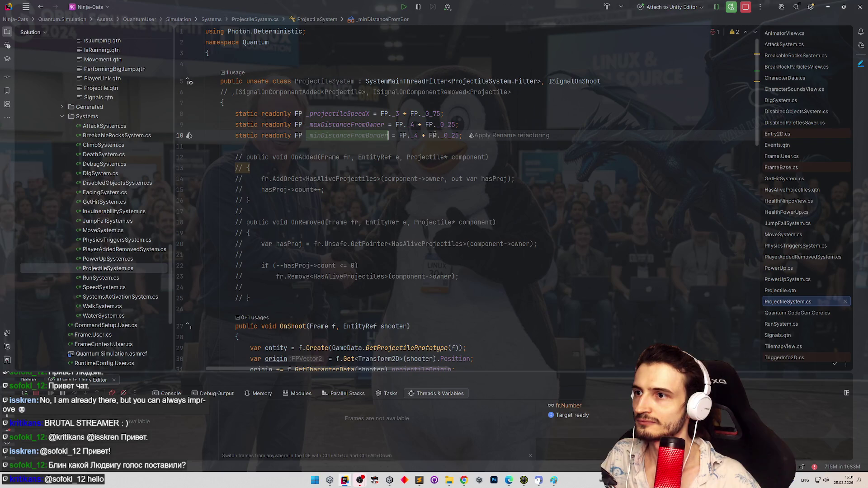
Set the _minDistanceFromBorder initializer to _maxDistanceFromOwner * 2.
drag(399, 136, 459, 135)
text(_maxDistanceFromOwner * 2)
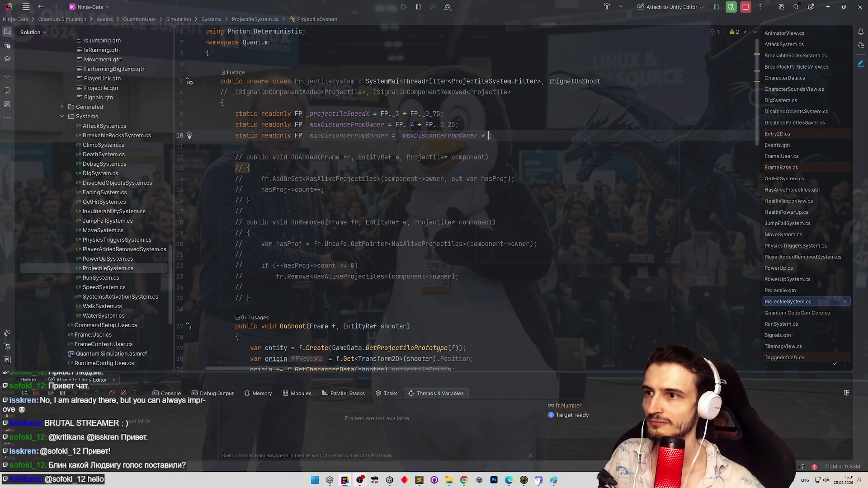
click(491, 103)
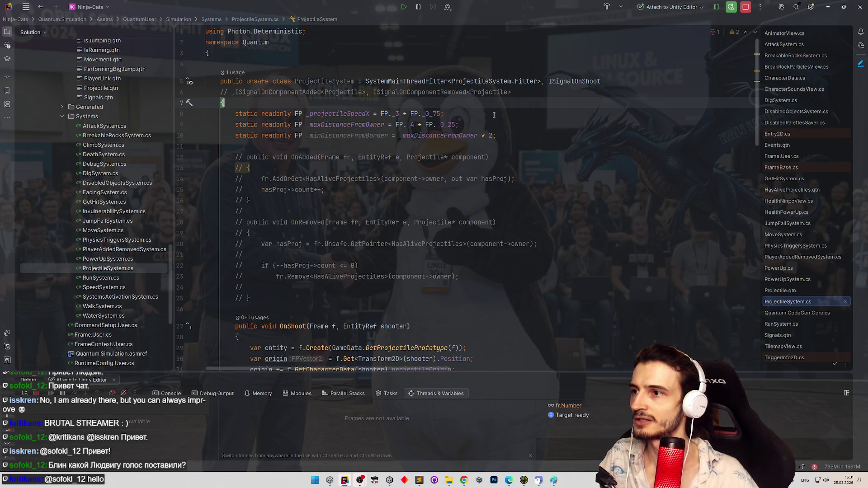
double_click(364, 136)
scroll(553, 170, down, 6)
Try breaking Update's if-condition before each ||, undo to keep one line, and open Settings.
scroll(547, 184, down, 4)
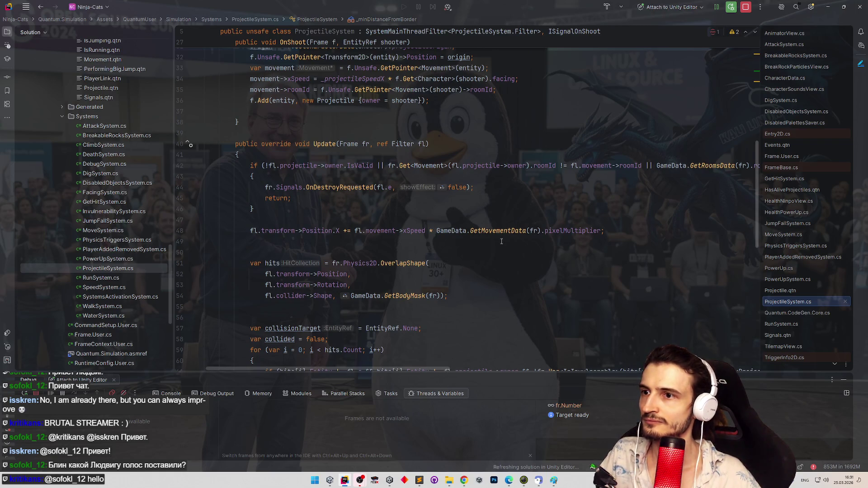
click(377, 166)
key(Return)
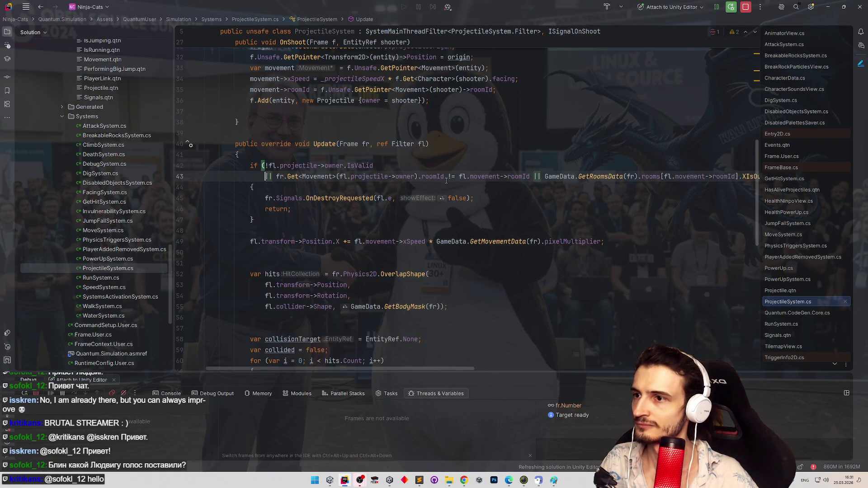
click(535, 176)
key(Return)
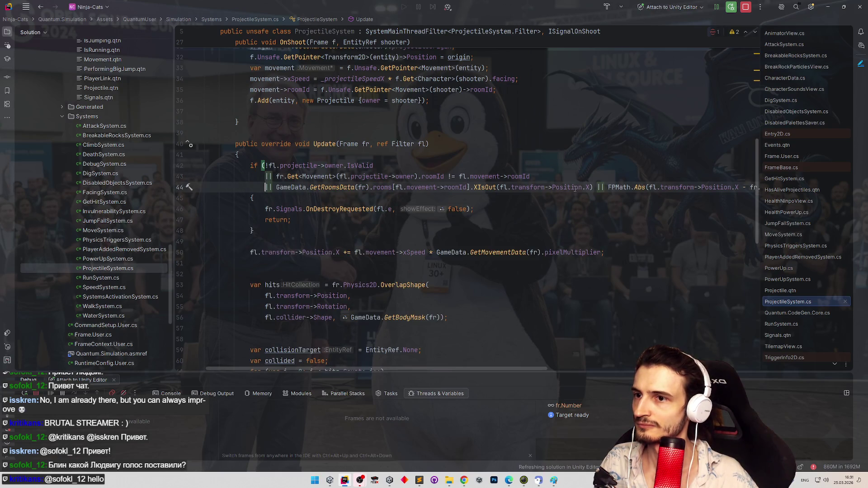
click(595, 187)
key(Return)
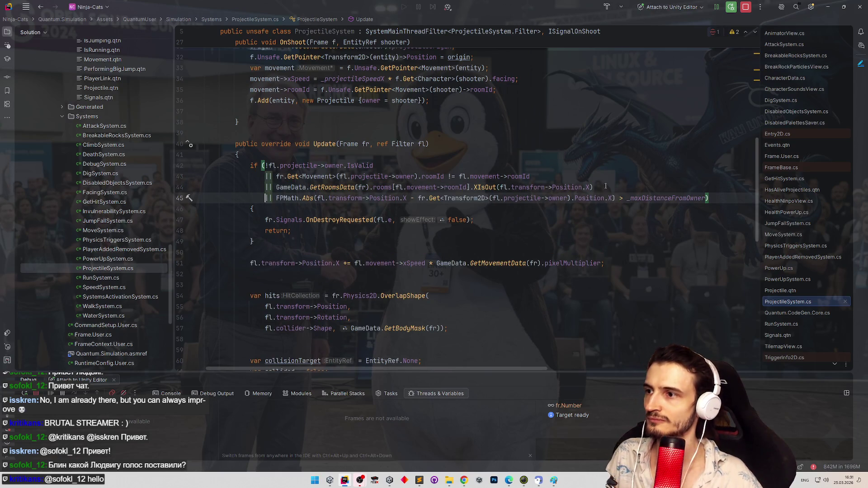
key(ctrl+z)
key(ctrl+z)
key(ctrl+z)
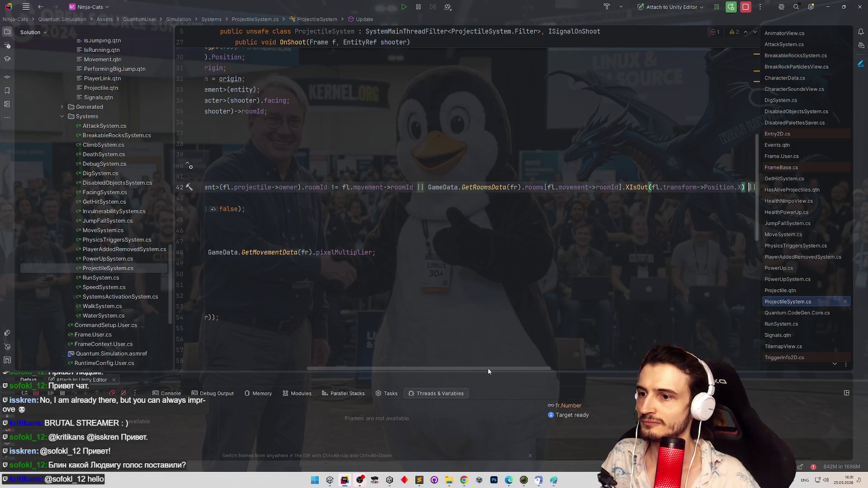
drag(487, 371, 338, 363)
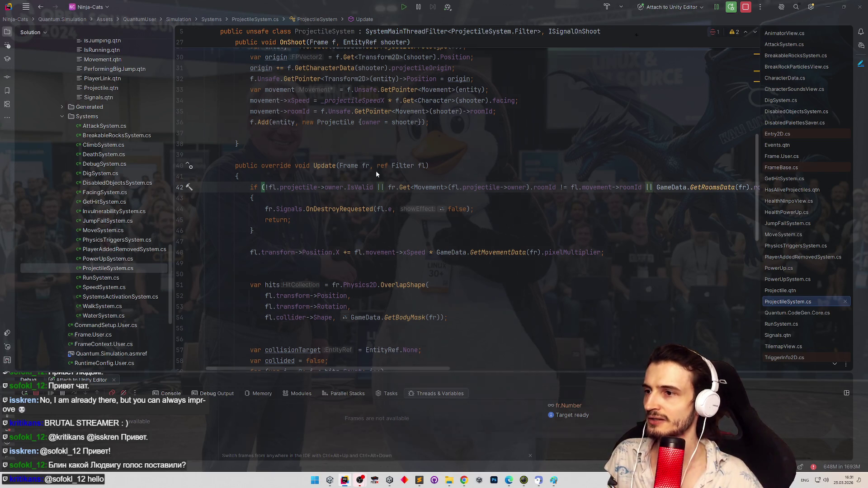
key(ctrl+alt+s)
Search settings for 'line', browse C# Inlay Hints and Live Templates, then search 'code sty'.
click(249, 54)
text(line)
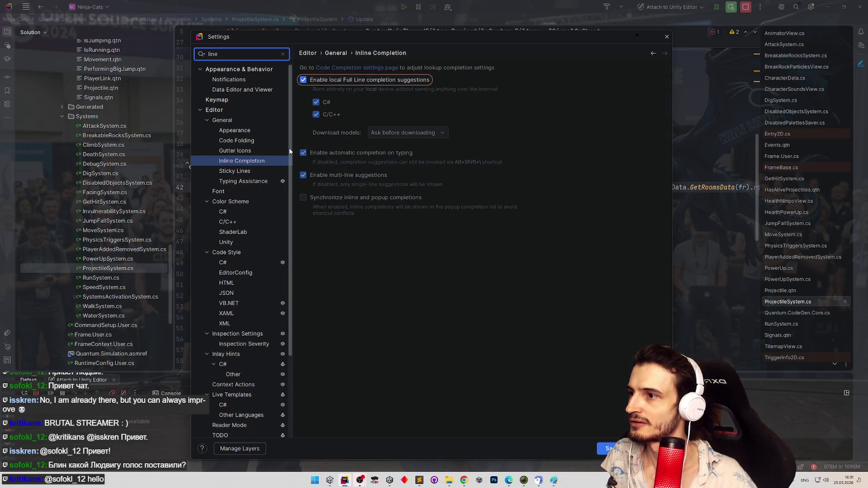
scroll(289, 152, down, 1)
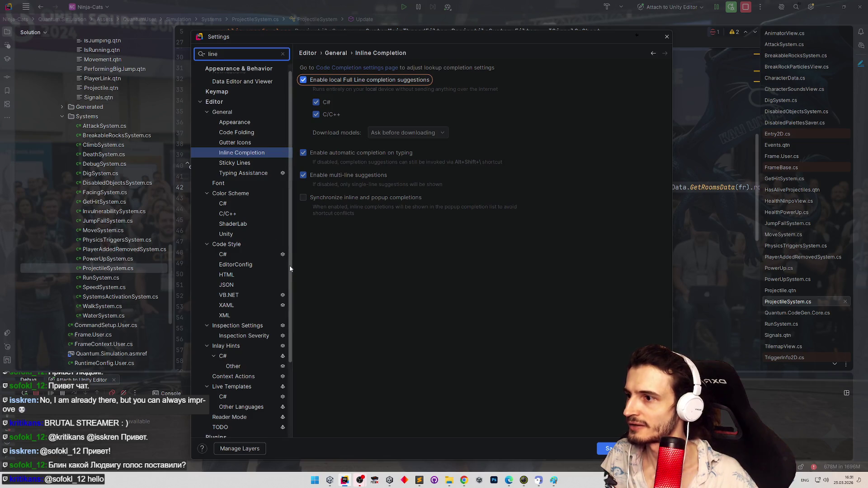
scroll(290, 265, down, 3)
click(251, 326)
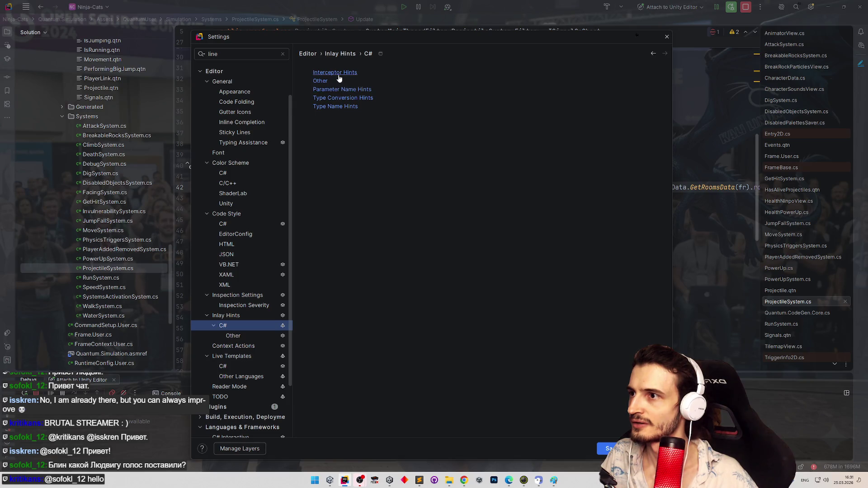
click(321, 81)
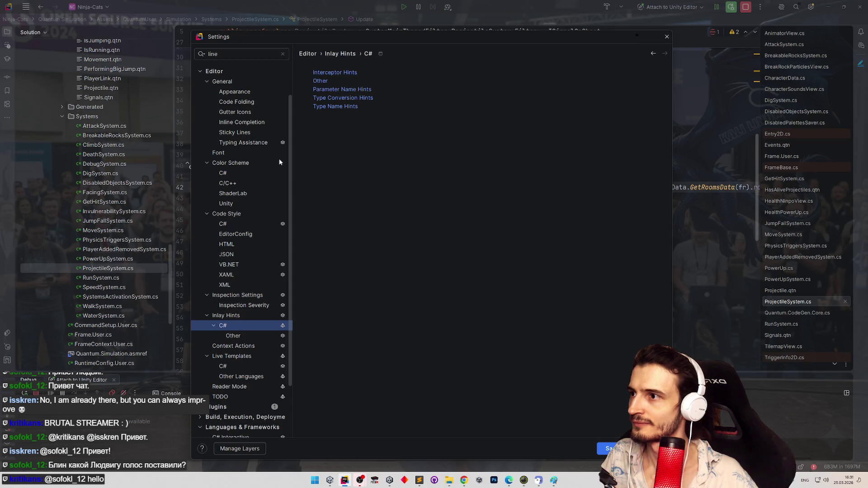
drag(287, 159, 289, 208)
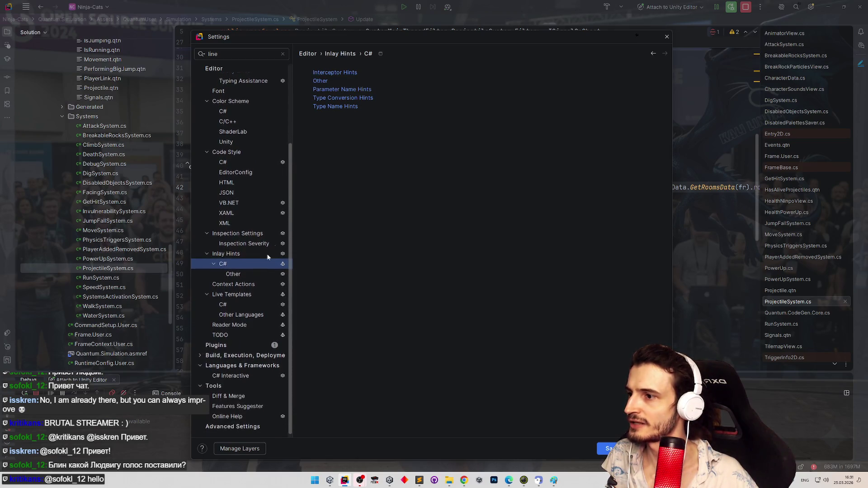
click(243, 306)
double_click(256, 54)
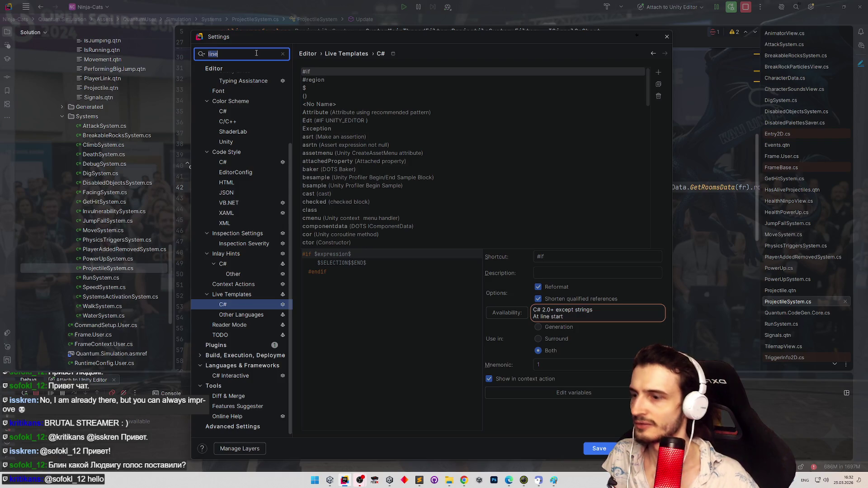
text(code sty)
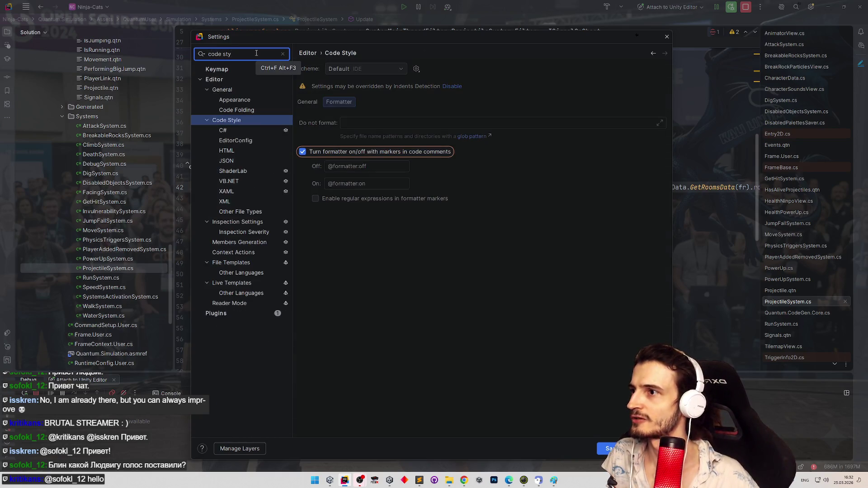
Open Editor › Code Style › C# and browse its Tabs and Indents options.
click(243, 130)
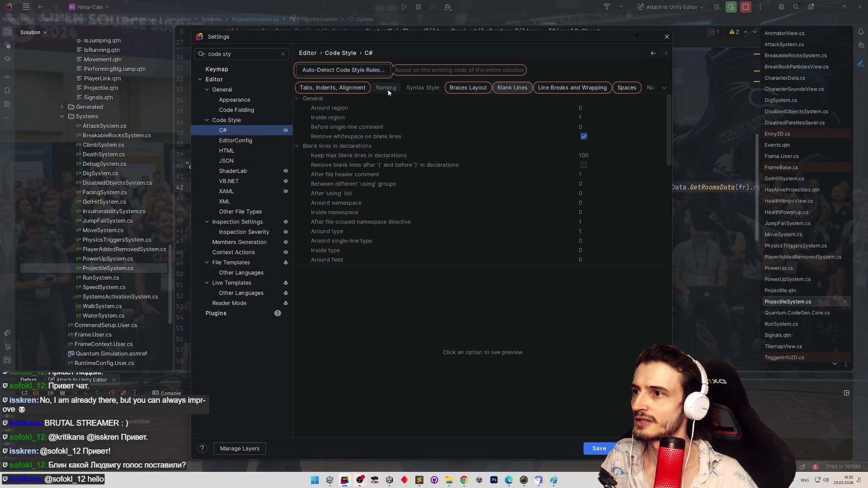
click(357, 90)
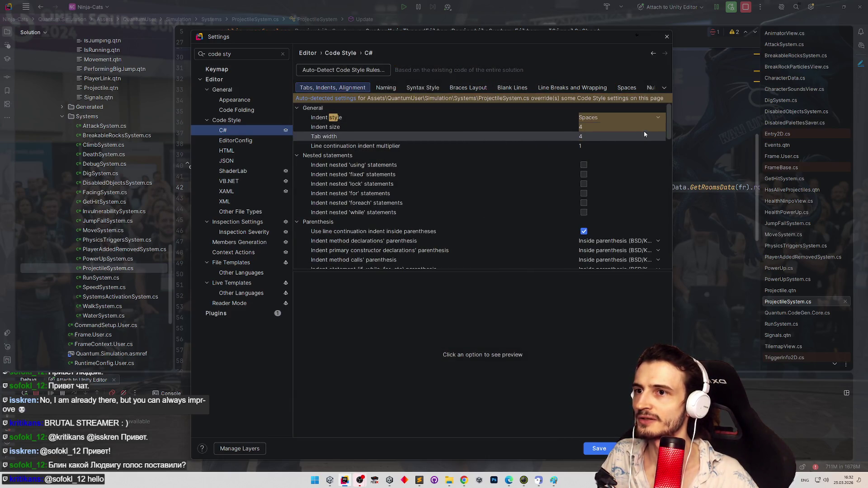
scroll(669, 124, down, 1)
scroll(669, 129, up, 1)
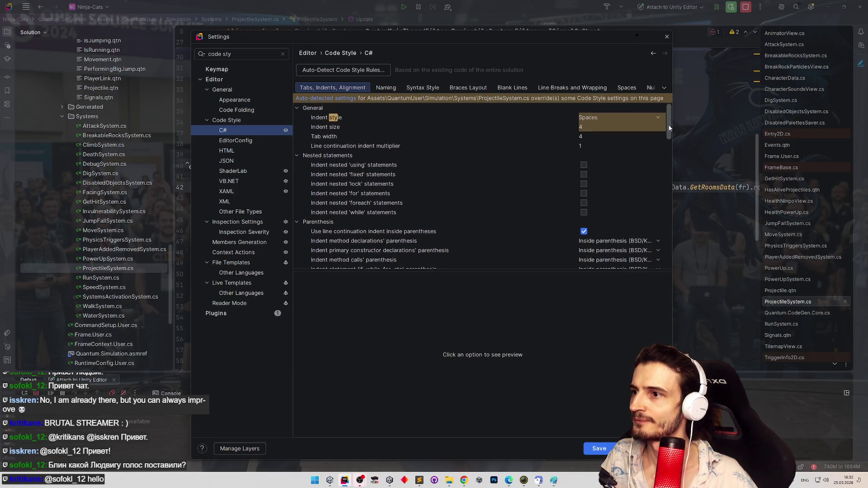
scroll(669, 127, down, 1)
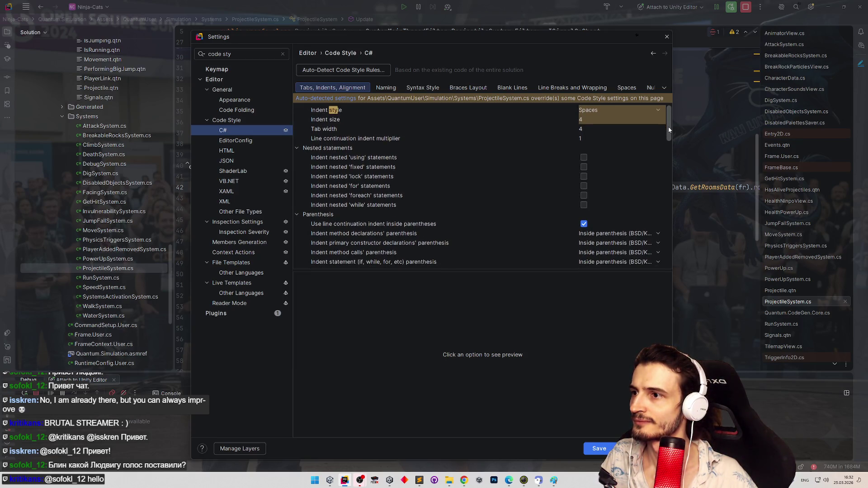
drag(668, 127, 668, 129)
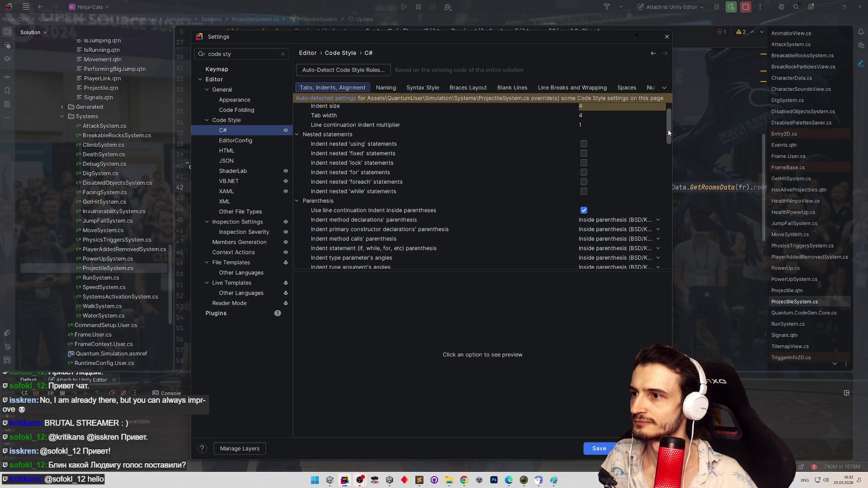
drag(669, 129, 666, 137)
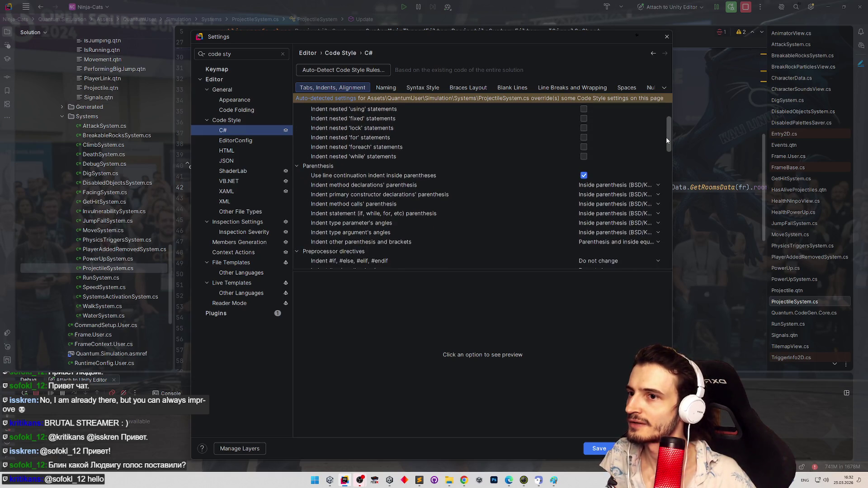
drag(665, 137, 666, 161)
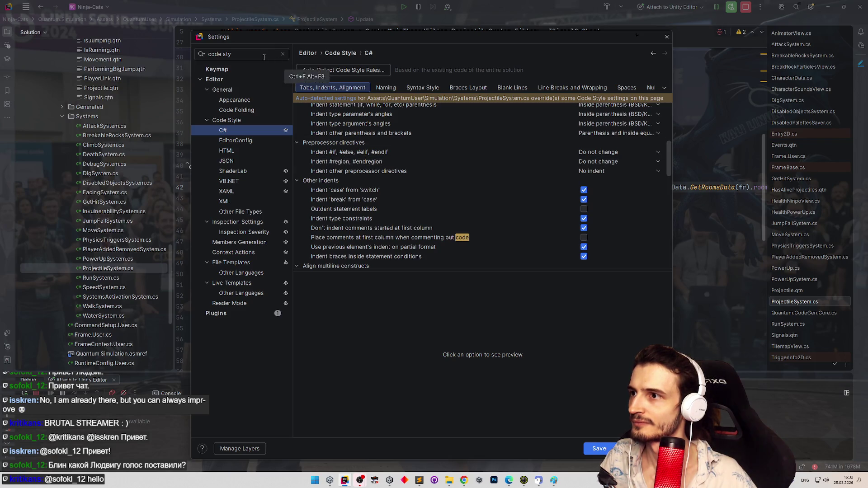
On Line Breaks and Wrapping, toggle Wrap long lines and Special 'else if' treatment to compare previews.
click(211, 53)
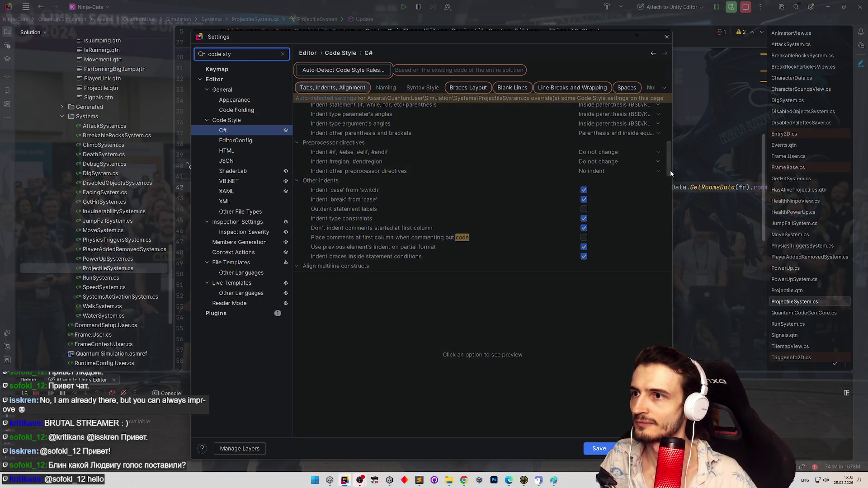
scroll(670, 169, down, 1)
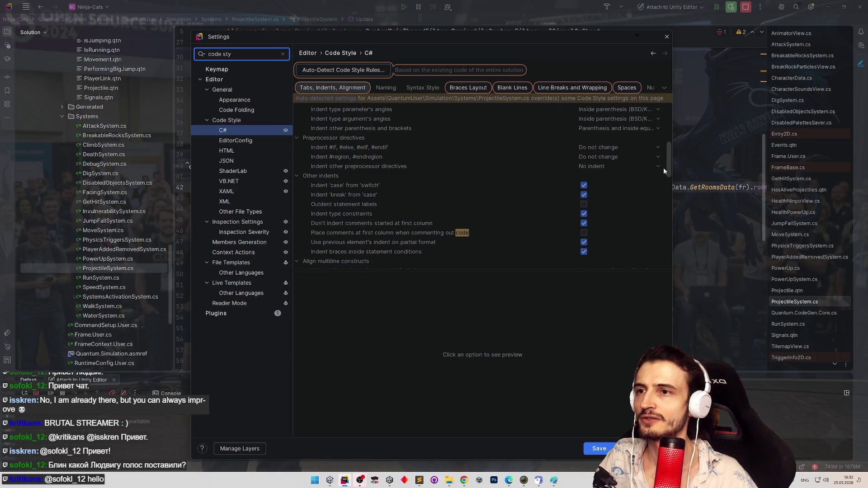
click(559, 88)
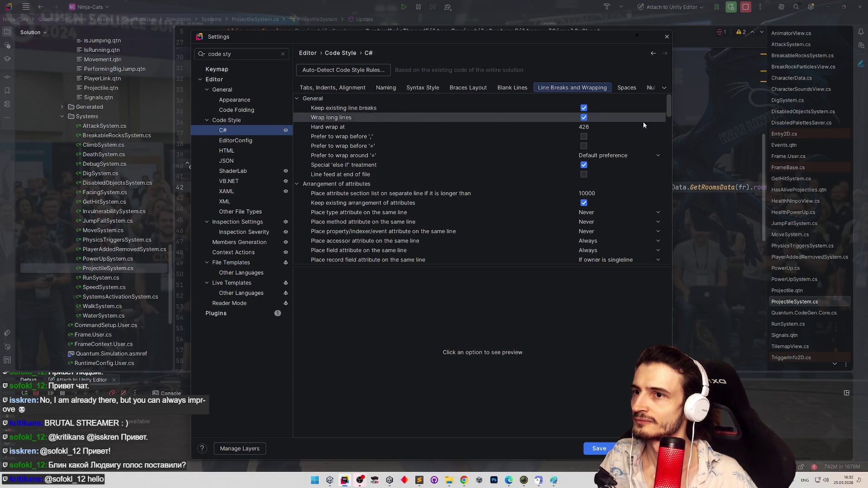
scroll(669, 115, down, 1)
scroll(670, 117, up, 1)
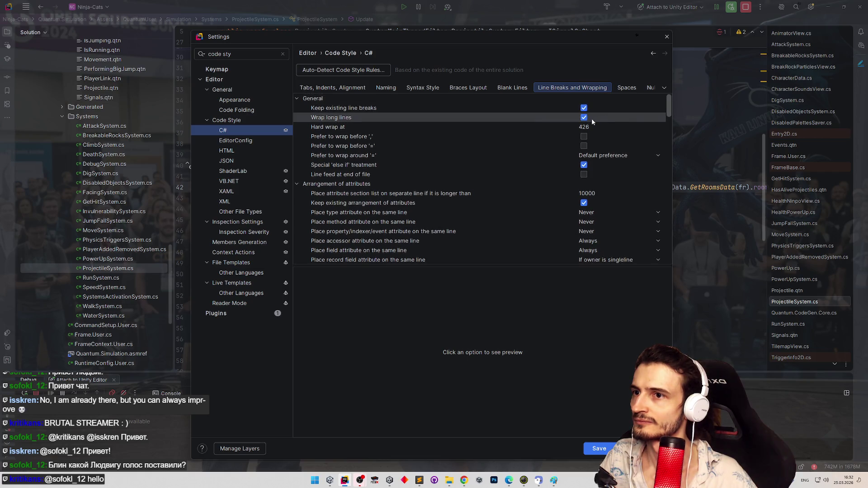
click(584, 117)
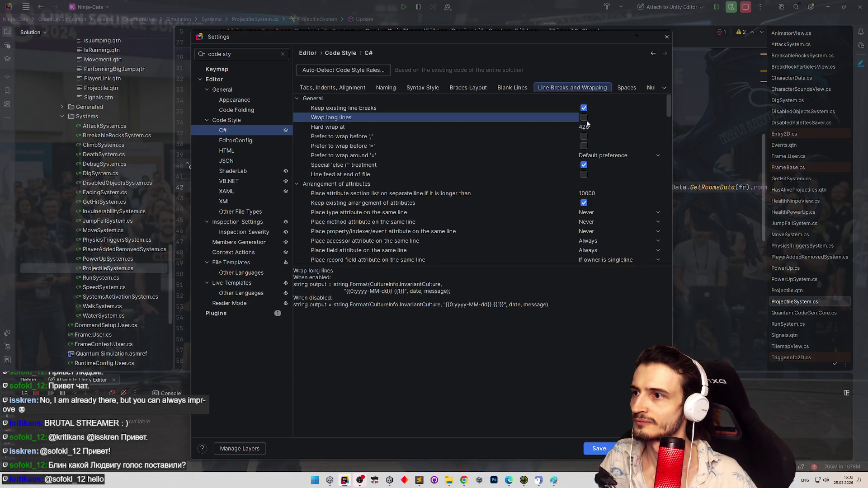
click(584, 118)
click(592, 169)
click(583, 165)
click(583, 166)
click(583, 165)
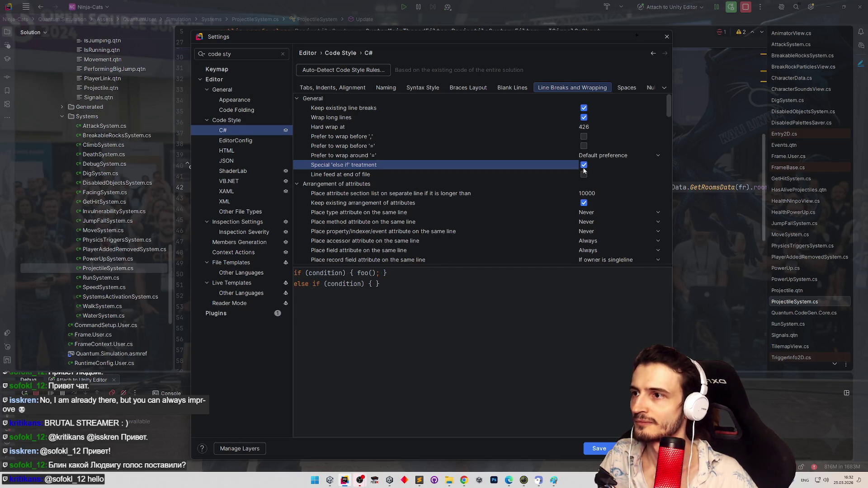
Toggle Keep existing line breaks and Wrap long lines, leaving Hard wrap at 426.
click(582, 108)
click(583, 108)
click(584, 109)
click(583, 109)
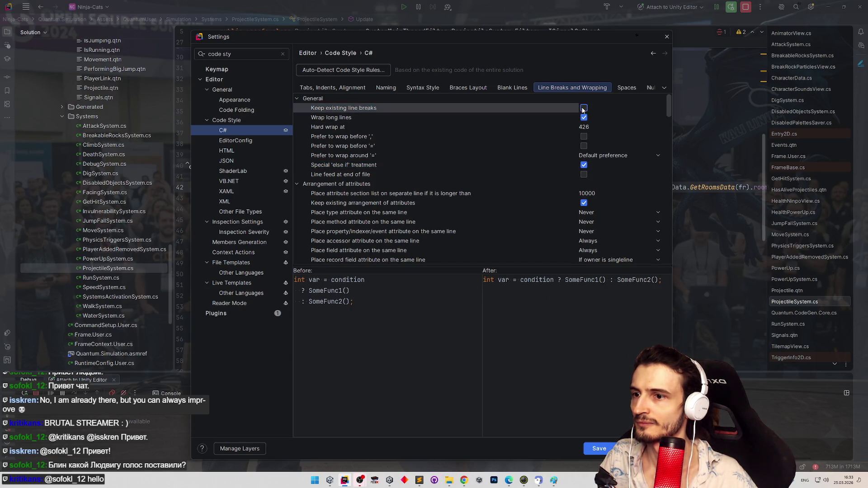
click(584, 108)
click(584, 118)
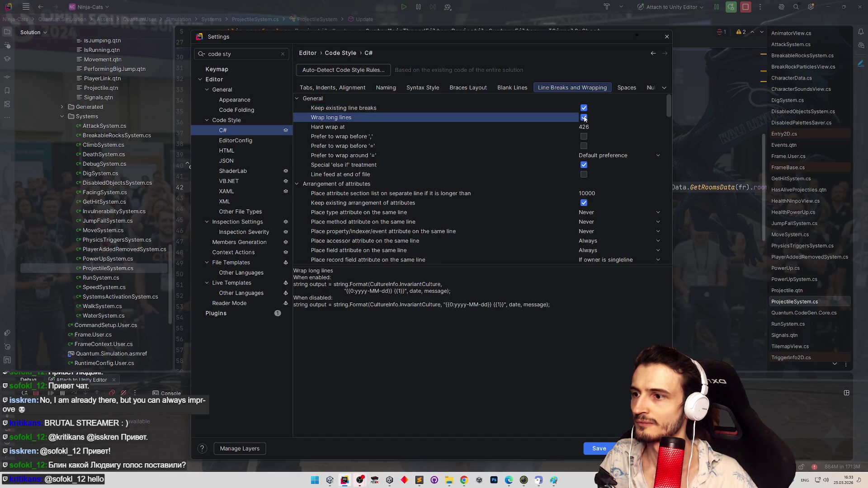
click(584, 118)
click(584, 119)
click(584, 127)
click(584, 117)
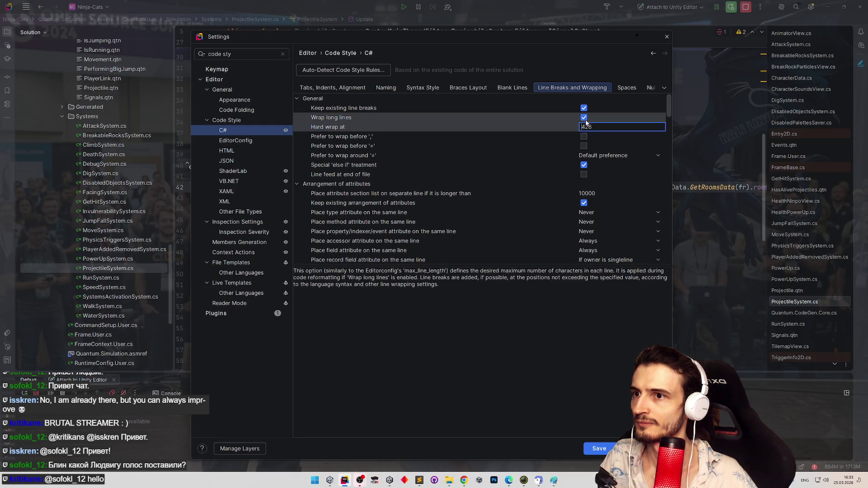
drag(668, 117, 666, 155)
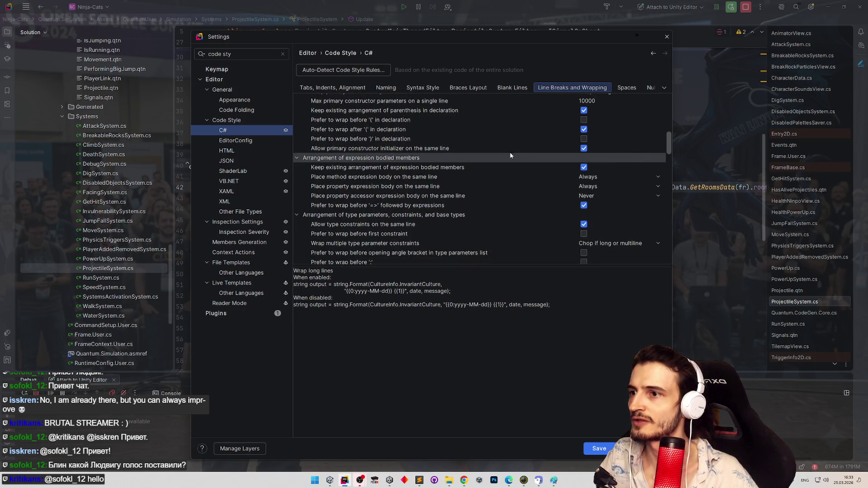
click(457, 171)
click(456, 179)
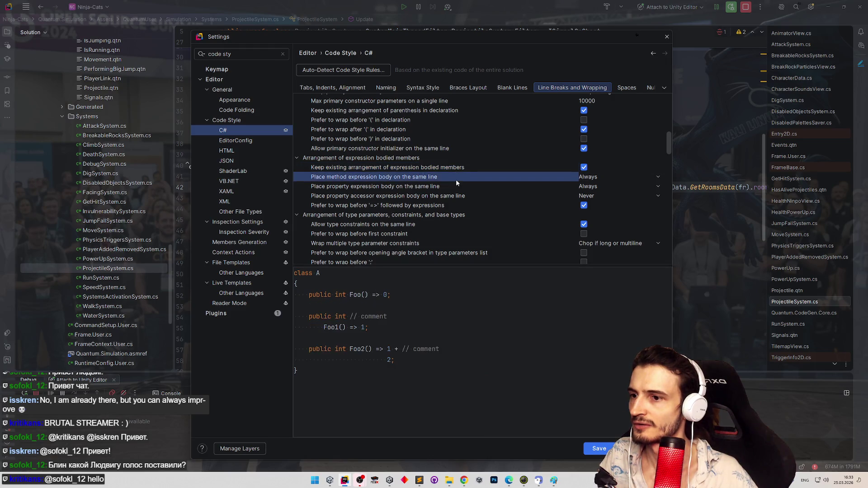
drag(669, 151, 668, 156)
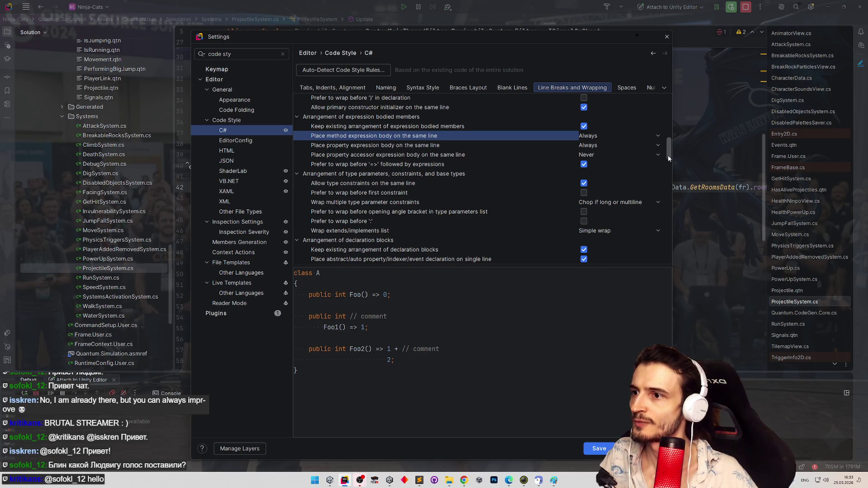
scroll(668, 156, down, 1)
click(465, 162)
click(464, 172)
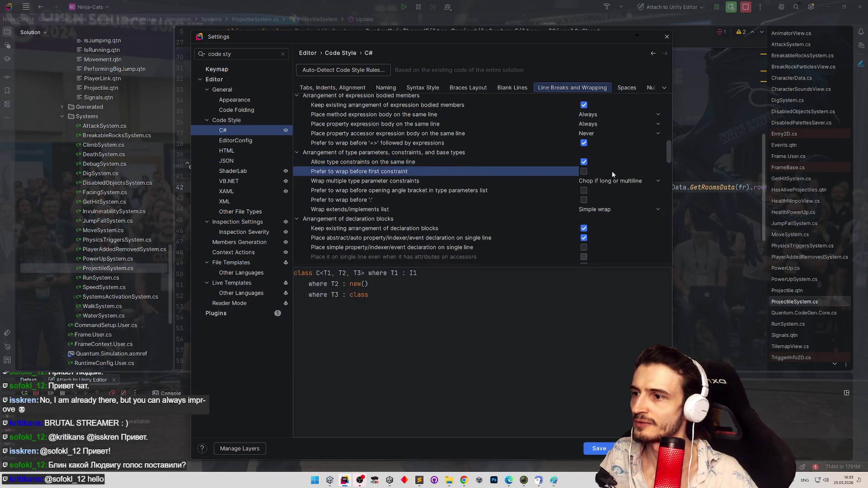
drag(668, 151, 668, 161)
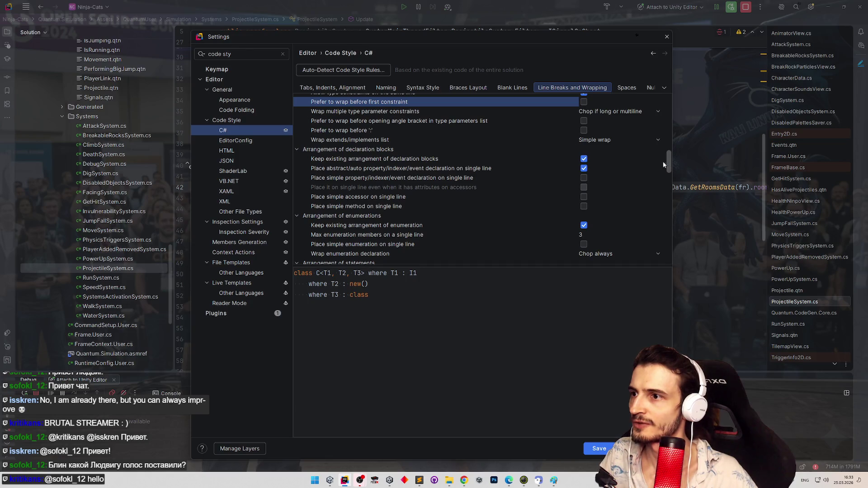
click(493, 156)
click(491, 169)
click(487, 178)
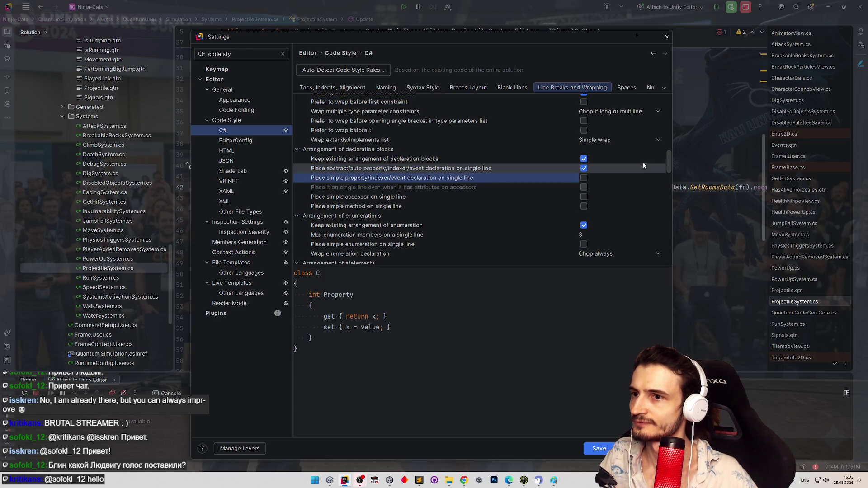
scroll(666, 158, down, 3)
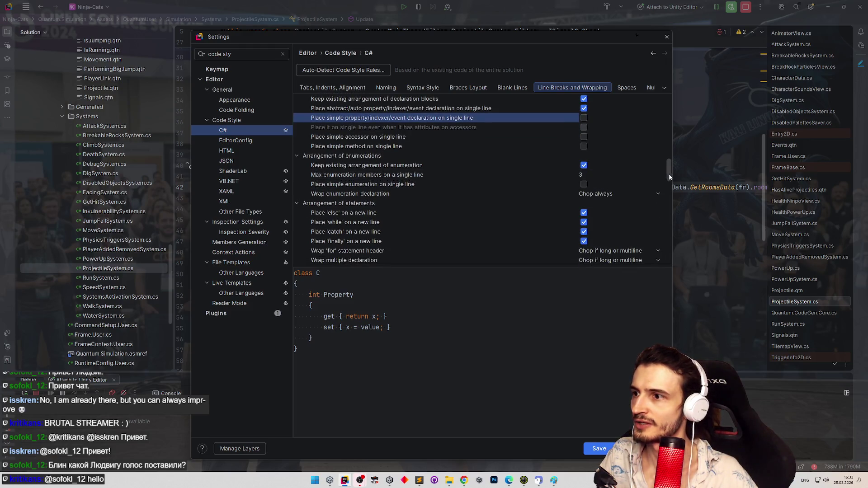
drag(669, 174, 670, 185)
click(456, 157)
click(455, 164)
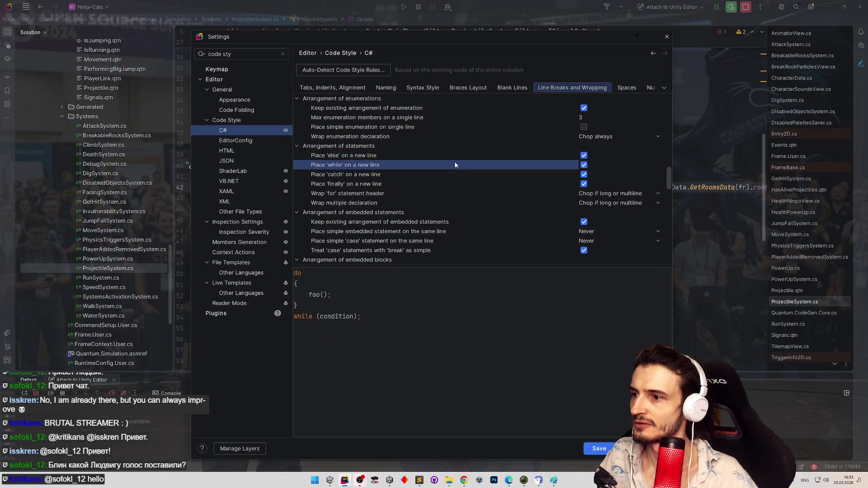
click(452, 174)
click(445, 182)
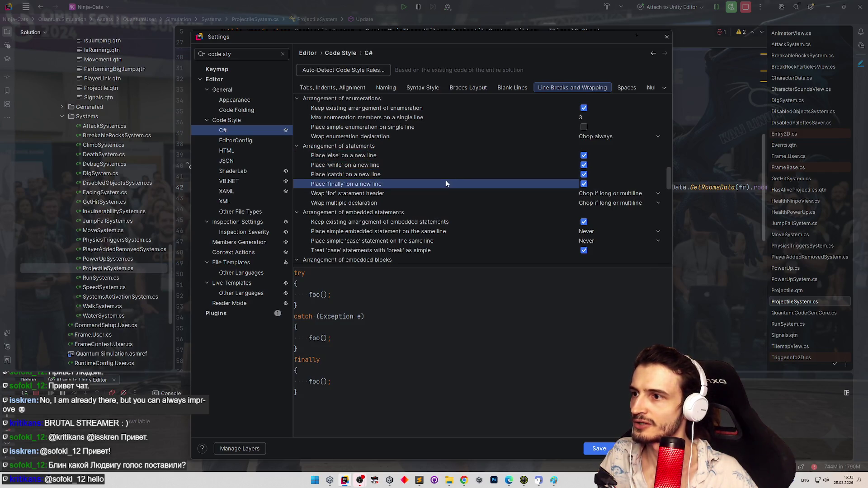
click(441, 193)
click(440, 203)
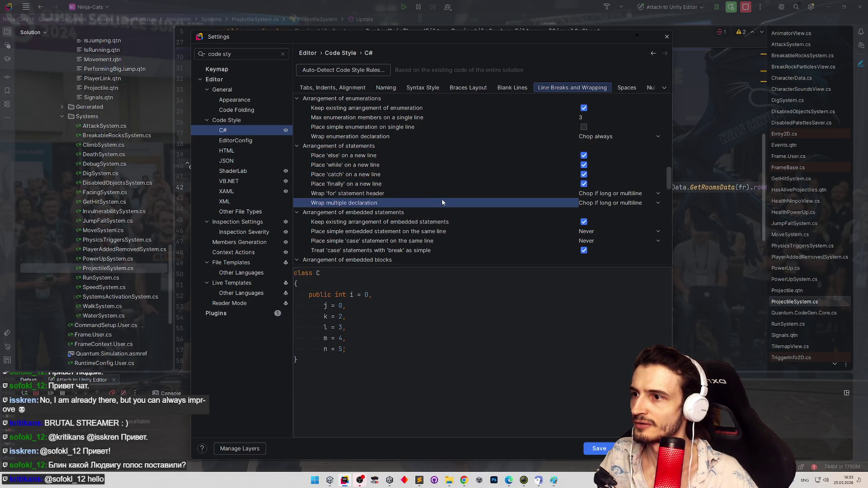
scroll(671, 191, down, 1)
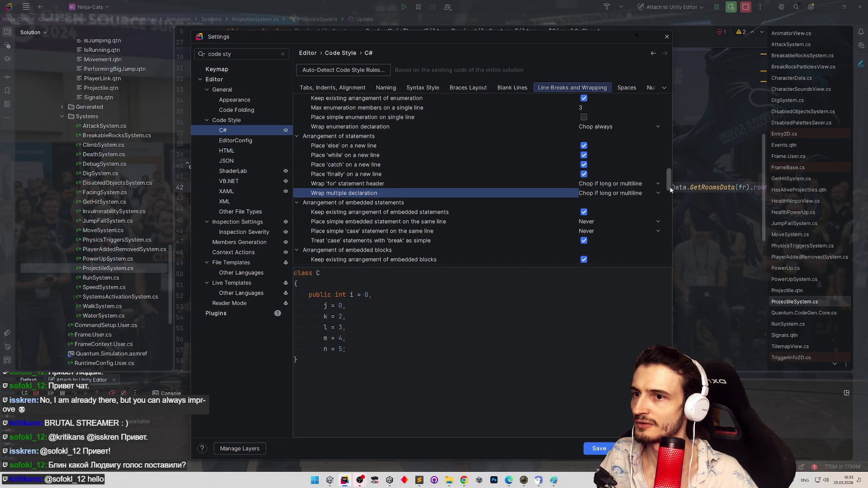
scroll(671, 190, down, 1)
click(646, 186)
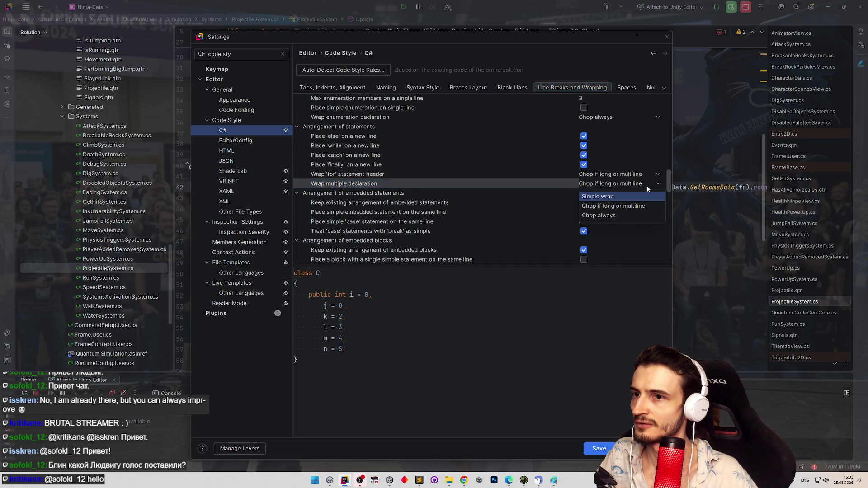
click(658, 185)
scroll(671, 187, down, 1)
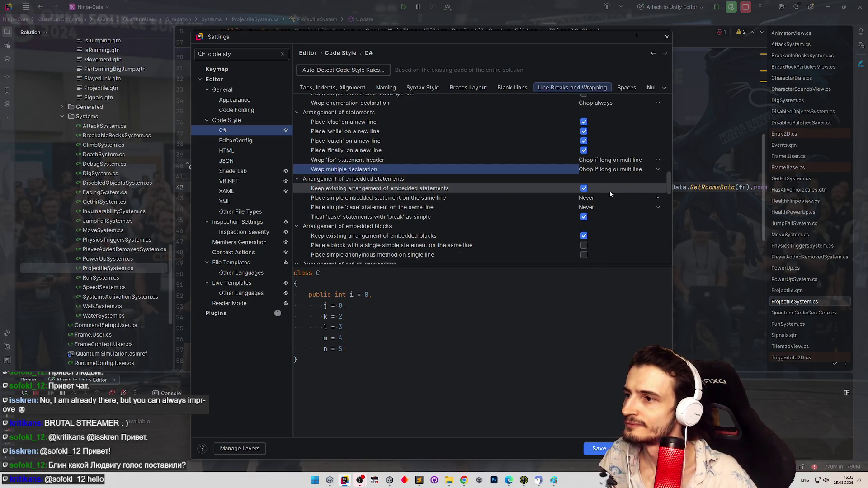
click(512, 190)
click(507, 199)
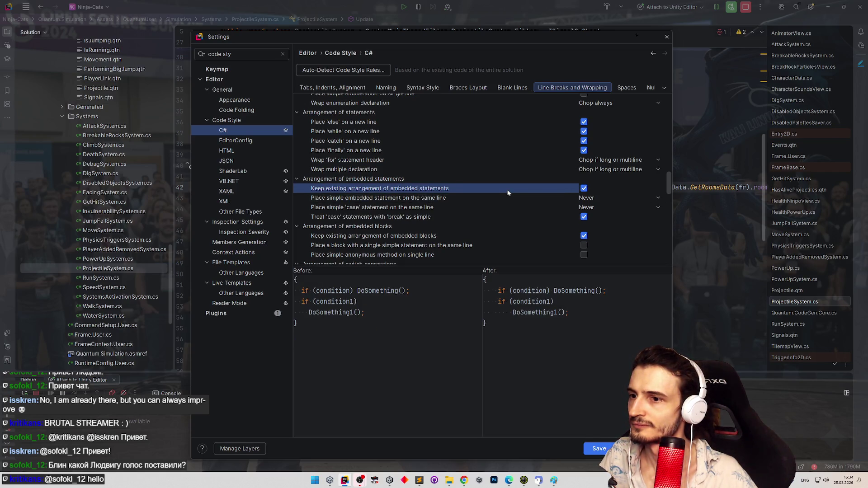
click(584, 189)
click(584, 189)
click(585, 189)
click(586, 190)
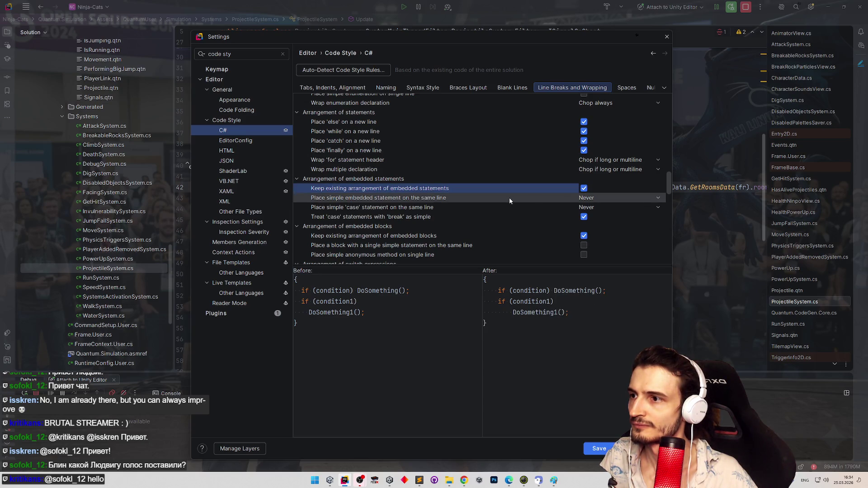
click(509, 197)
click(586, 200)
click(595, 228)
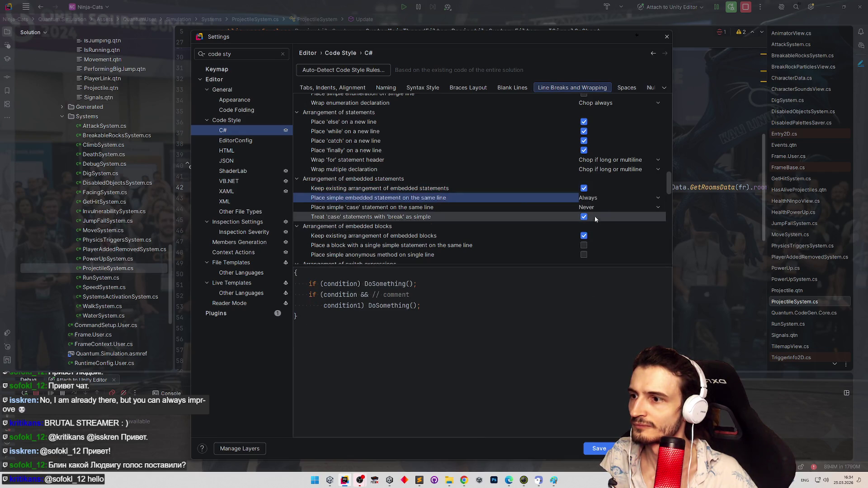
click(595, 207)
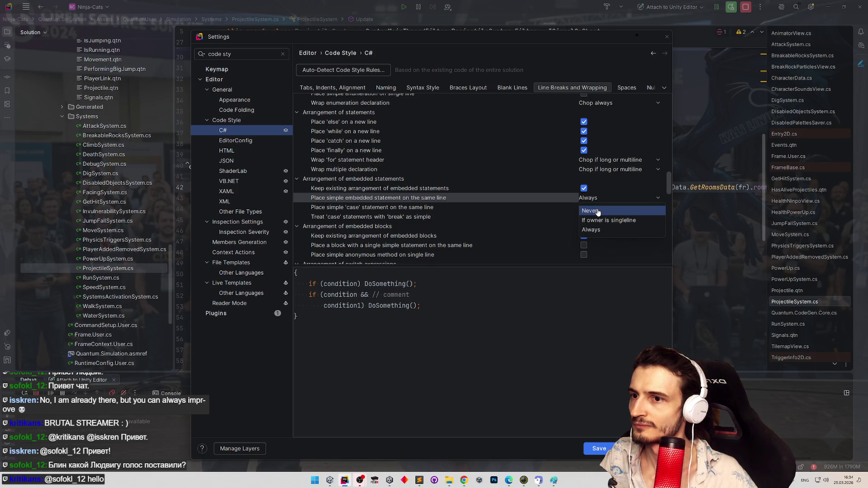
click(598, 211)
click(561, 209)
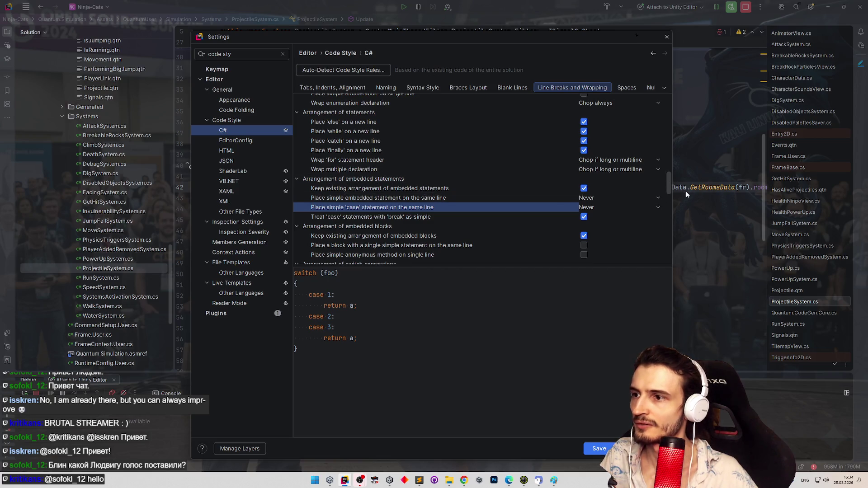
scroll(669, 190, down, 2)
scroll(534, 181, down, 1)
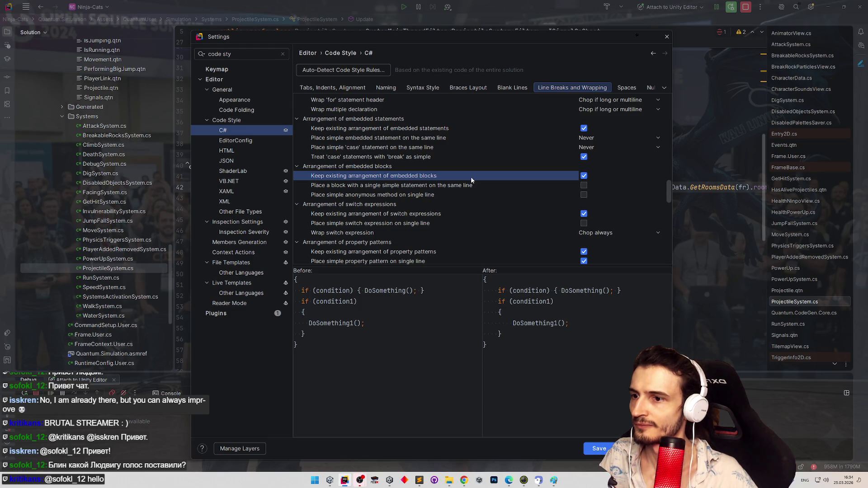
click(584, 176)
click(584, 176)
click(583, 176)
click(584, 176)
click(583, 176)
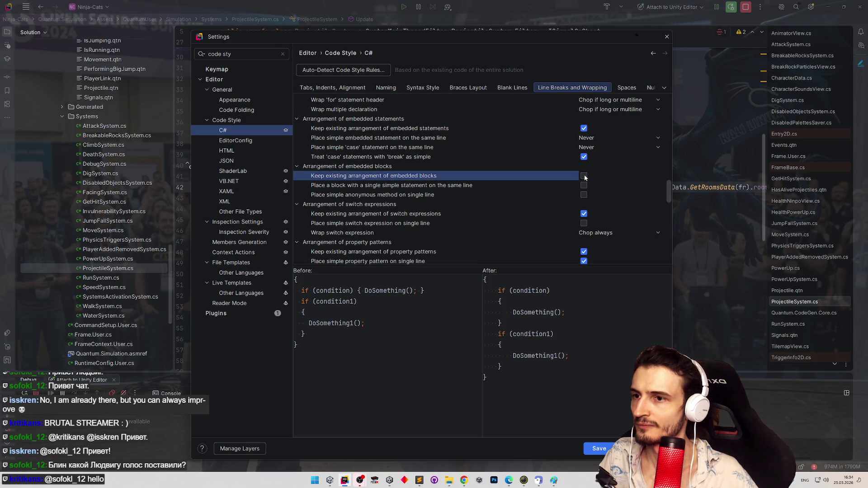
click(583, 176)
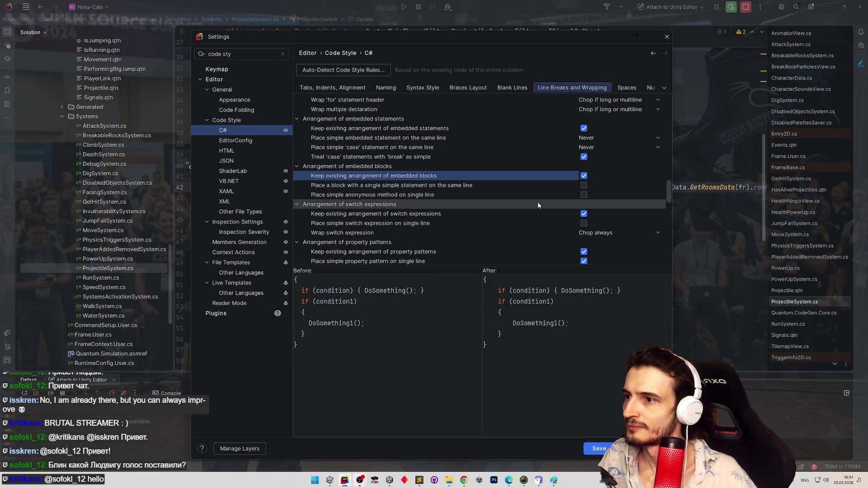
scroll(668, 198, down, 1)
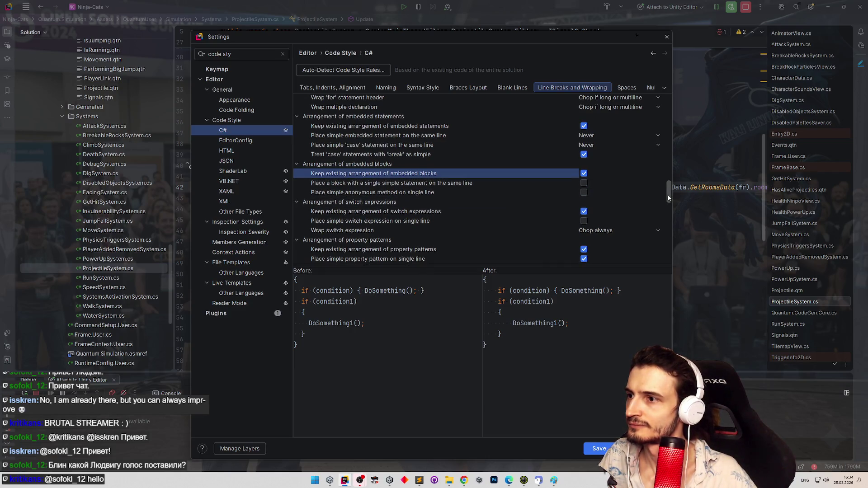
click(477, 191)
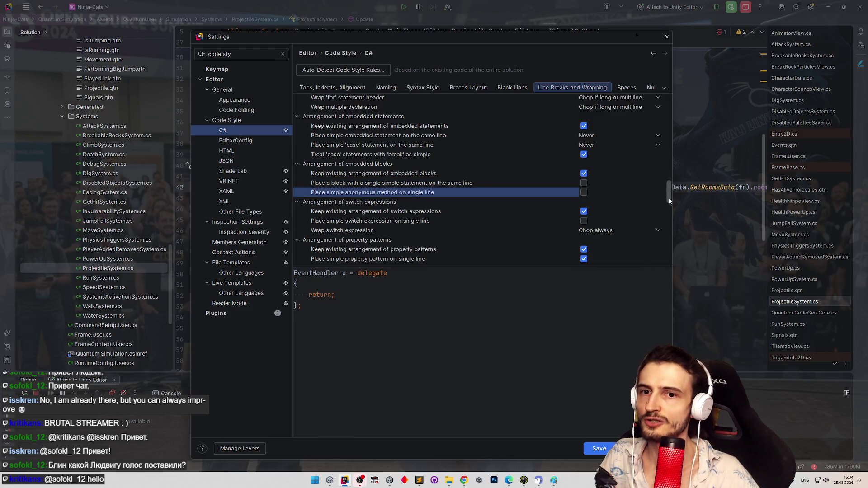
scroll(668, 199, down, 3)
scroll(669, 205, down, 3)
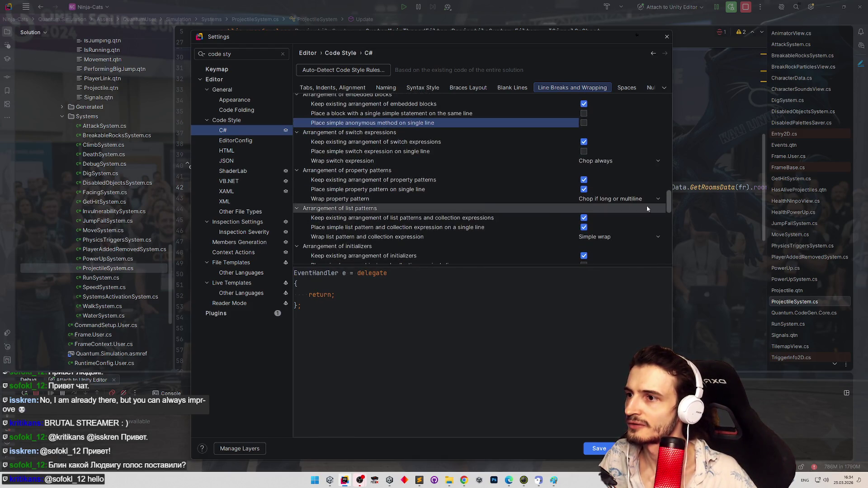
click(487, 181)
click(481, 190)
click(474, 198)
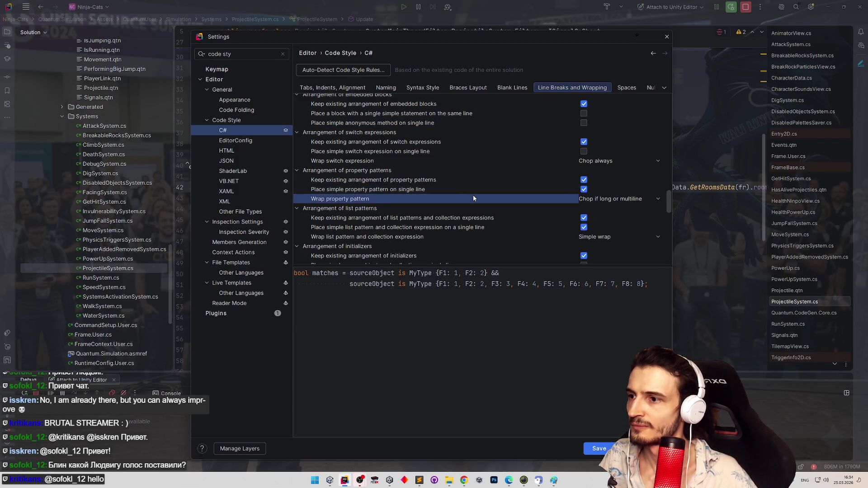
click(483, 220)
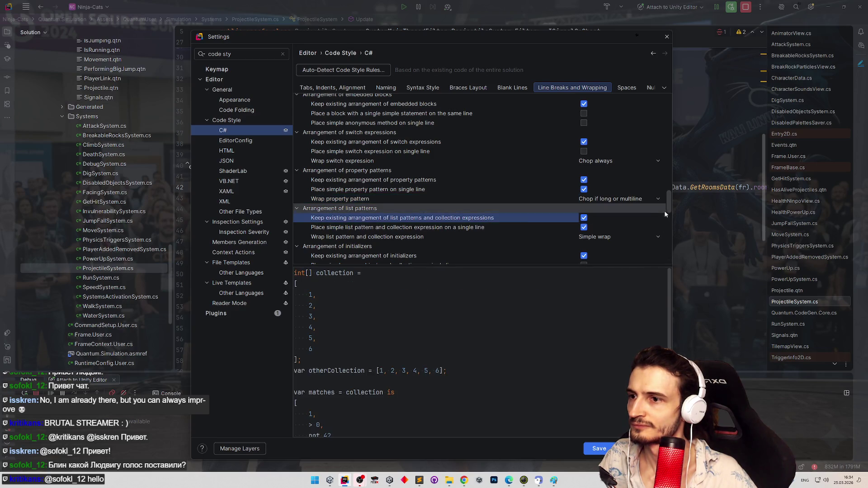
scroll(668, 208, down, 3)
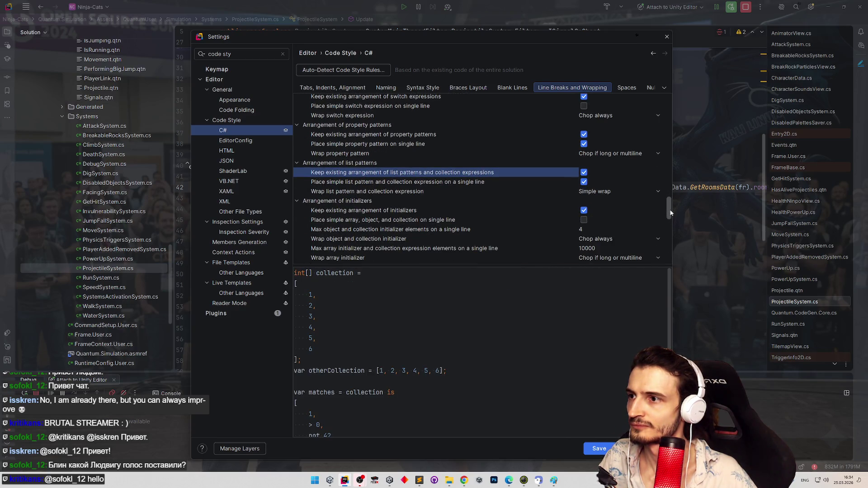
drag(671, 212, 670, 225)
click(415, 185)
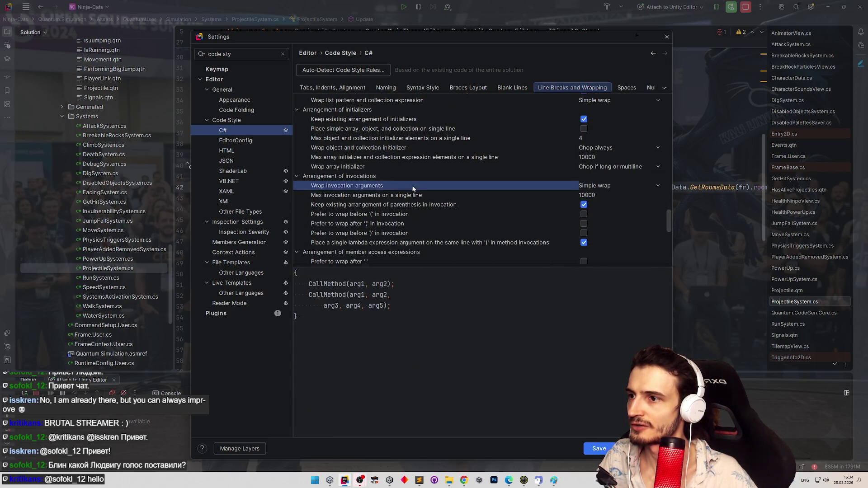
click(412, 195)
click(413, 205)
click(416, 195)
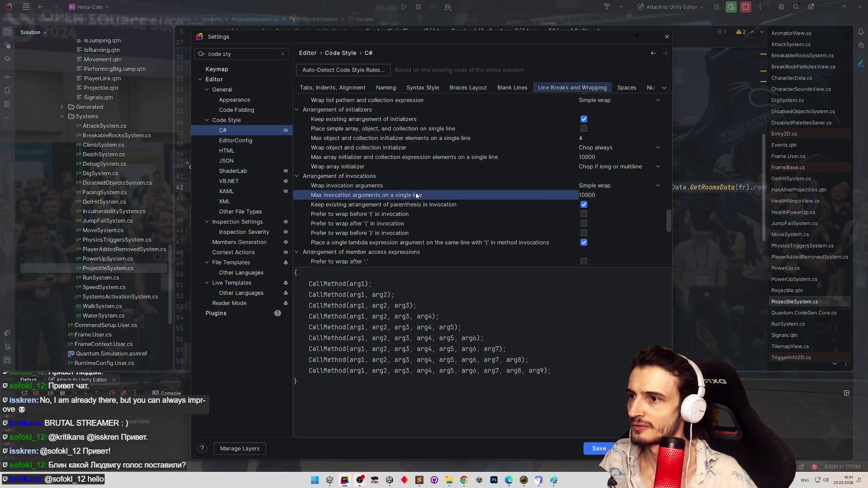
drag(666, 218, 664, 233)
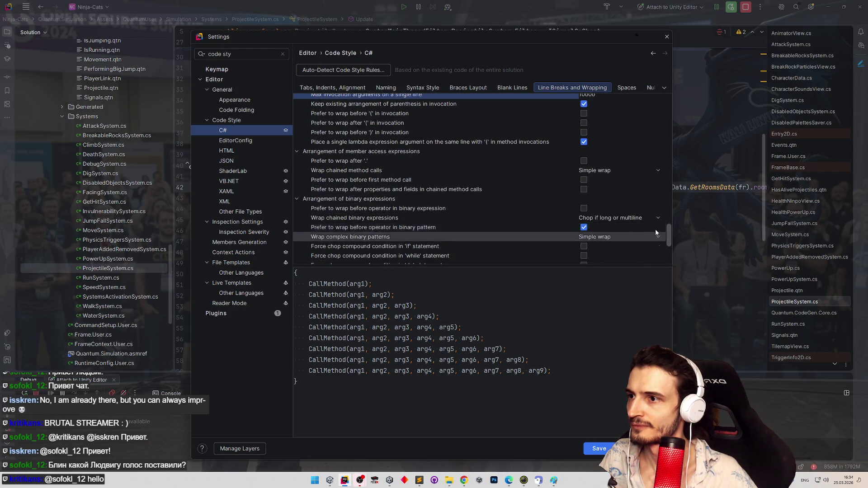
click(416, 170)
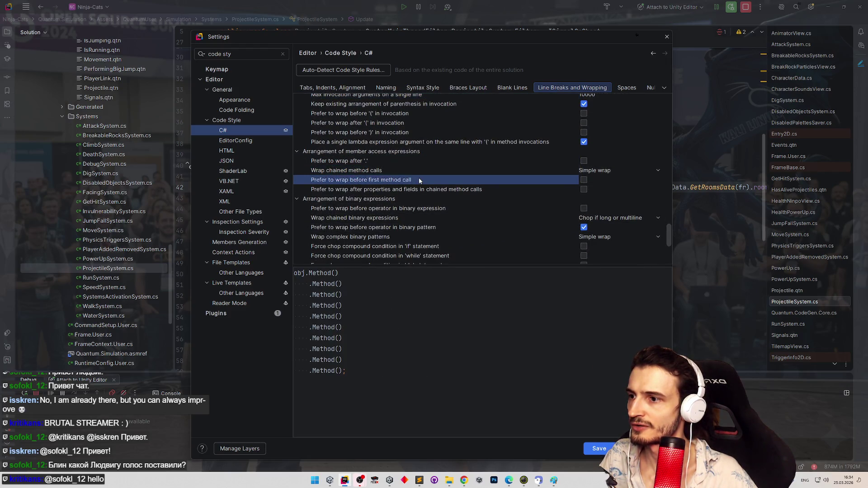
mouse_move(445, 40)
mouse_down()
mouse_move(139, 190)
mouse_move(124, 261)
mouse_move(469, 90)
mouse_move(466, 74)
mouse_up()
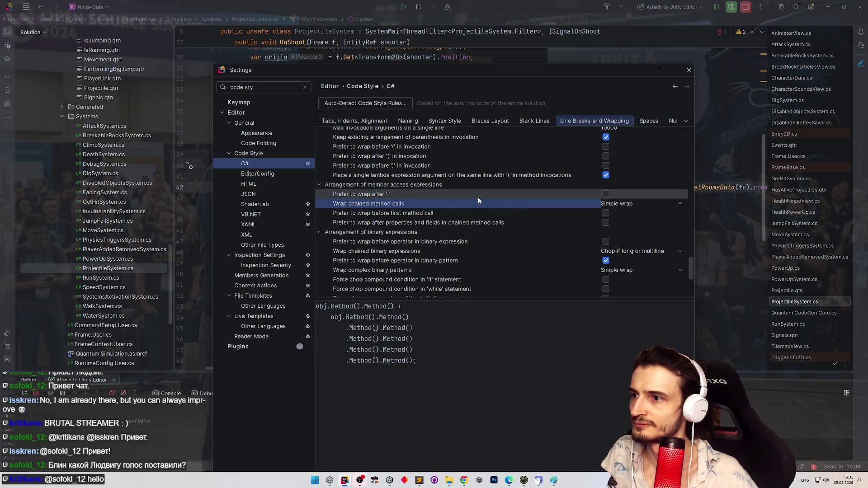
scroll(690, 266, down, 3)
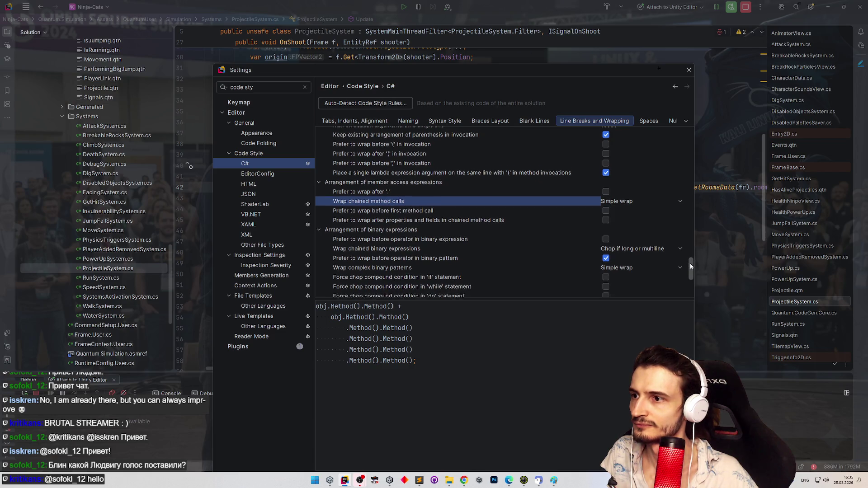
click(448, 163)
click(449, 172)
click(451, 163)
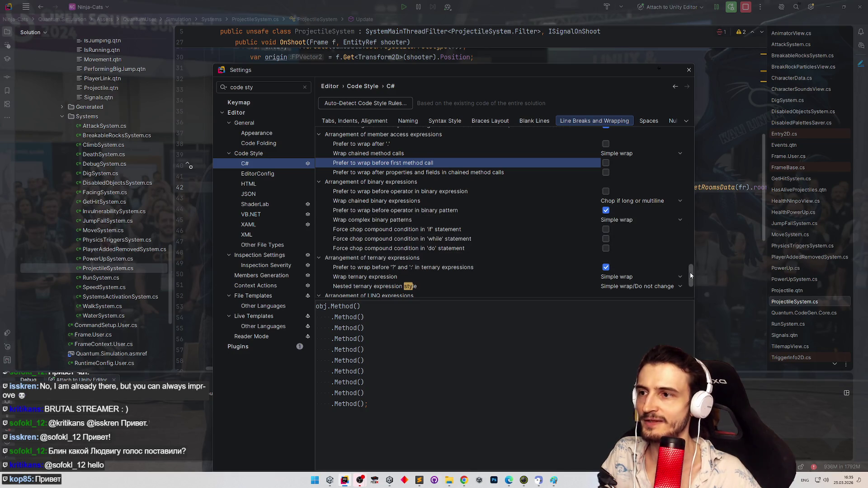
scroll(445, 195, down, 1)
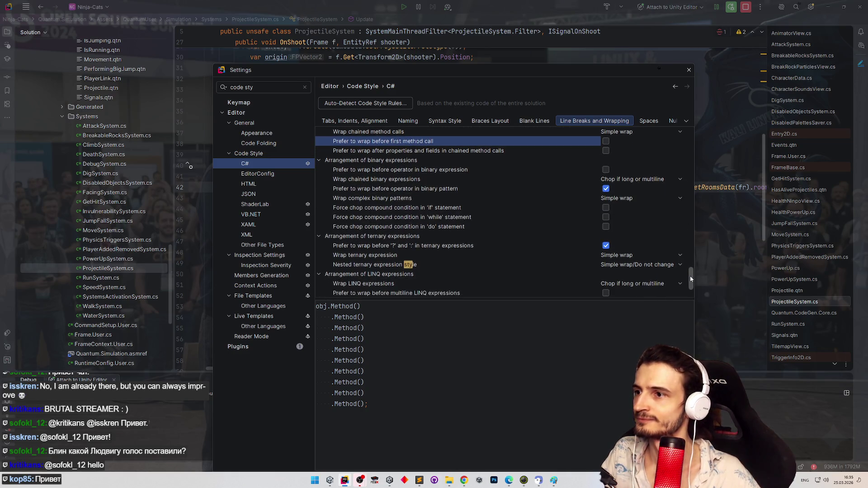
click(444, 182)
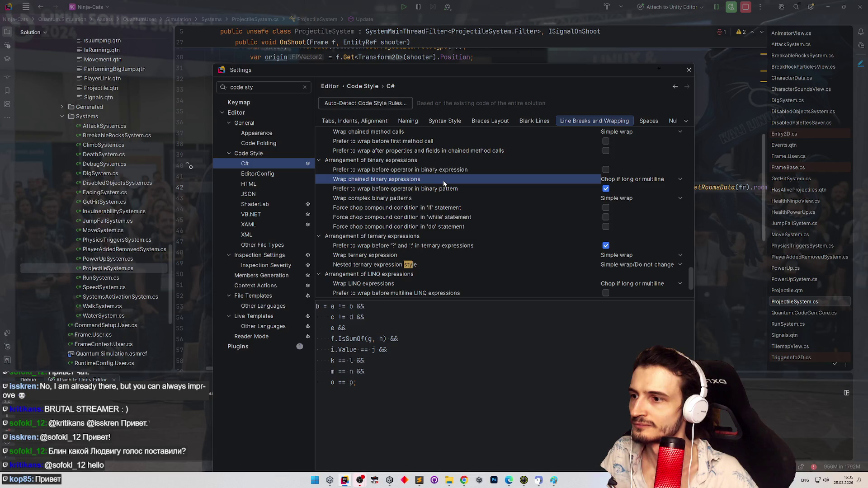
click(607, 171)
click(606, 170)
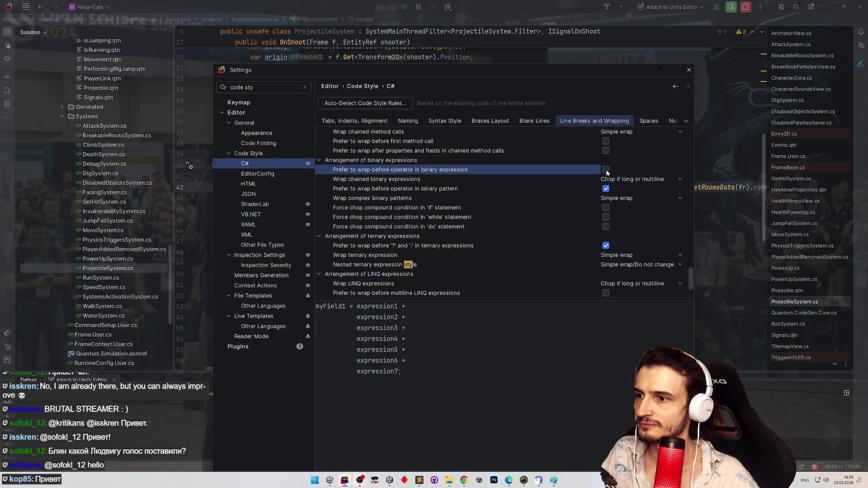
click(582, 181)
click(610, 180)
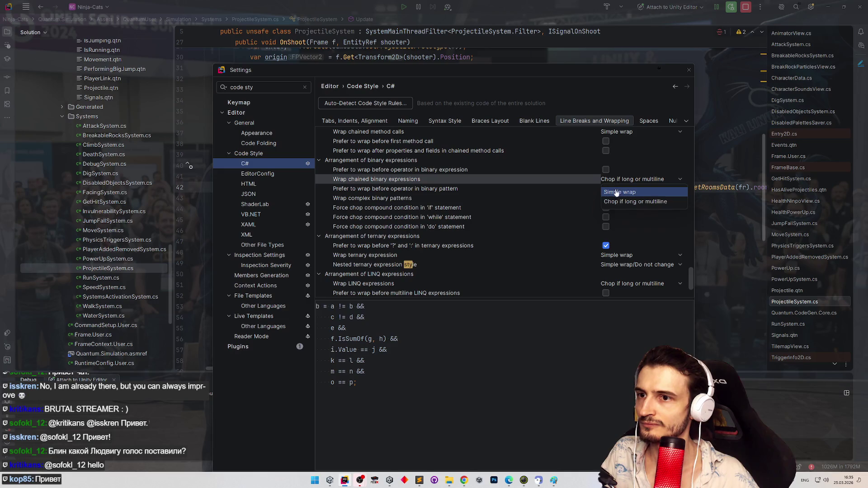
click(618, 197)
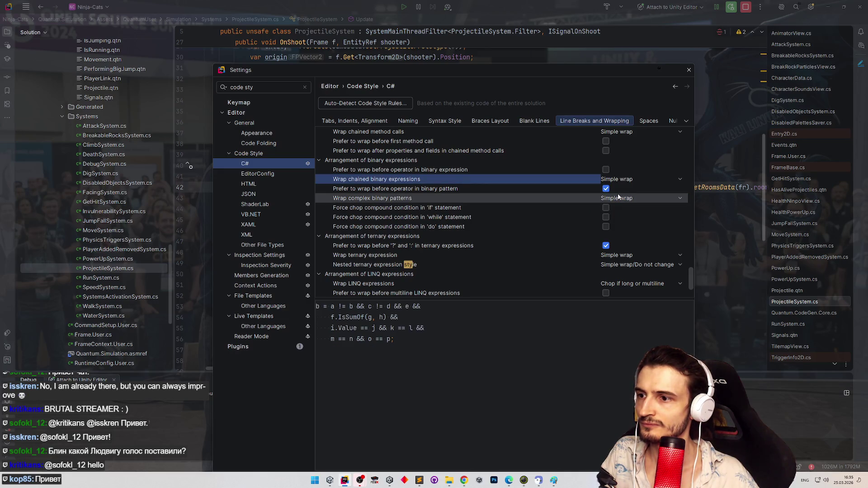
click(619, 181)
click(609, 189)
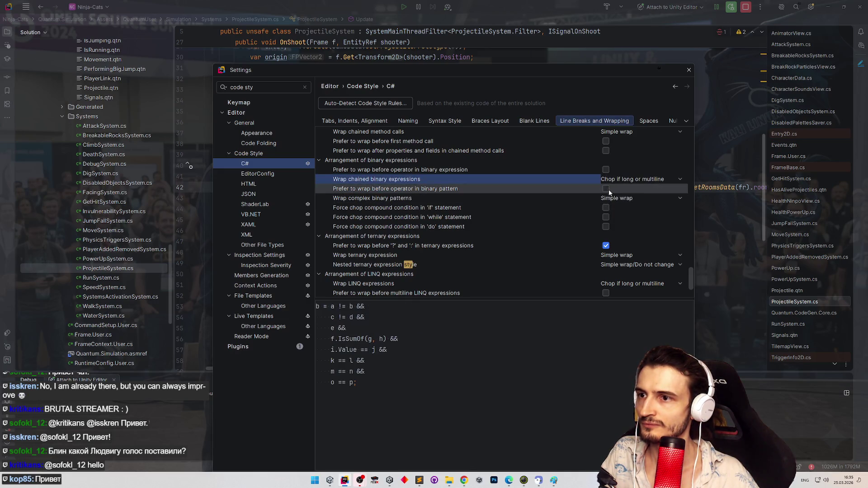
click(608, 189)
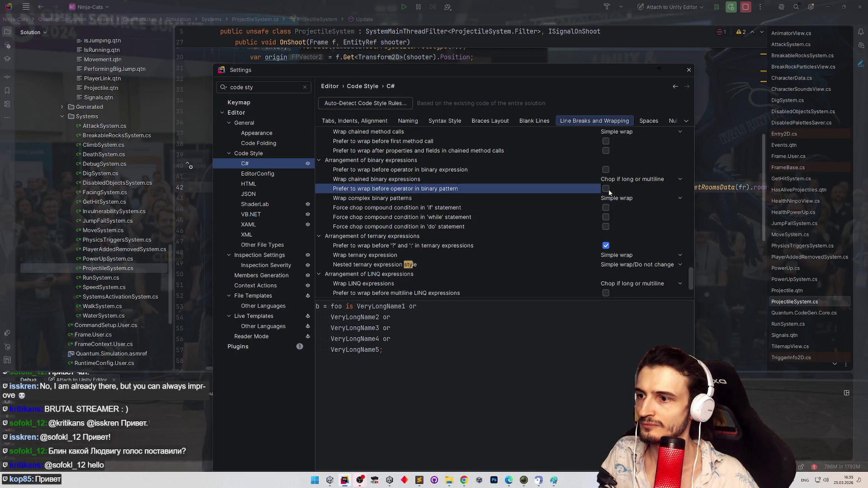
click(608, 199)
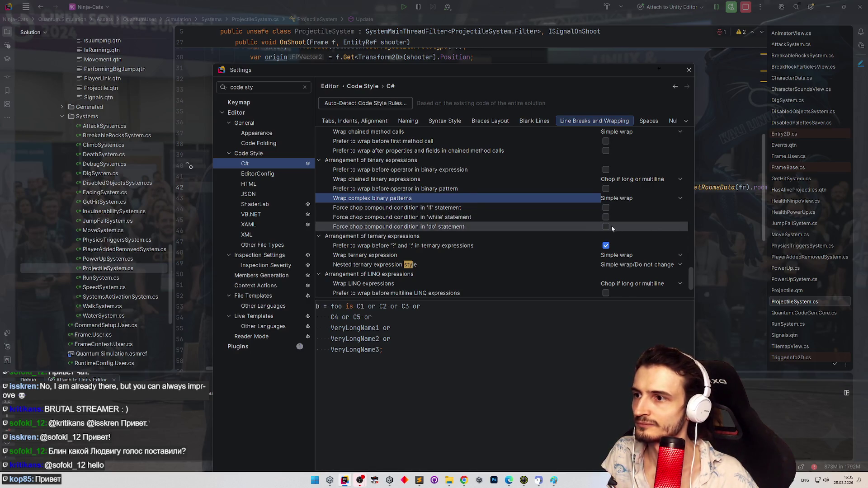
click(606, 208)
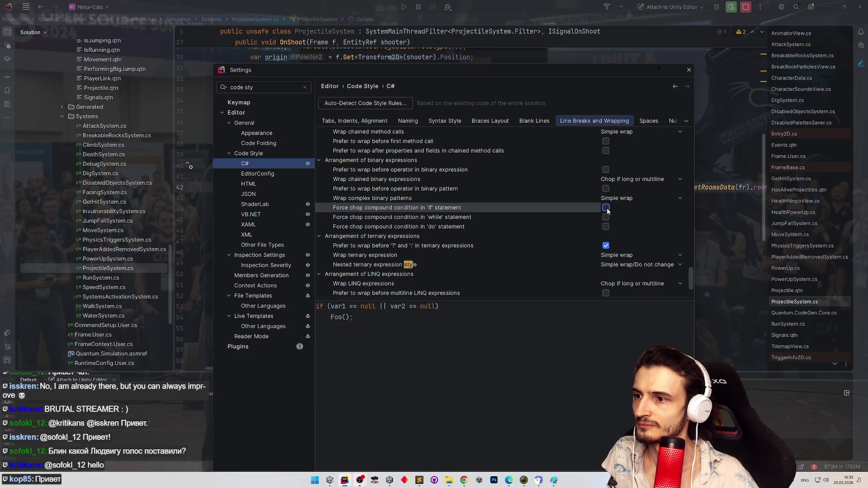
drag(690, 270, 690, 278)
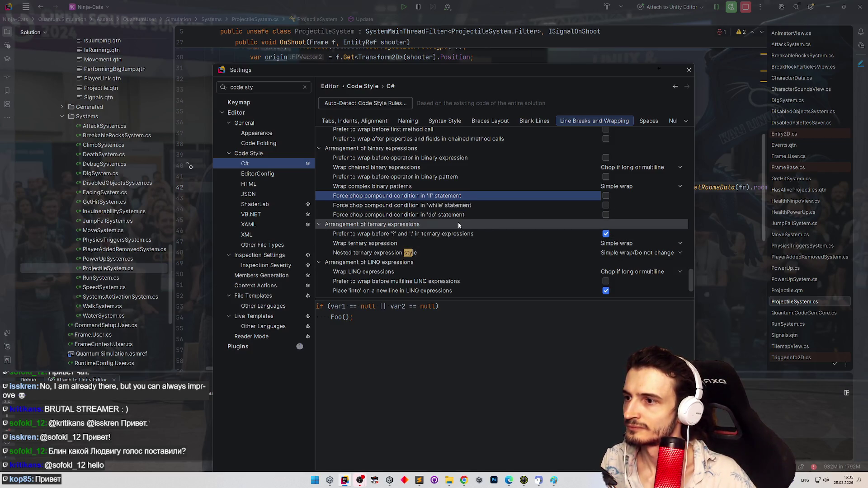
drag(690, 281, 691, 290)
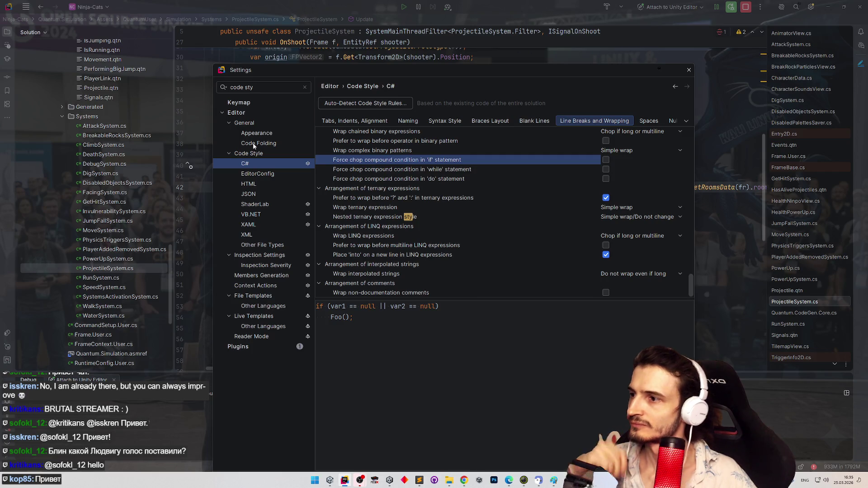
triple_click(256, 88)
Search settings for 'save', keeping Full Cleanup profile and Whole file reformat scope on save.
text(save)
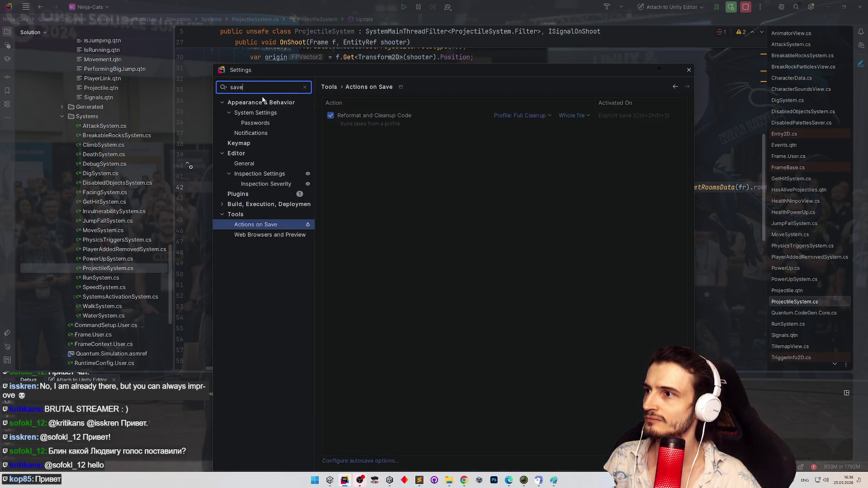
click(391, 140)
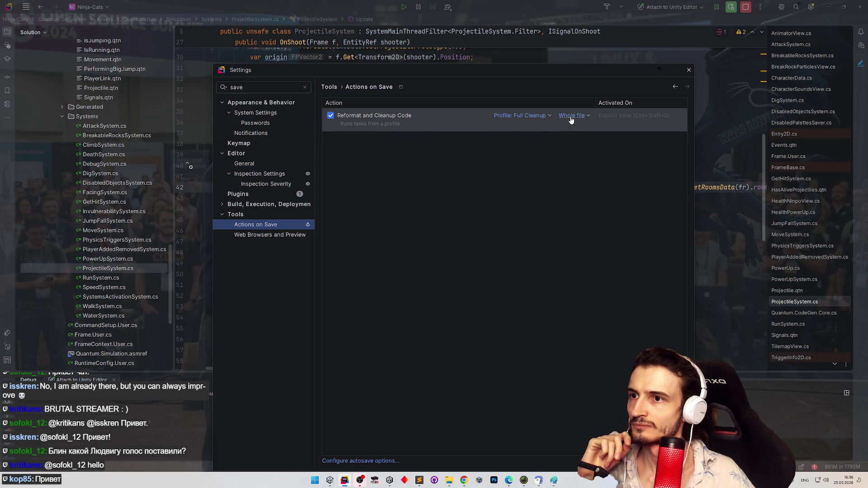
click(535, 117)
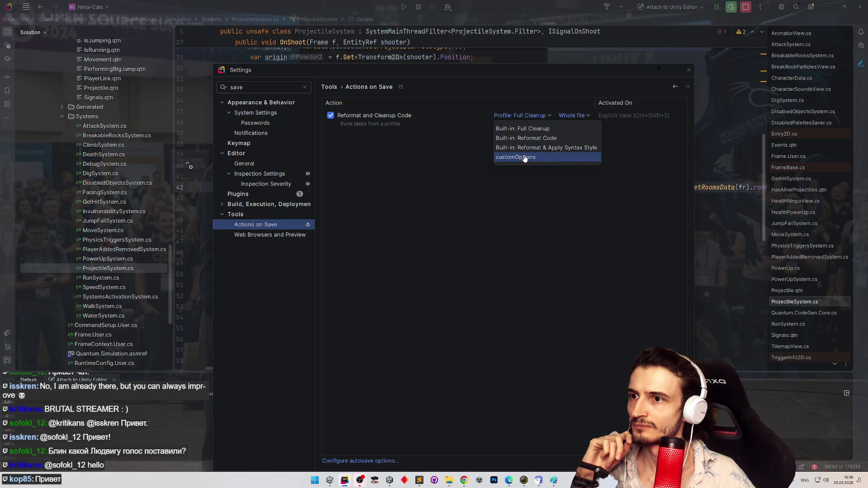
click(587, 174)
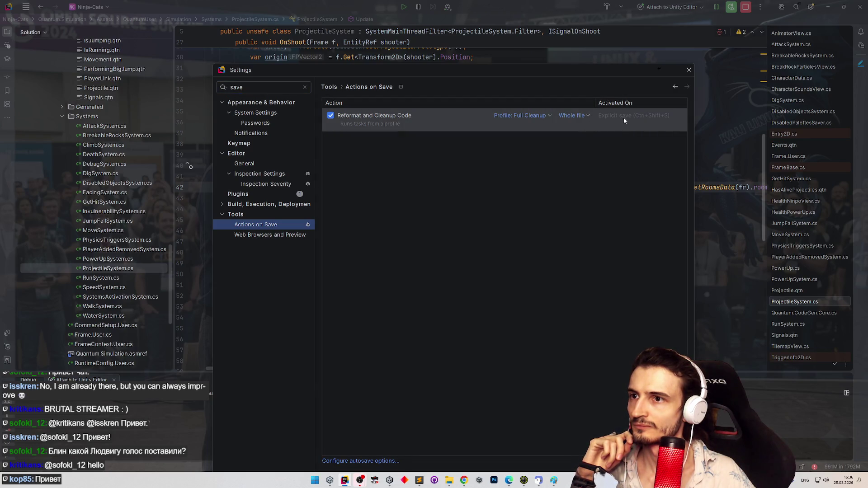
click(580, 116)
click(572, 128)
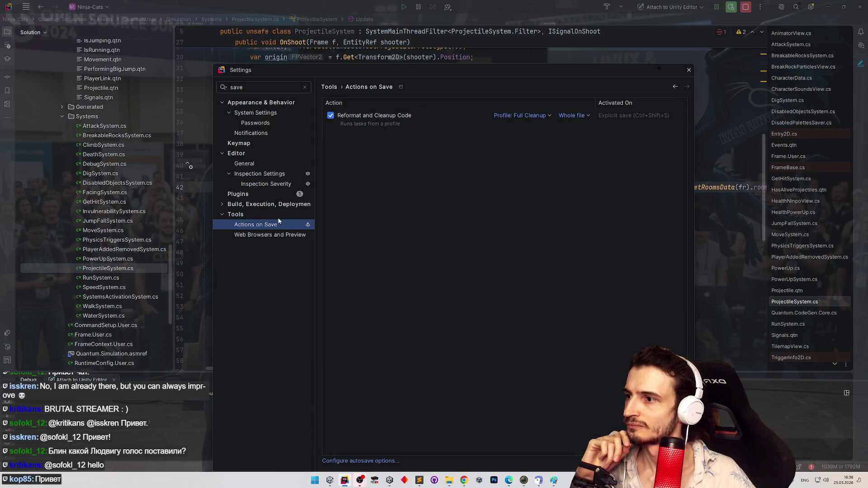
View System Settings autosave options, widen the tree, and filter settings by 'break line'.
click(371, 461)
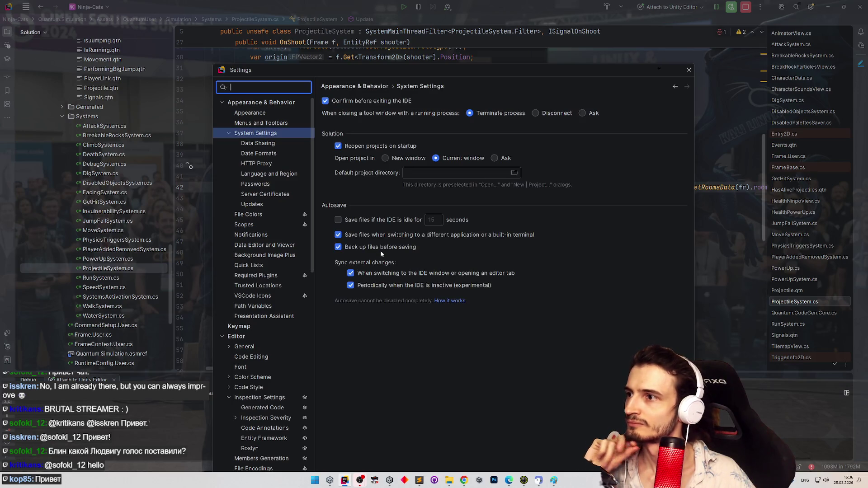
drag(316, 204, 322, 203)
text(b)
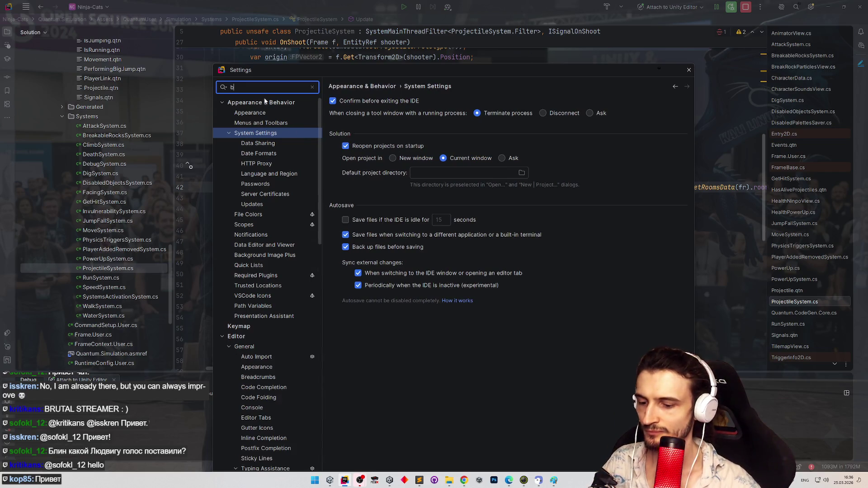
text(reak line)
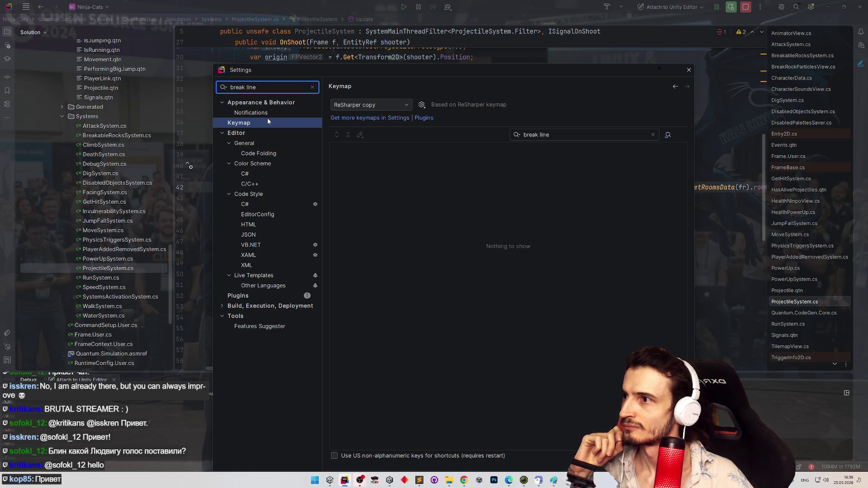
Go to C# Code Style › Line Breaks and Wrapping in the 'break line' results and preview Keep existing line breaks.
click(268, 114)
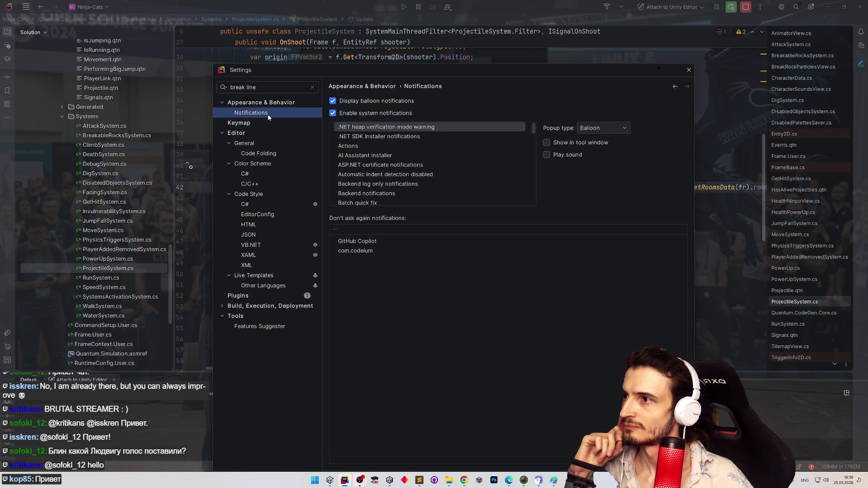
click(260, 204)
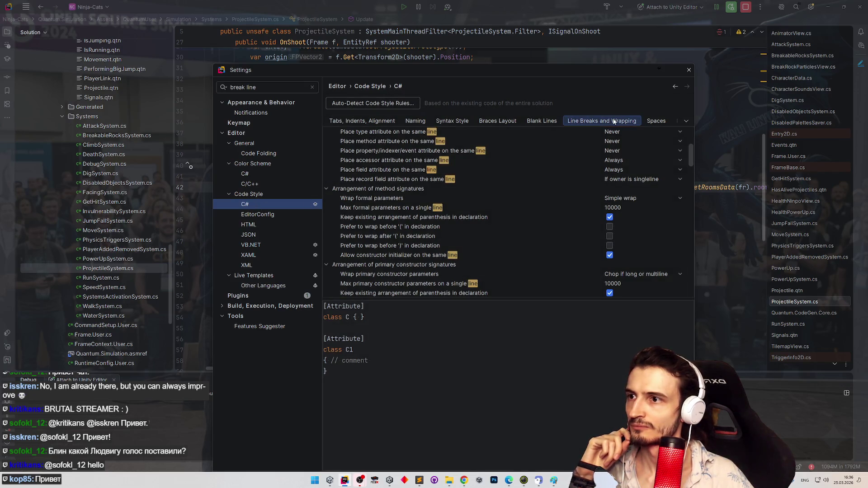
scroll(692, 153, up, 3)
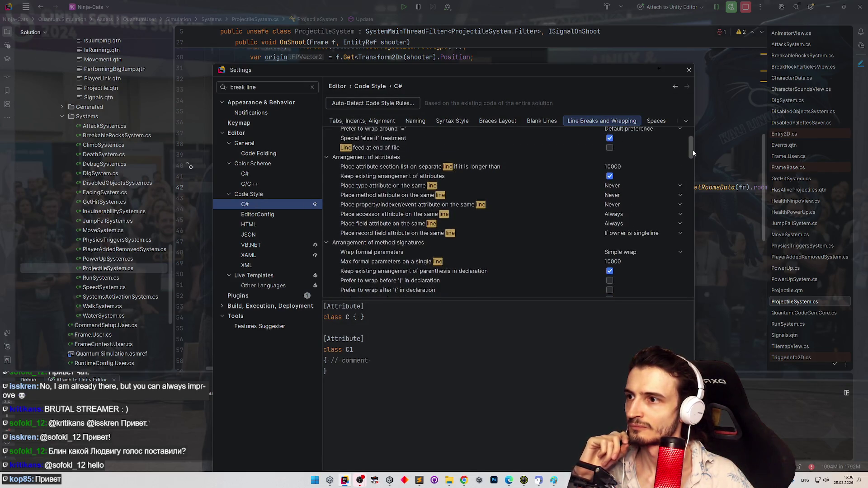
scroll(693, 148, up, 3)
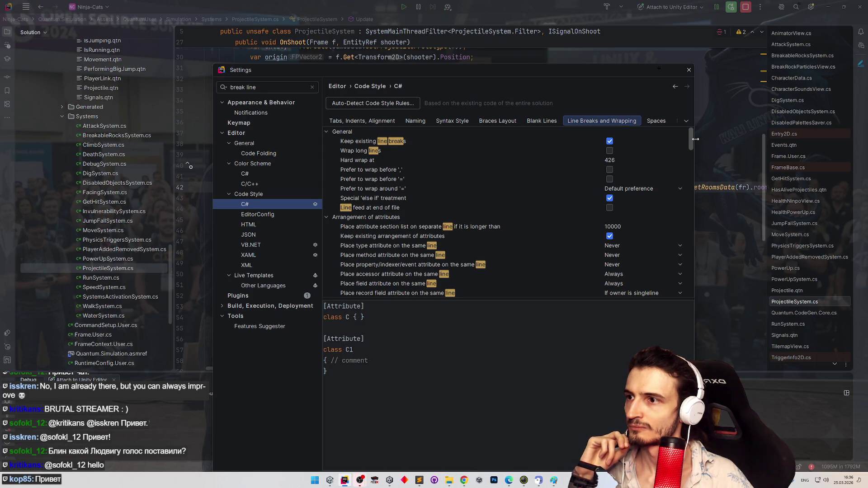
click(530, 141)
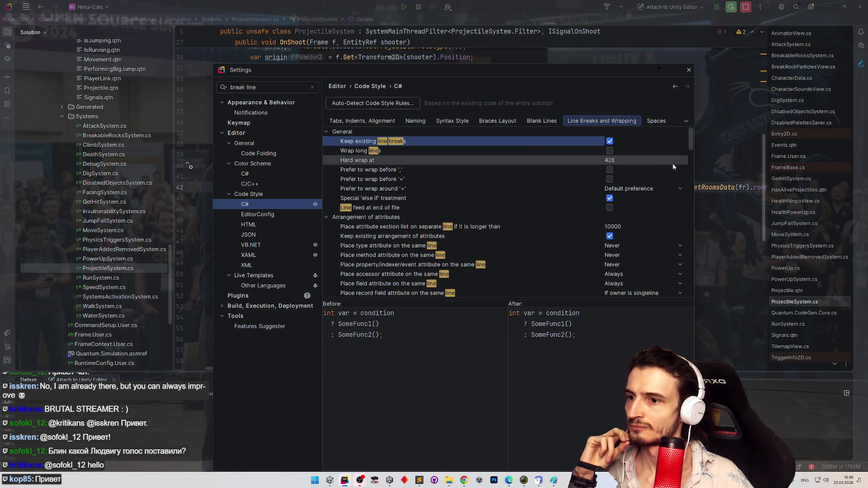
scroll(690, 149, down, 2)
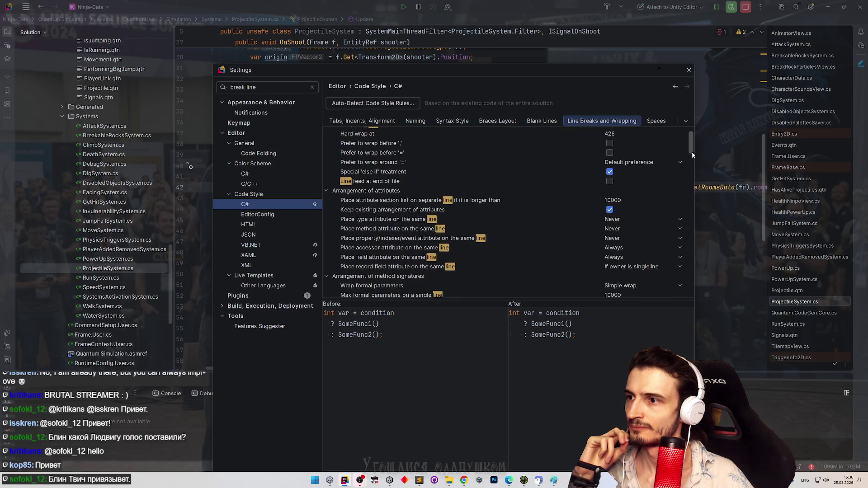
Break the long Update if-condition after its first || so it spans four lines.
click(688, 69)
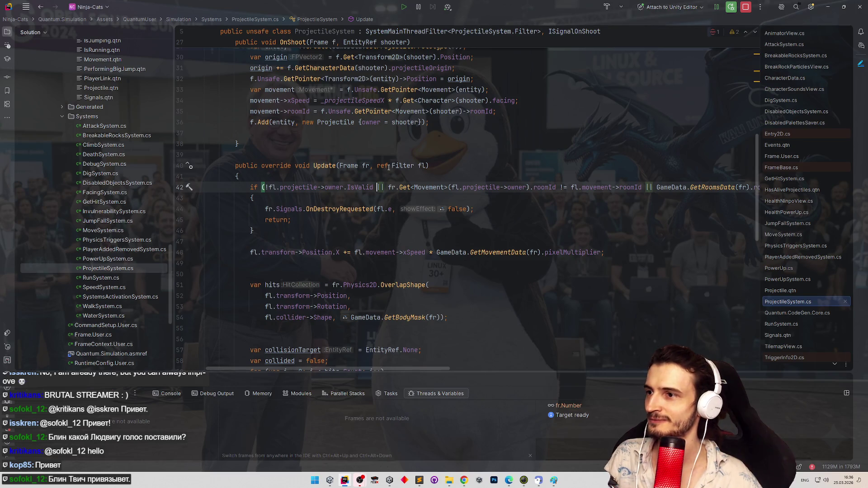
click(385, 187)
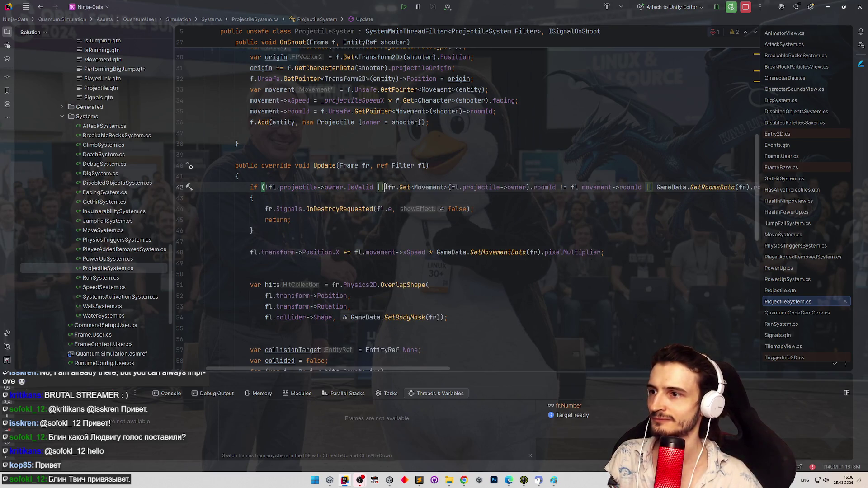
key(Return)
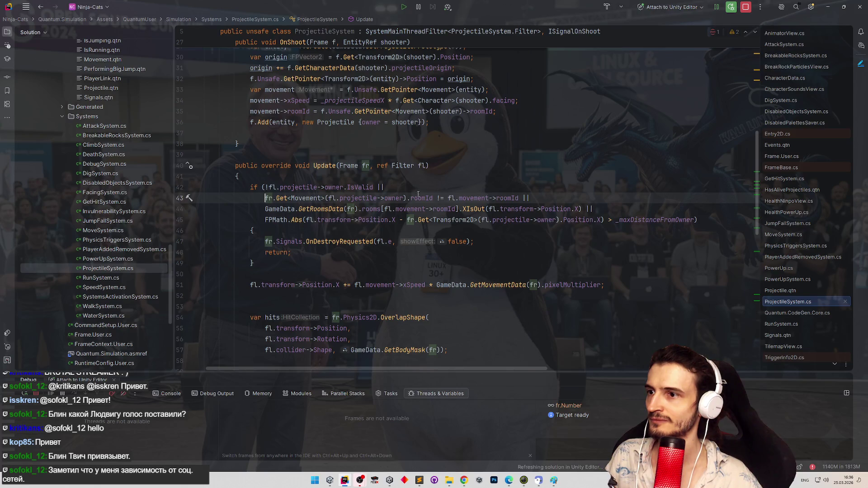
click(536, 198)
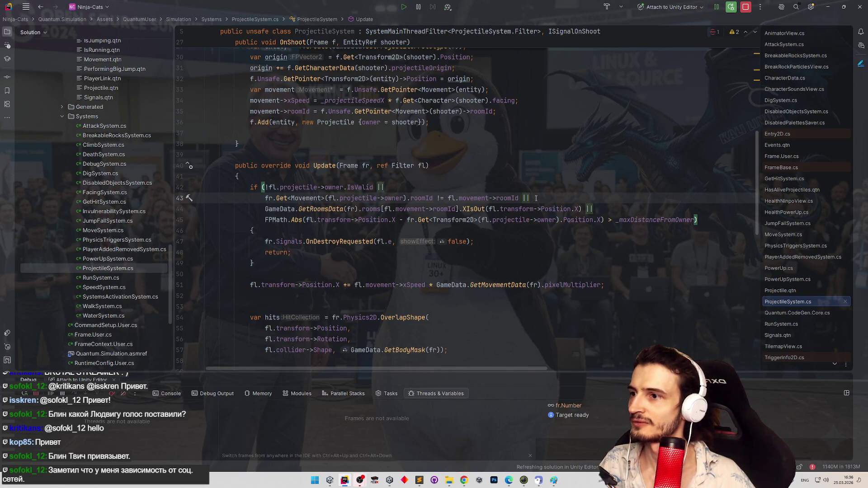
key(Home)
key(ctrl+alt+s)
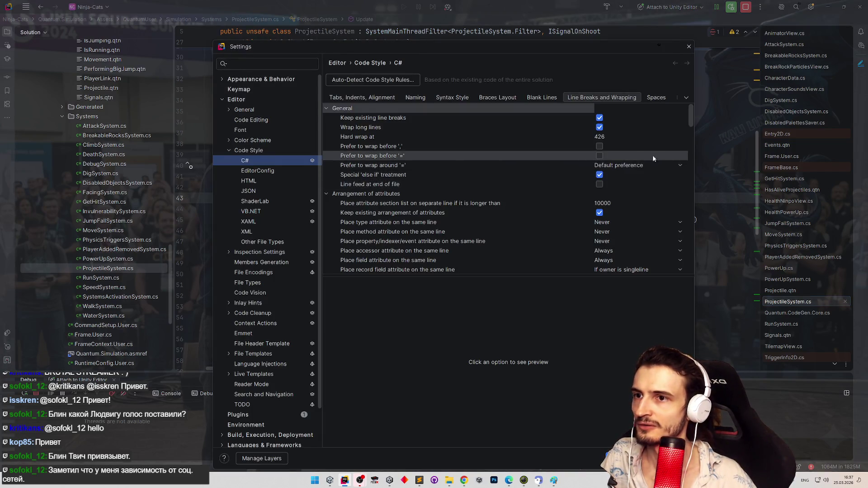
Enable 'Prefer to wrap before operator in binary expression' for C# and close Settings.
drag(688, 132, 679, 237)
scroll(678, 239, down, 5)
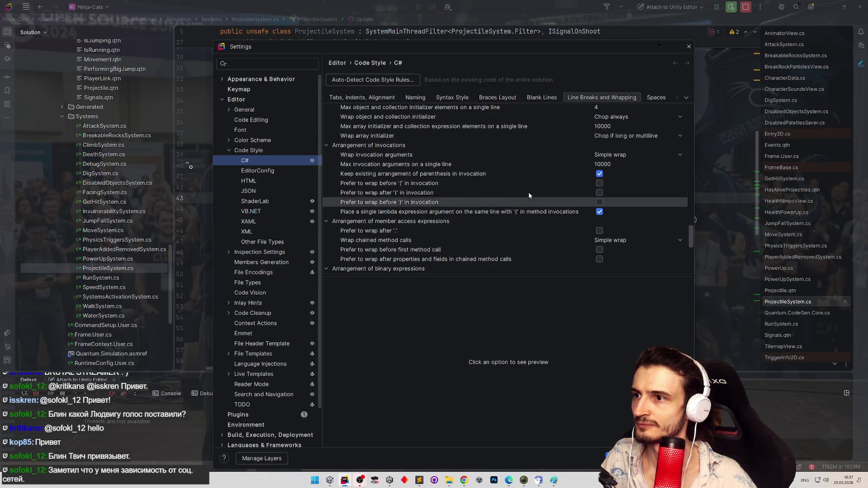
click(497, 157)
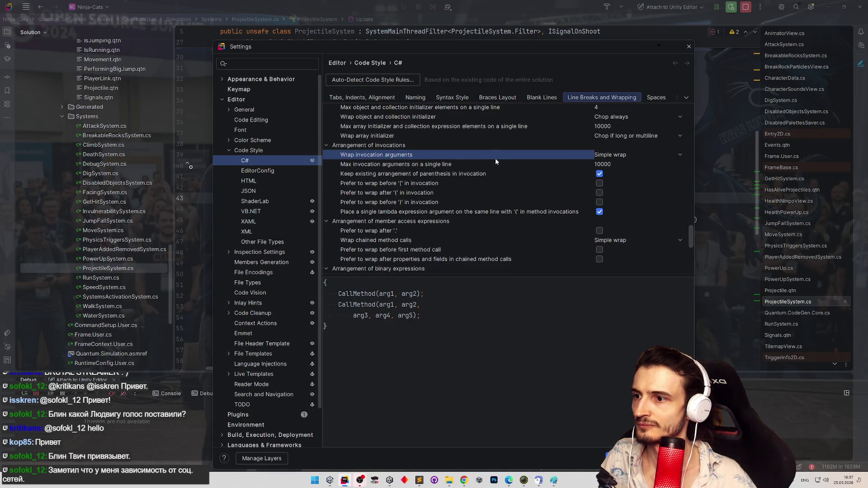
click(493, 162)
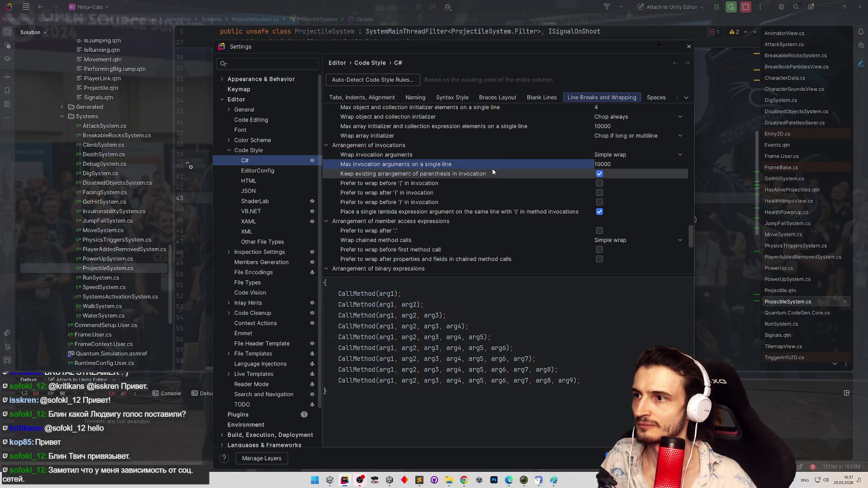
click(492, 173)
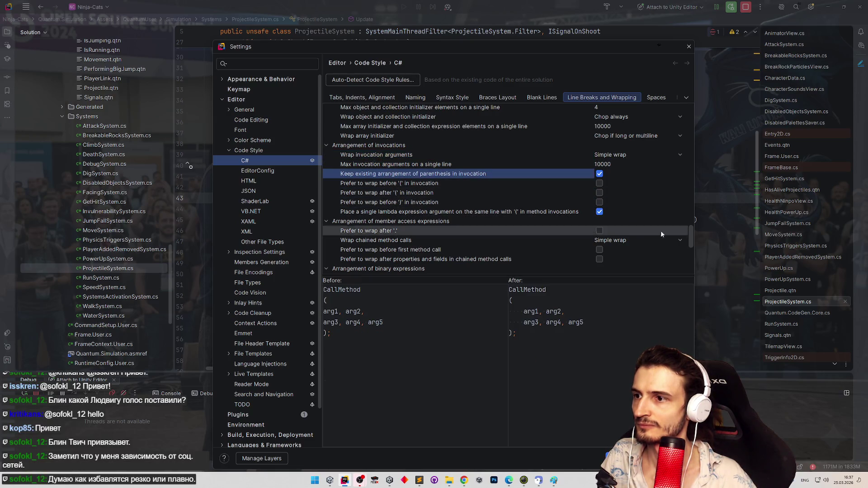
scroll(693, 238, down, 5)
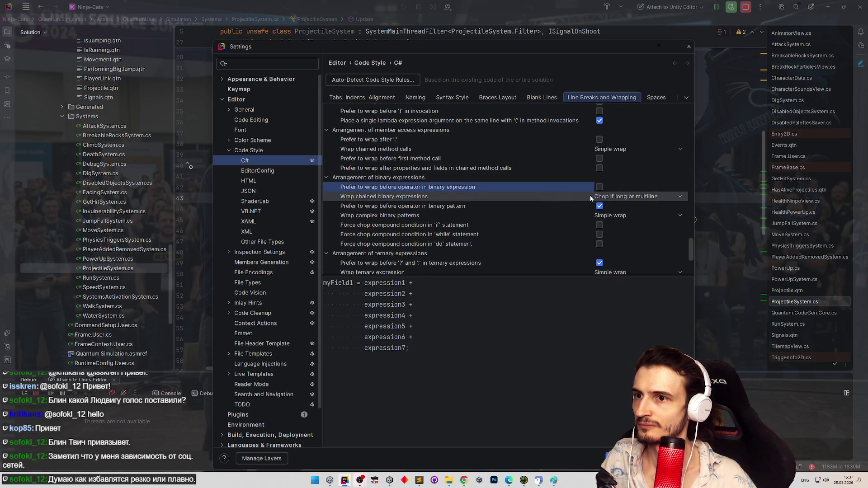
click(599, 187)
key(Escape)
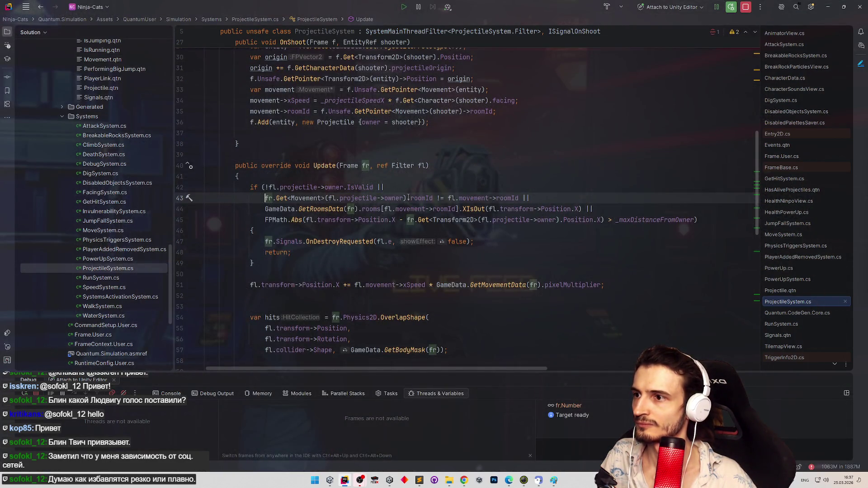
Reformat the if-condition with Ctrl+Alt+L so each || starts its line, then place the caret before line 45's closing parenthesis.
key(BackSpace)
click(378, 187)
key(Return)
key(ctrl+alt+l)
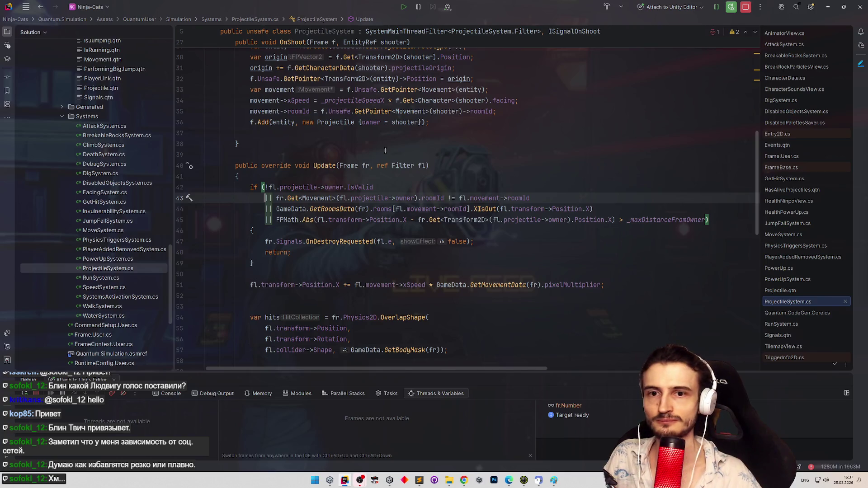
scroll(264, 224, down, 2)
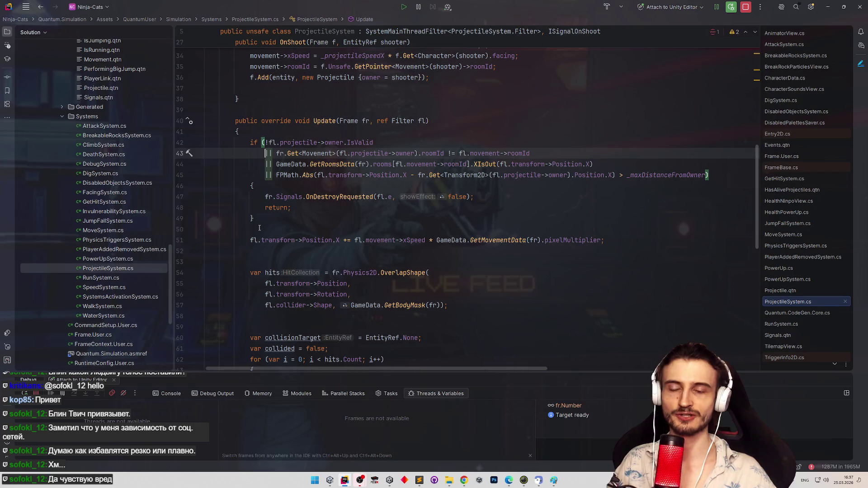
click(310, 208)
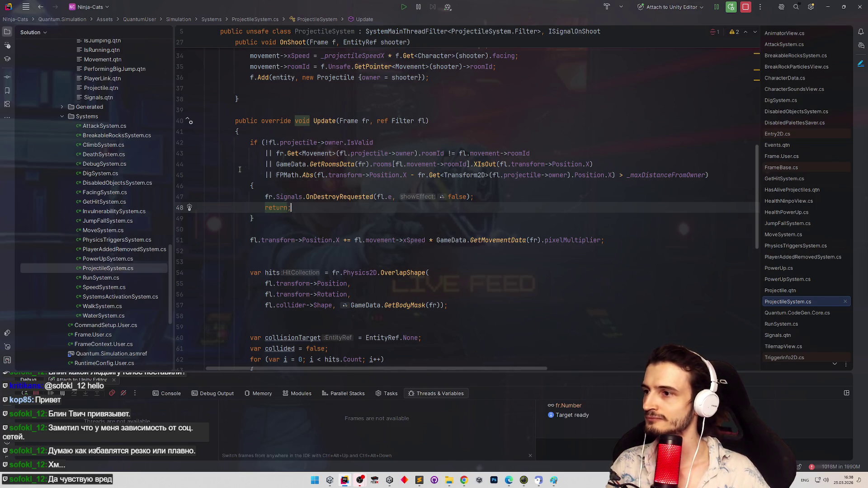
mouse_move(278, 173)
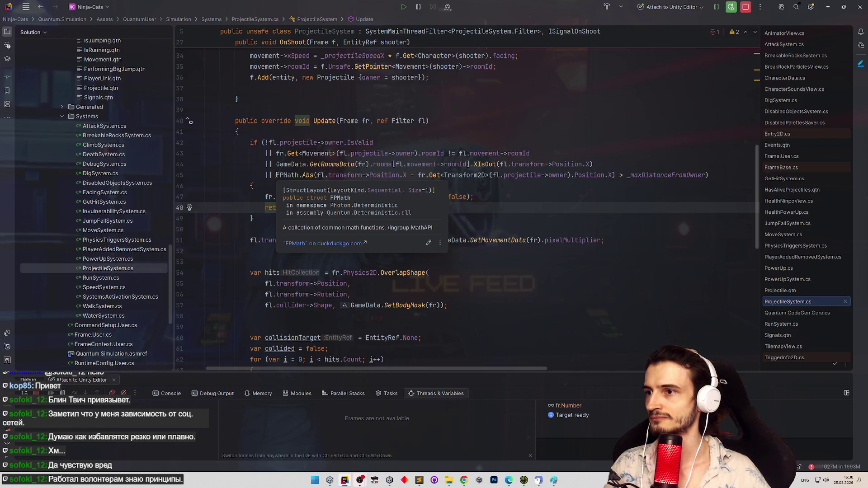
click(704, 175)
Append && to the condition, then cut the FPMath distance check out of line 45.
text(&&)
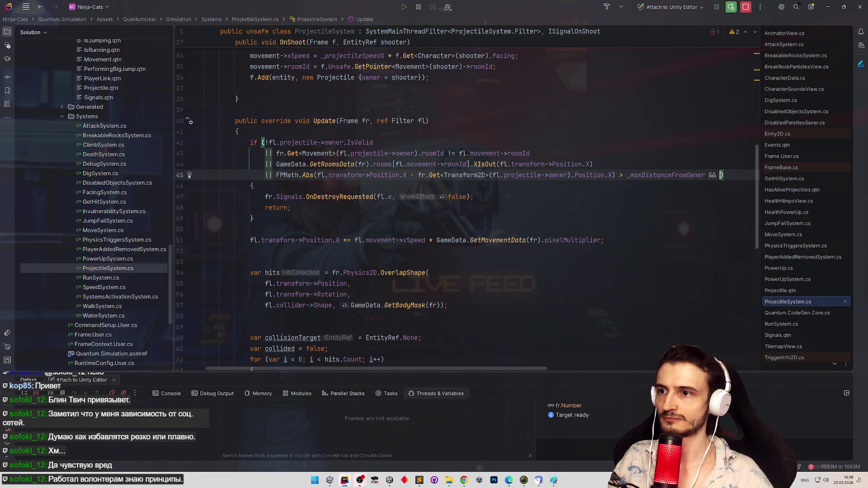
mouse_move(478, 368)
mouse_down()
mouse_move(514, 370)
mouse_move(468, 364)
mouse_up()
scroll(515, 368, right, 2)
click(633, 165)
click(279, 165)
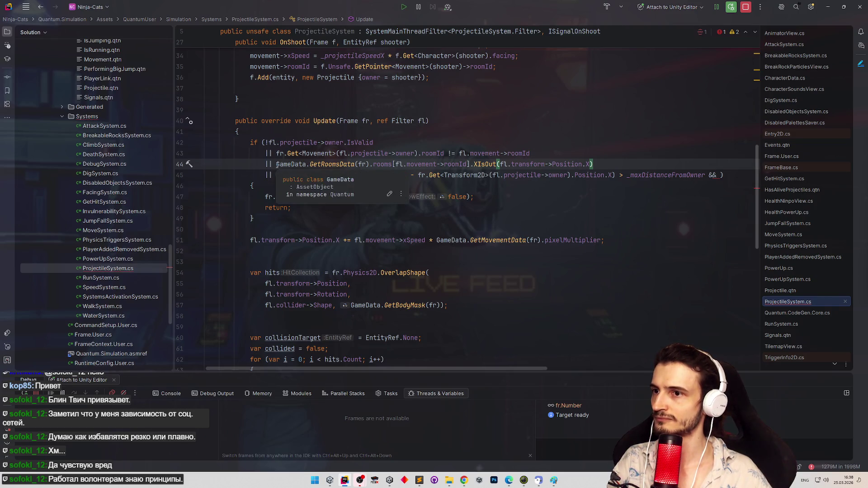
drag(275, 175, 629, 183)
key(ctrl+c)
drag(723, 175, 207, 175)
key(Delete)
key(Delete)
Open a new line inside the if block and close the shortened condition with ')'.
key(BackSpace)
click(418, 171)
key(Return)
key(Return)
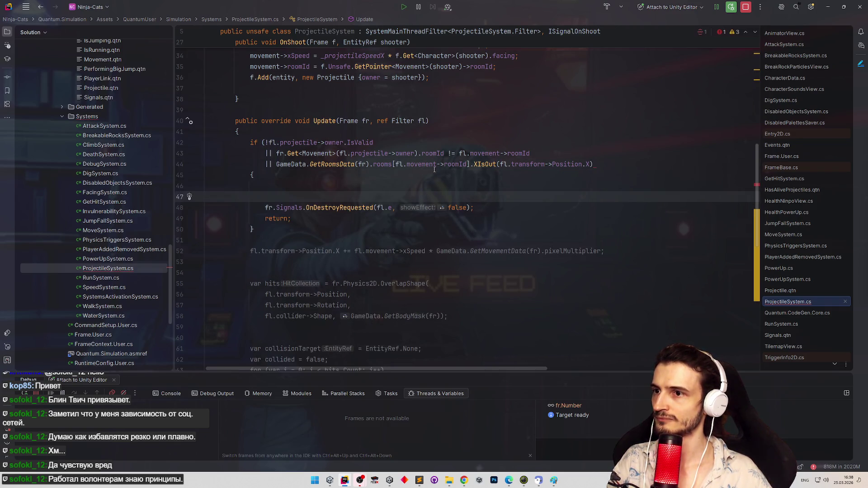
key(Up)
key(Up)
key(Up)
key(End)
text())
click(384, 190)
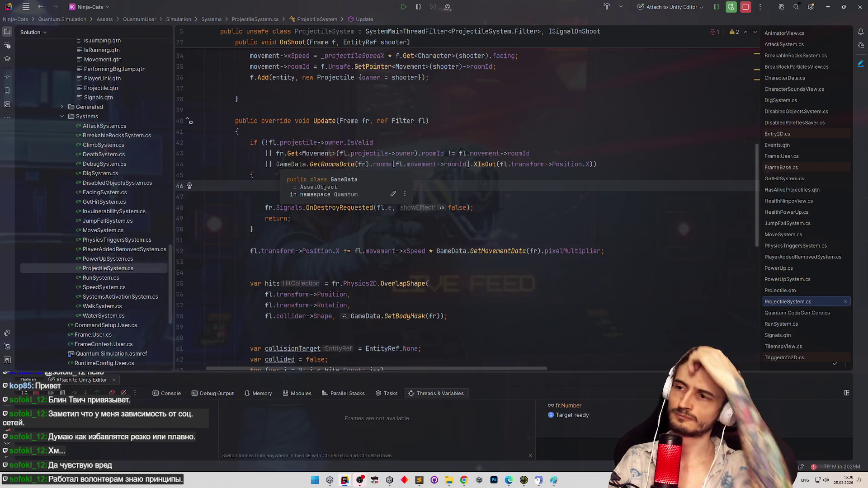
key(ctrl+v)
key(ctrl+z)
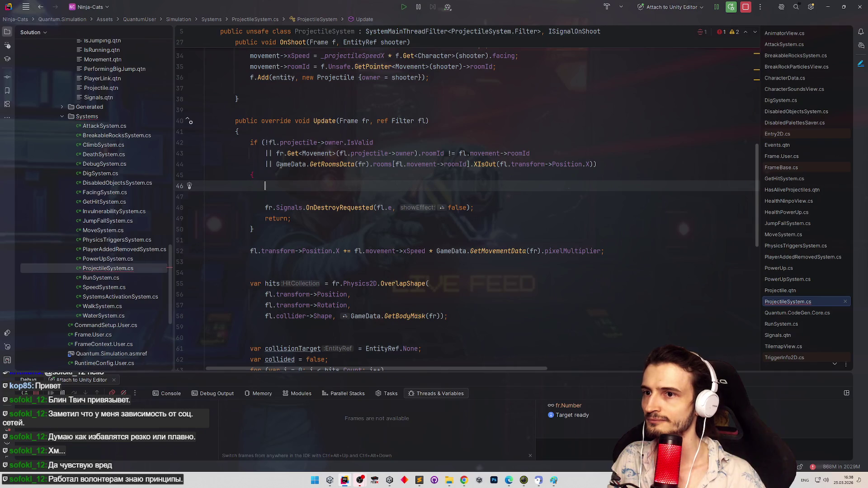
Declare 'var farFromOwner =' holding the distance check, ending with ';', and add a blank line below.
text(var farFrom)
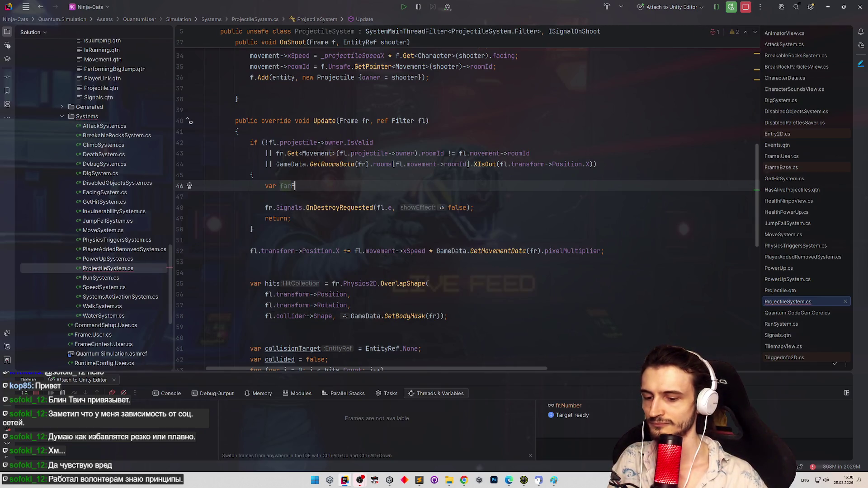
text(Owner =)
key(ctrl+v)
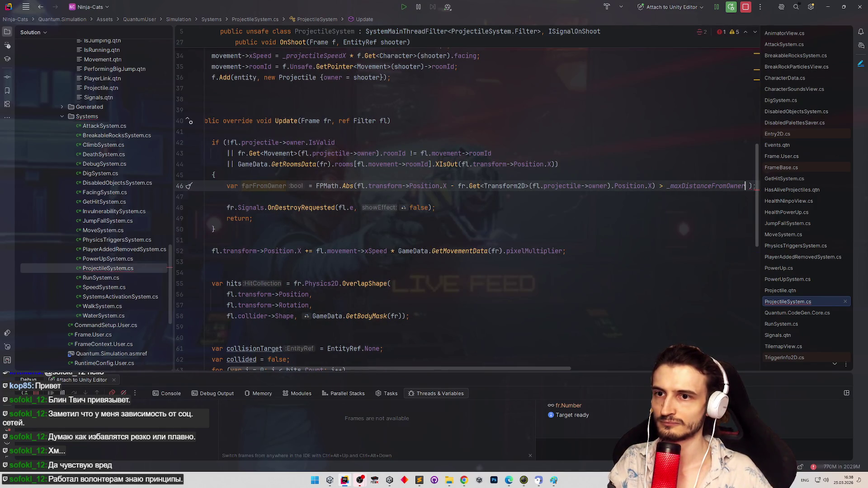
key(BackSpace)
key(BackSpace)
text(;)
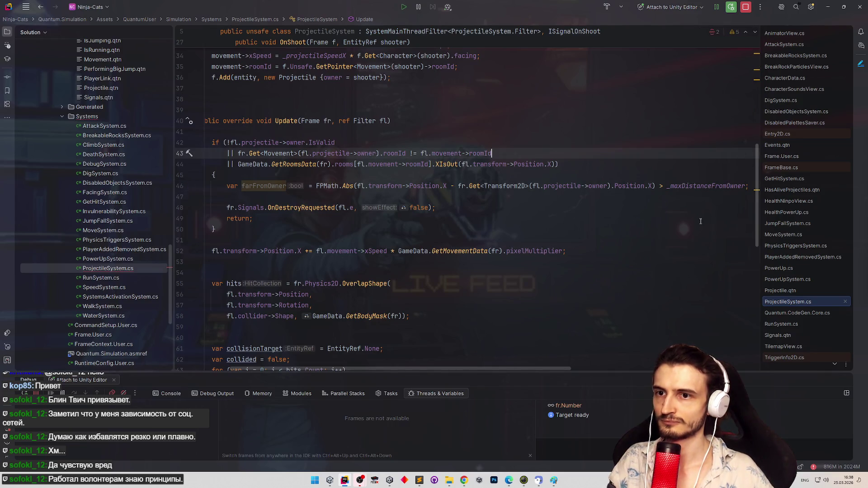
key(Down)
key(Down)
key(Down)
drag(535, 370, 512, 369)
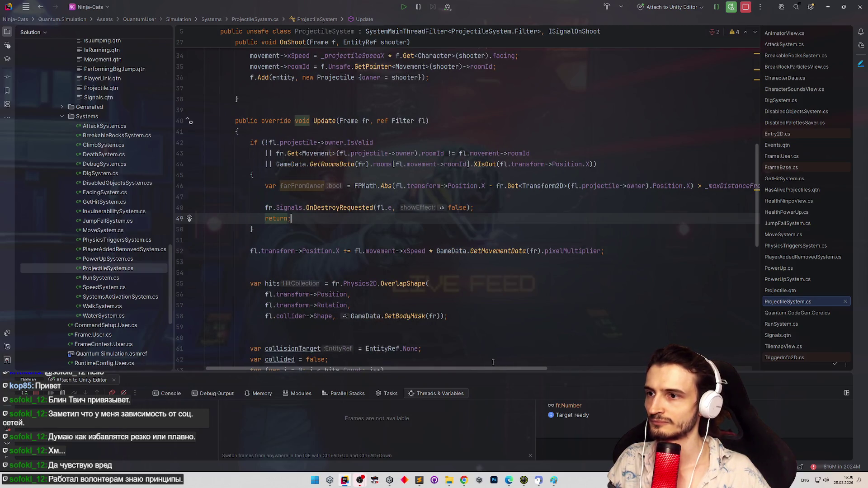
scroll(492, 362, right, 3)
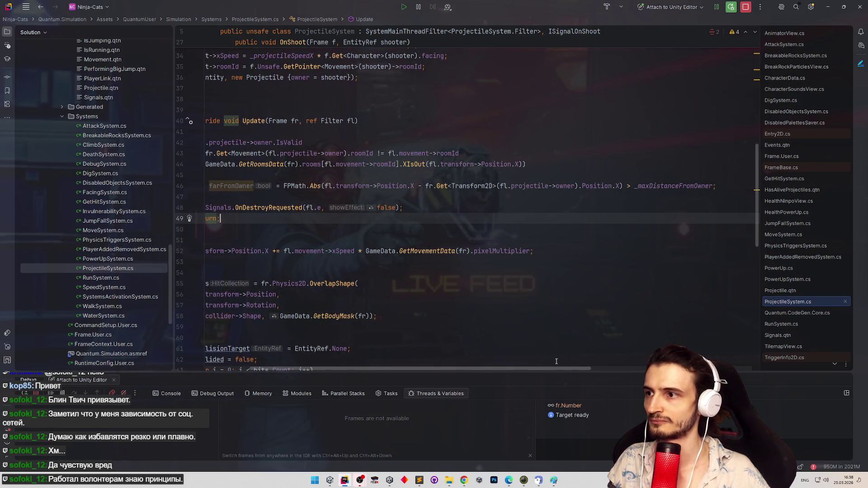
scroll(554, 361, right, 2)
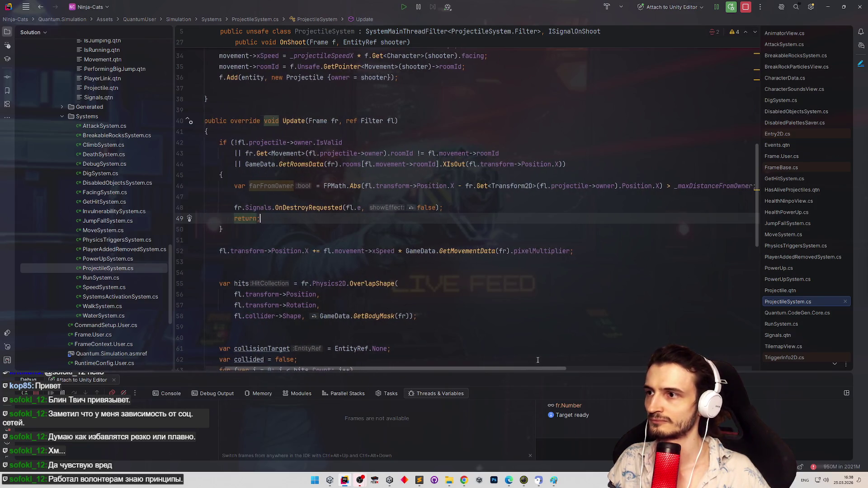
click(719, 186)
key(Return)
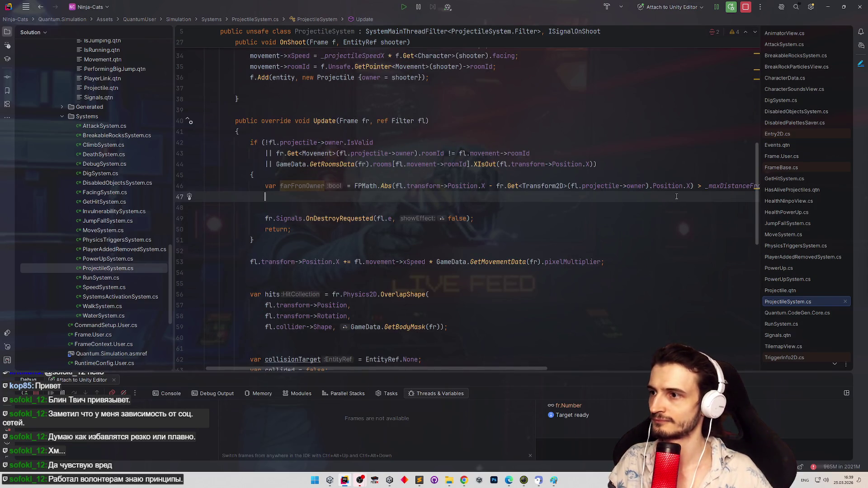
Add an 'if (farFromOwner)' statement with an empty brace block.
key(Return)
text(if )
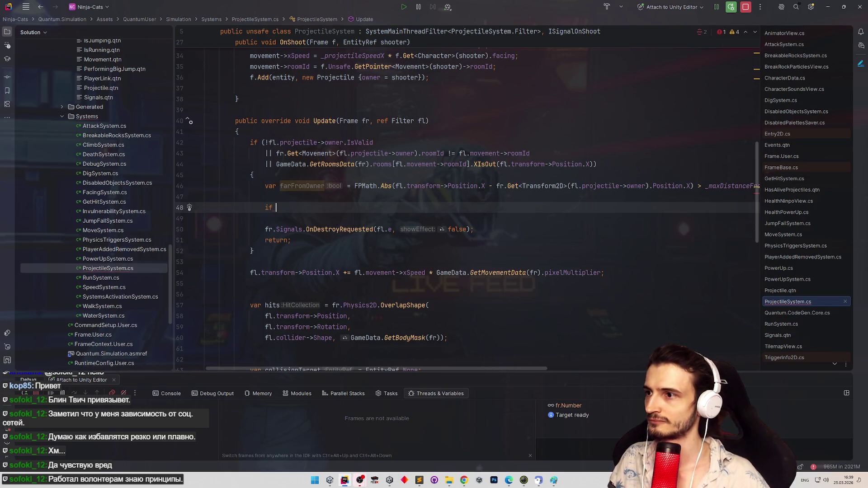
text())
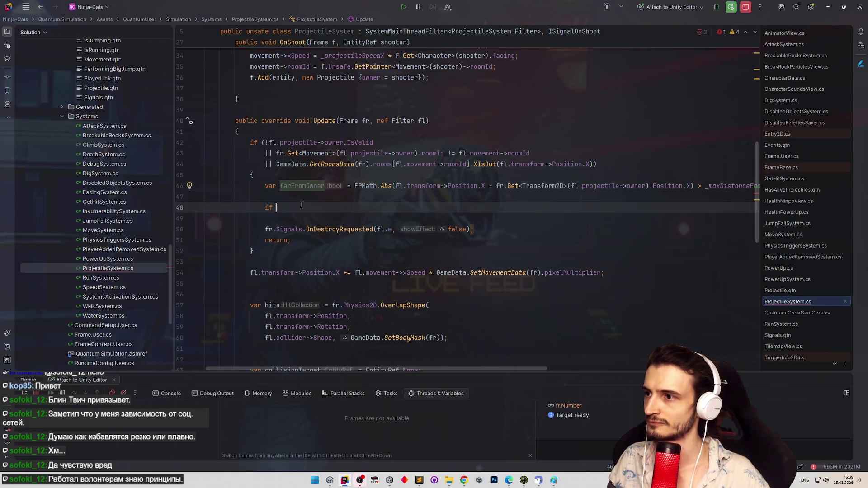
text(()
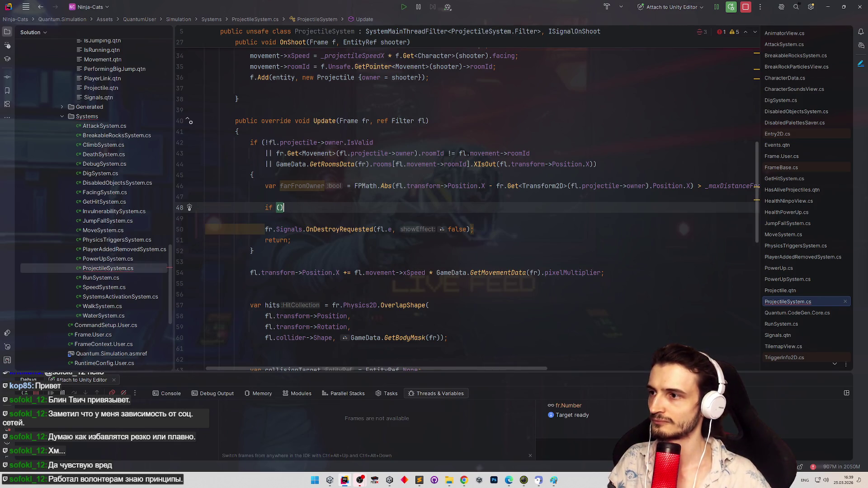
text(farFromOwner)
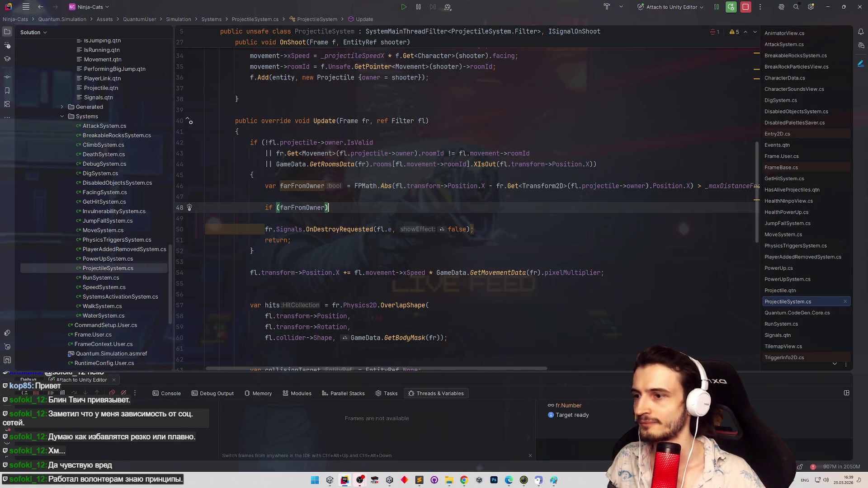
key(ctrl+shift+Return)
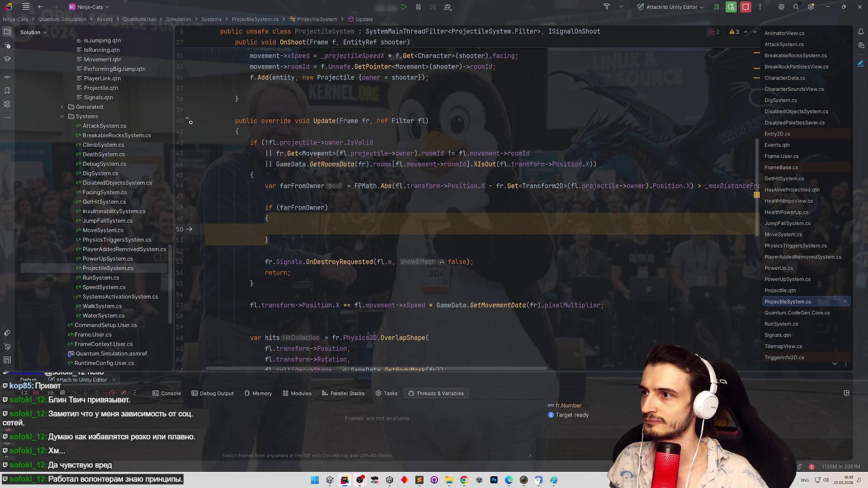
Insert a blank line right after the early-exit block's opening brace.
click(313, 130)
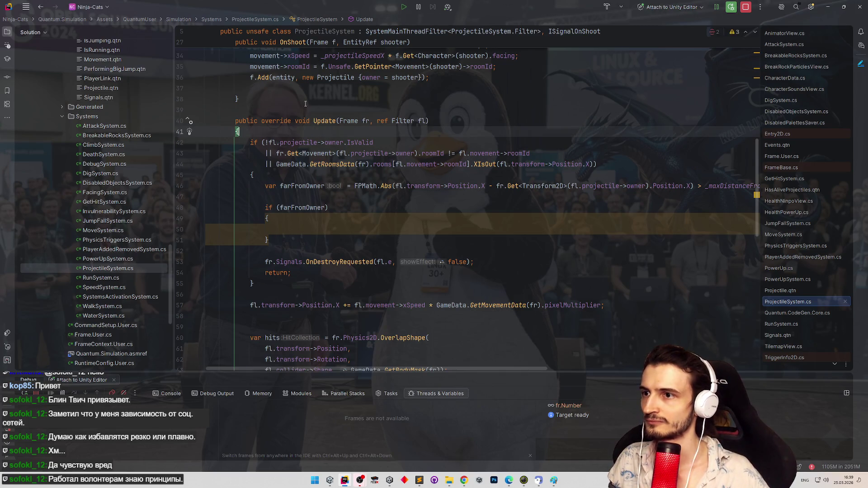
click(277, 176)
key(Return)
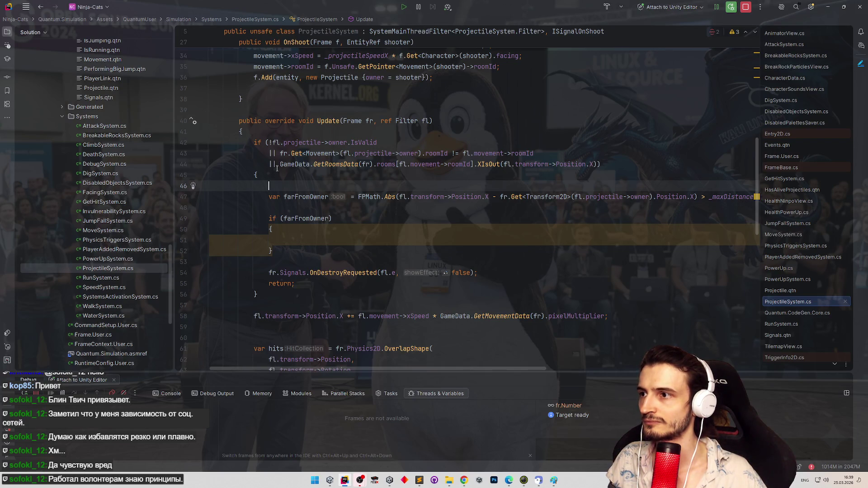
Move the GameData.GetRoomsData room expression out of the condition into 'var room = …;'.
drag(278, 165, 601, 165)
key(ctrl+x)
click(473, 183)
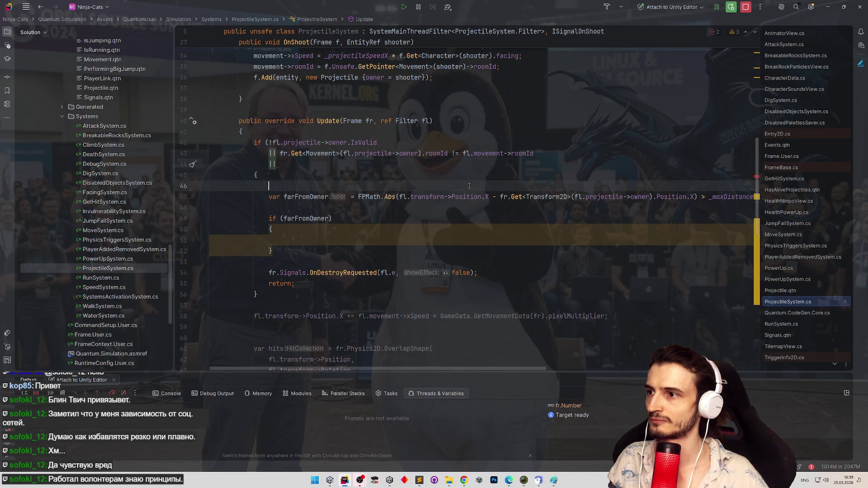
text(var ro)
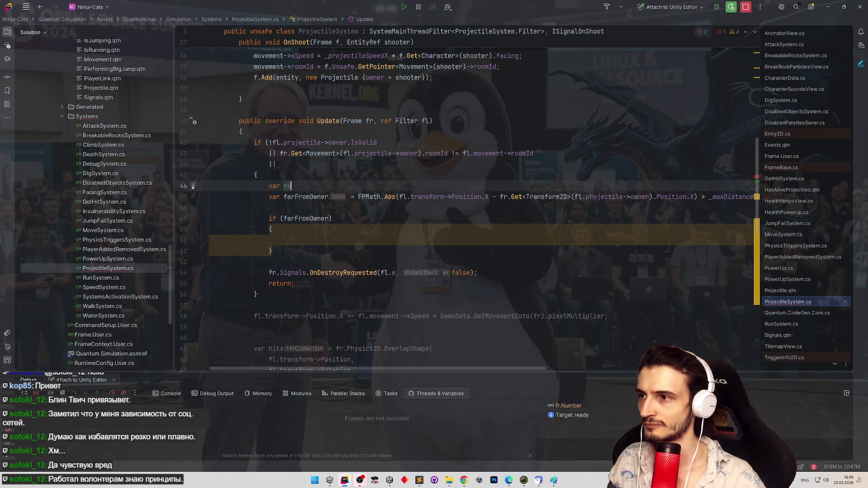
text(o)
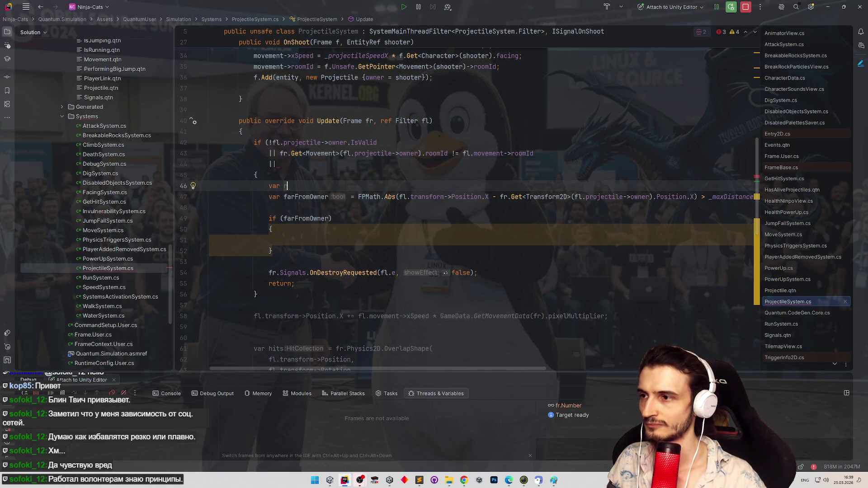
text(m = fr)
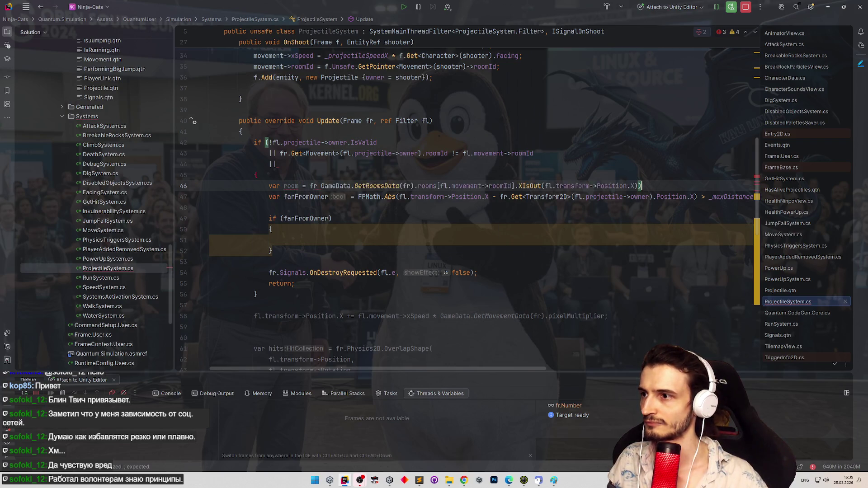
key(ctrl+v)
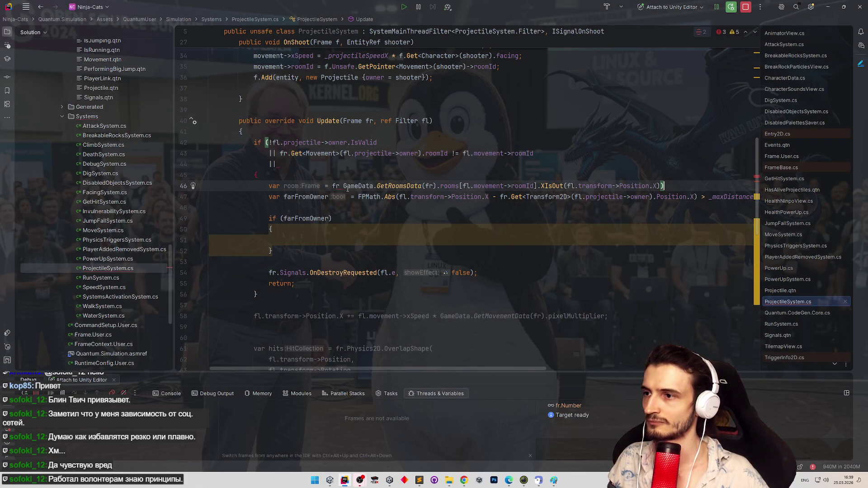
key(ctrl+shift+Left)
key(BackSpace)
key(End)
text(;)
Add 'var isOutOfRoom = room.XIsOut(...)' below, reusing the copied room name and XIsOut call.
key(Return)
key(Return)
text(var )
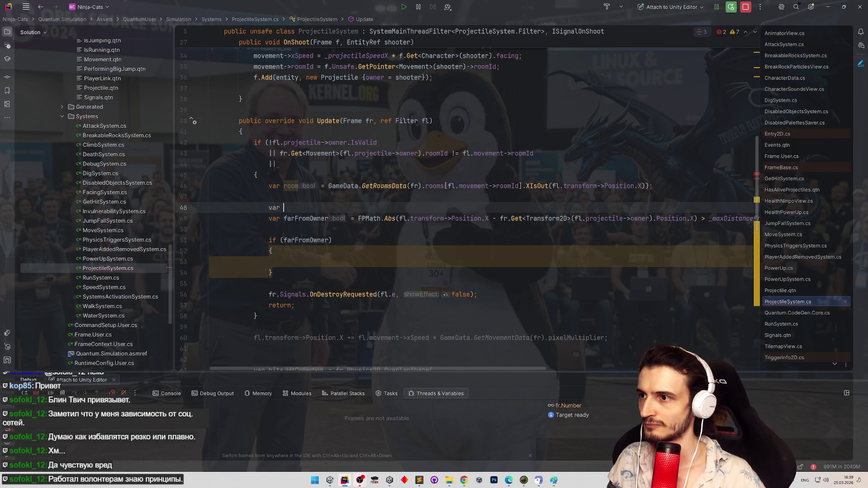
text(isOutOfRoom =)
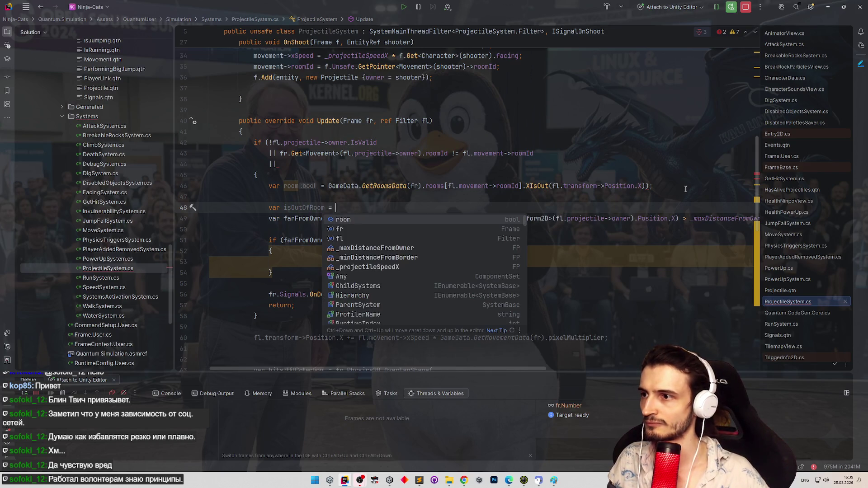
key(Escape)
double_click(291, 185)
key(ctrl+c)
click(350, 207)
key(ctrl+v)
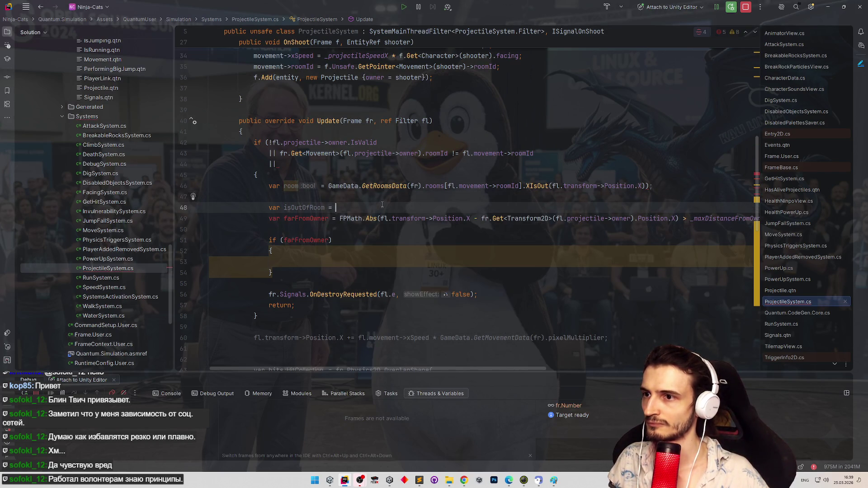
drag(523, 186, 654, 185)
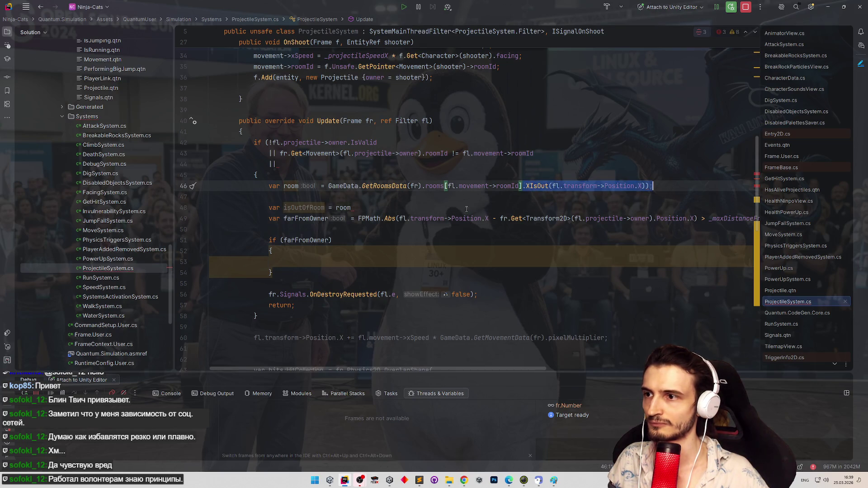
key(ctrl+c)
click(352, 207)
key(ctrl+v)
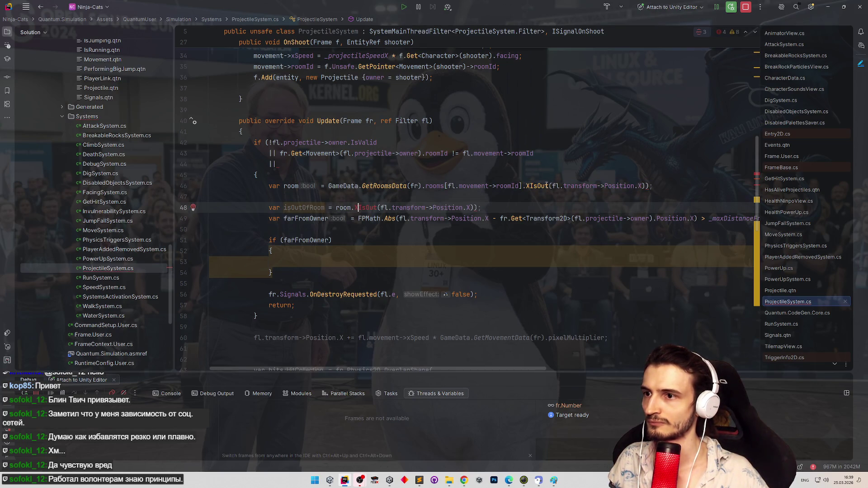
Strip the leftover XIsOut call from the room line, end isOutOfRoom with ';', and remove the dangling || line.
click(655, 186)
key(BackSpace)
click(510, 207)
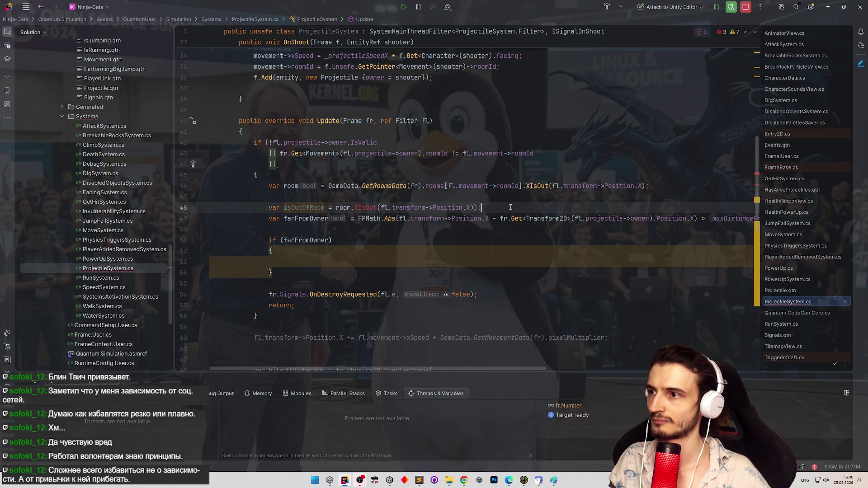
click(368, 207)
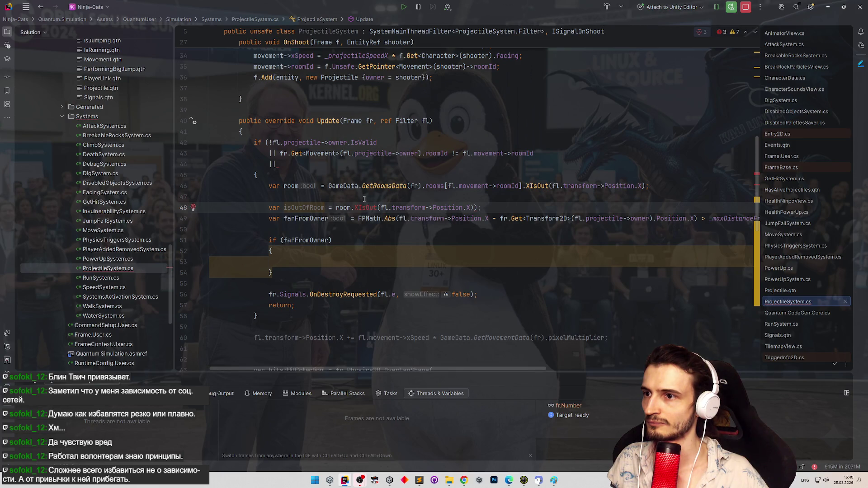
drag(523, 185, 650, 186)
key(Delete)
key(Down)
click(512, 207)
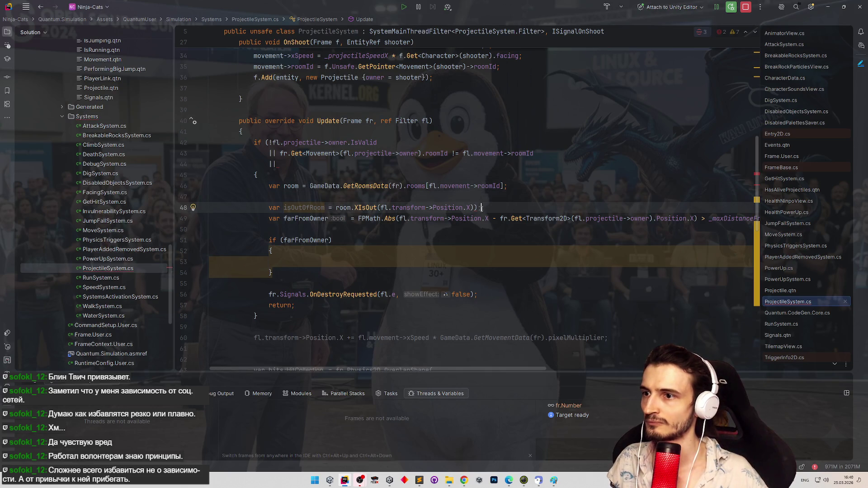
key(BackSpace)
key(BackSpace)
text(;)
key(Up)
key(Up)
key(Up)
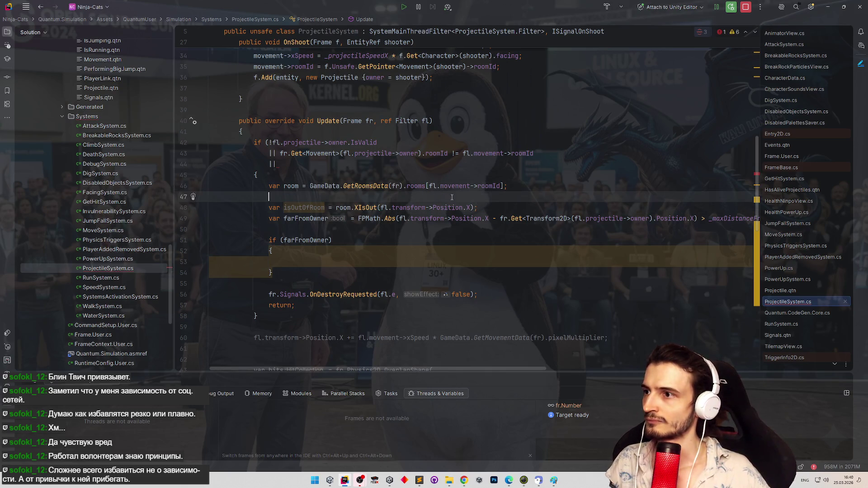
key(BackSpace)
key(BackSpace)
key(BackSpace)
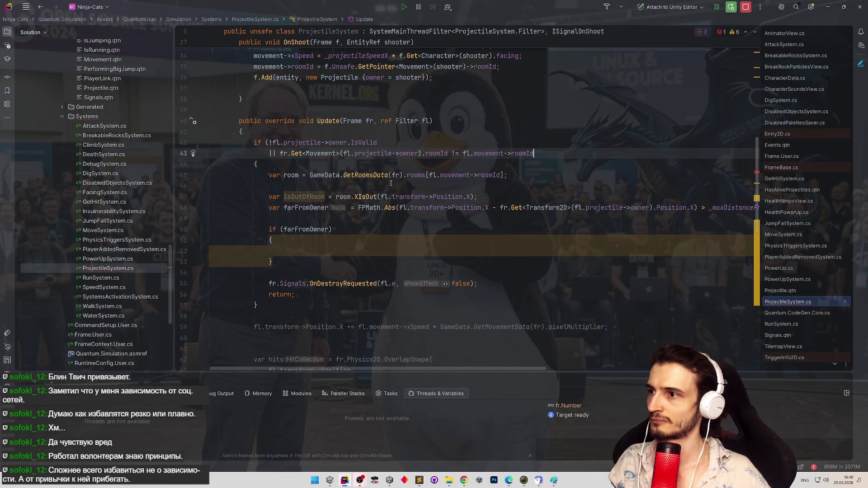
Add ')' after the roomId comparison so the shortened if-condition is closed.
click(371, 186)
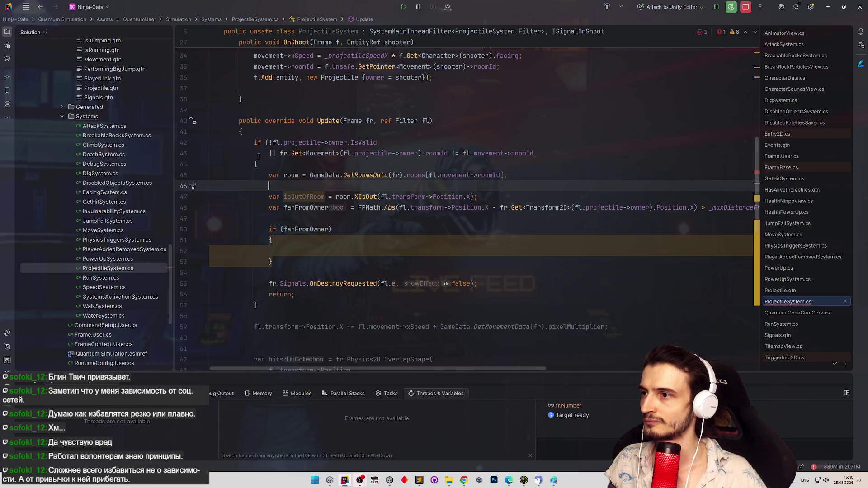
click(535, 154)
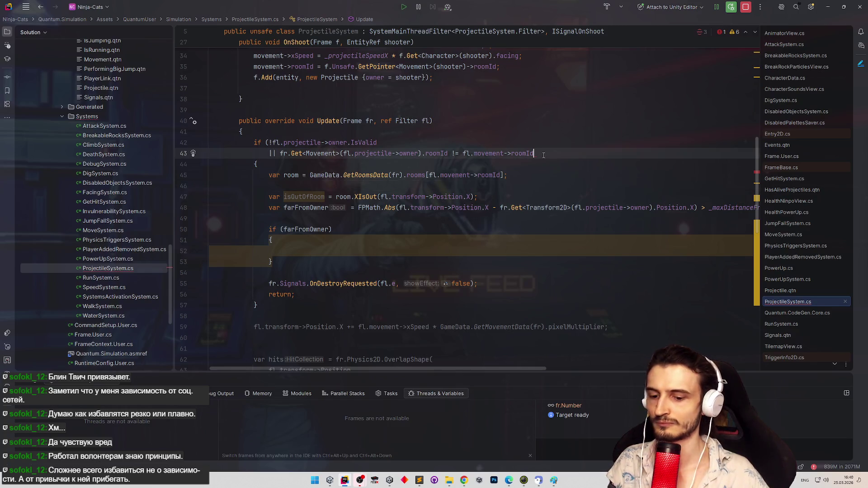
text())
click(543, 143)
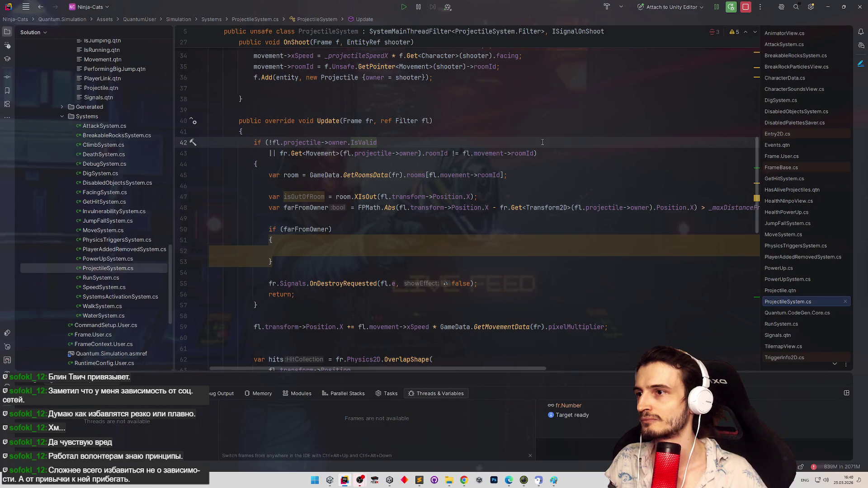
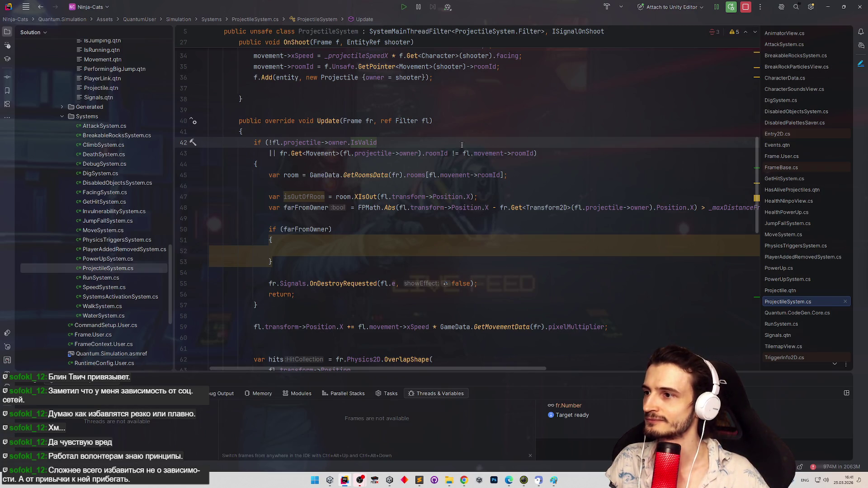
Move the OnDestroyRequested and return lines into a new braced block under the owner/room if.
click(306, 186)
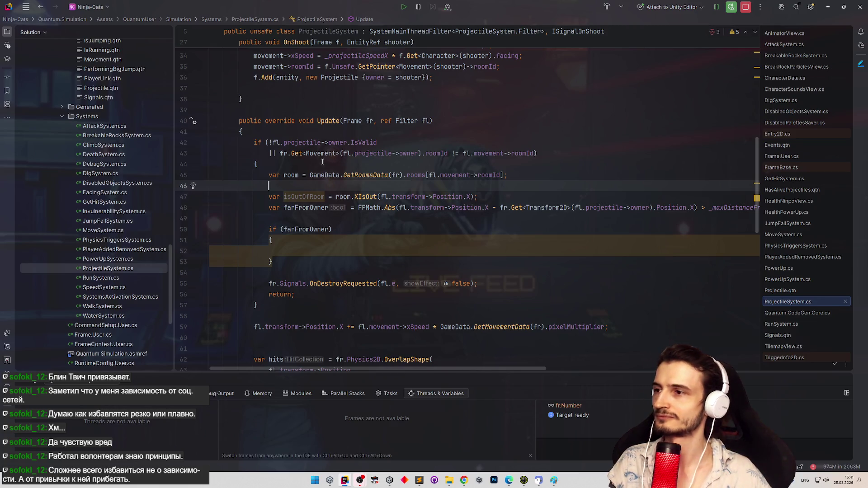
key(BackSpace)
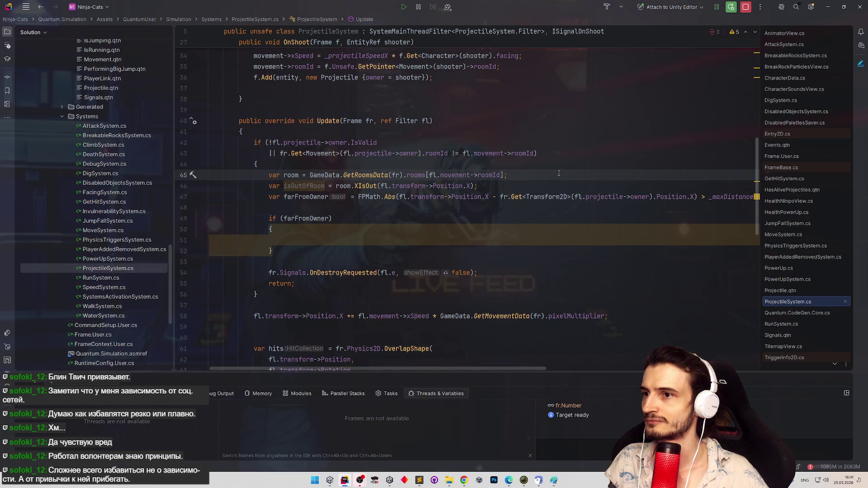
click(571, 156)
key(Return)
text({)
key(Return)
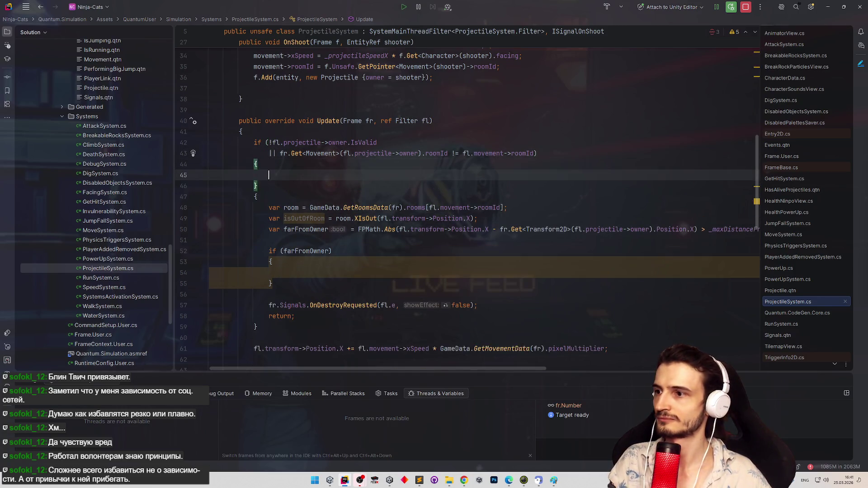
drag(262, 305, 322, 319)
key(ctrl+x)
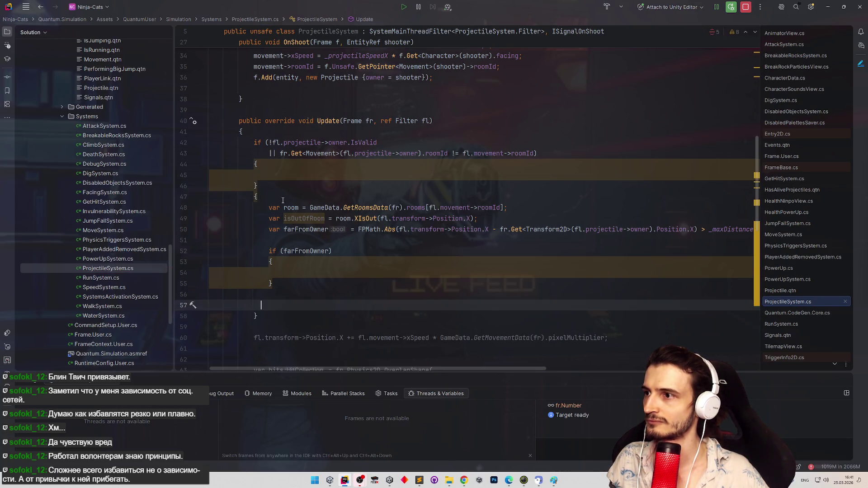
click(271, 175)
key(ctrl+v)
click(269, 207)
key(BackSpace)
key(BackSpace)
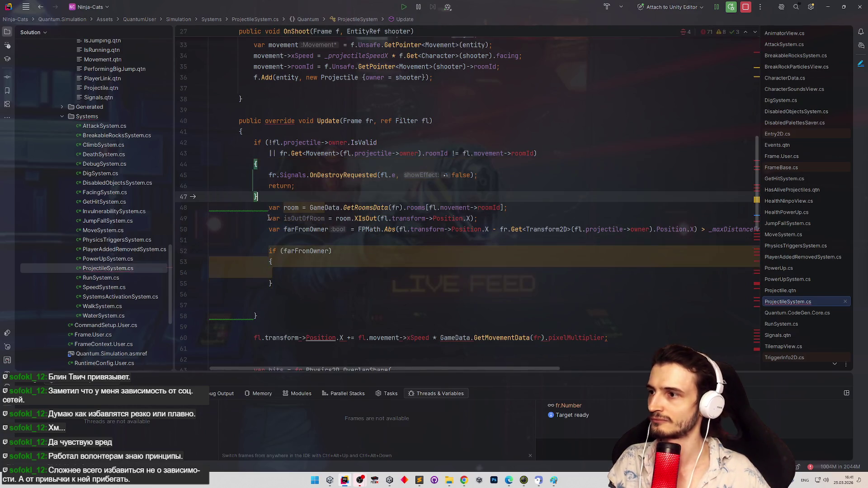
key(Return)
Unindent the room and distance code and join the if condition onto one line.
mouse_move(276, 218)
mouse_down()
mouse_move(300, 306)
mouse_move(271, 253)
mouse_move(267, 221)
mouse_up()
click(300, 302)
key(shift+Tab)
click(312, 197)
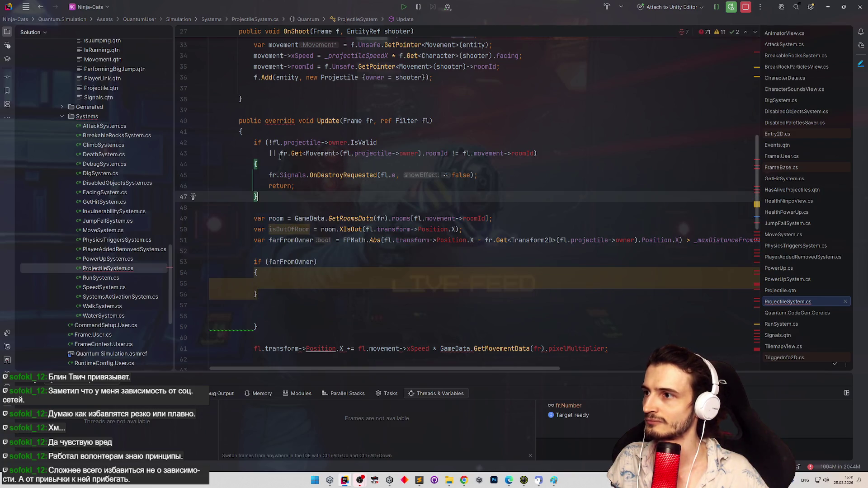
click(270, 154)
key(BackSpace)
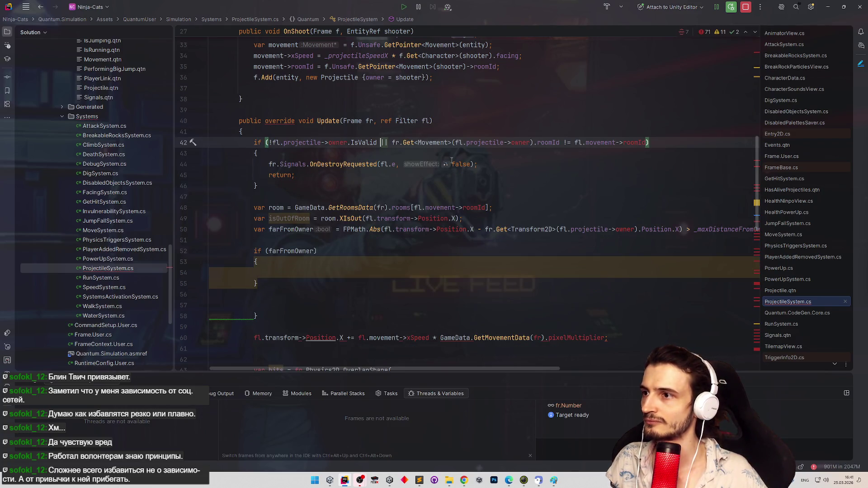
Delete the leftover closing brace and blank lines below the destroy block.
click(452, 164)
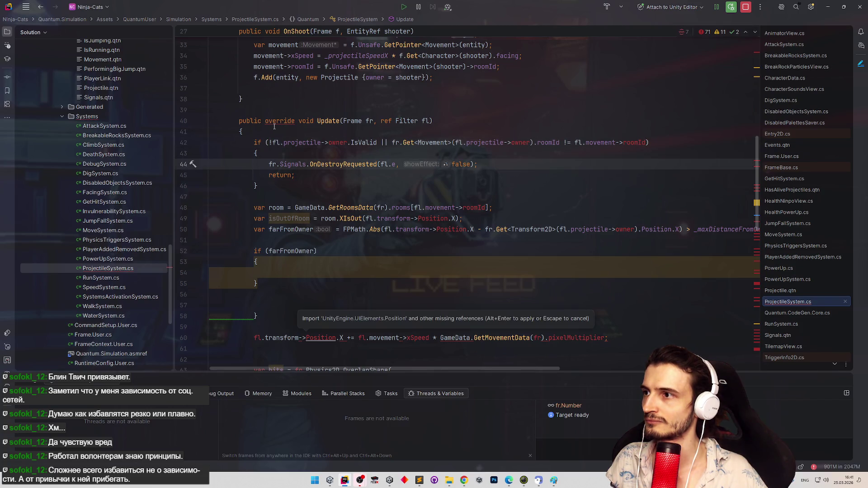
scroll(281, 130, up, 3)
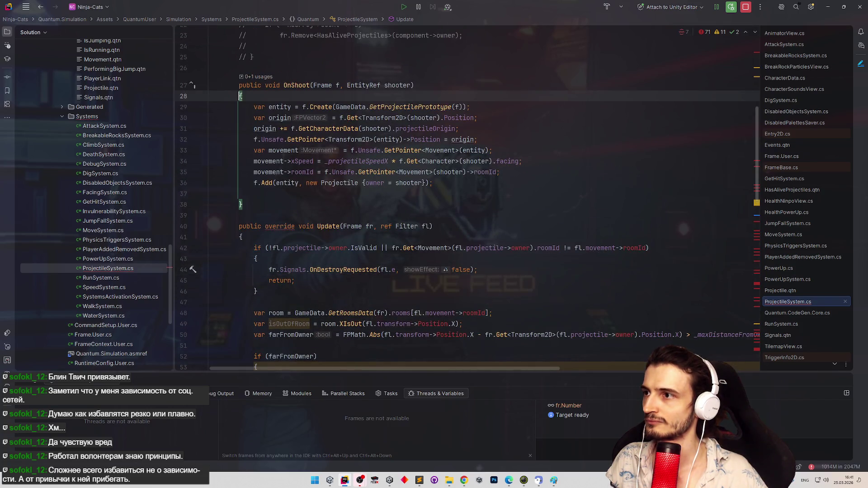
scroll(258, 136, down, 2)
click(256, 177)
scroll(267, 195, down, 5)
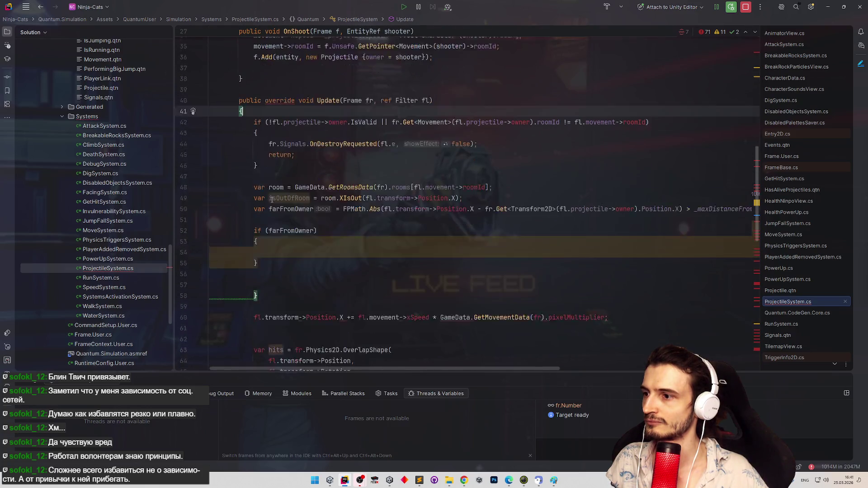
click(278, 209)
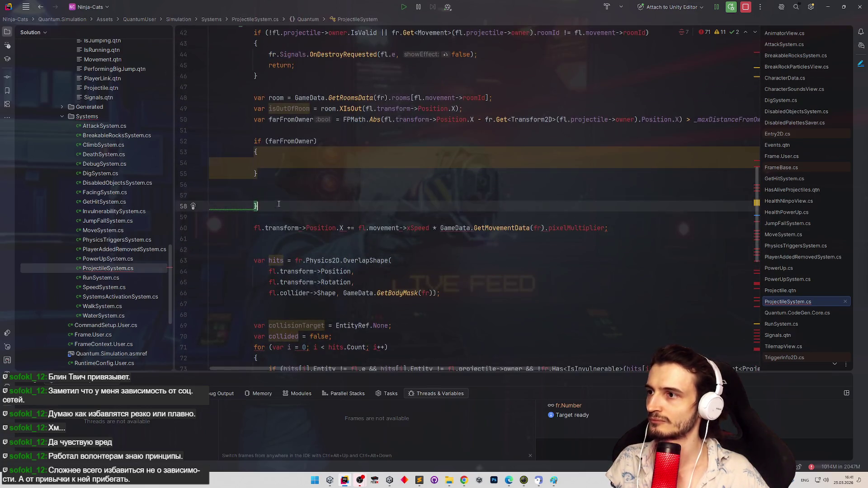
key(BackSpace)
key(BackSpace)
key(BackSpace)
scroll(338, 154, up, 3)
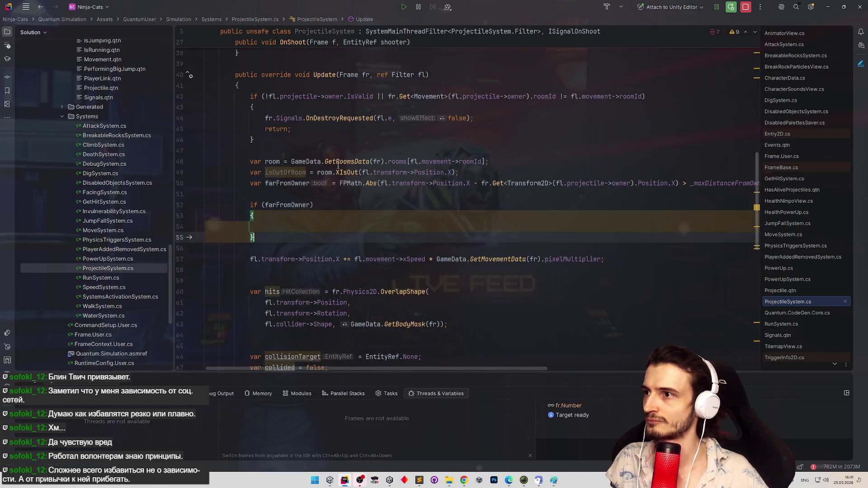
click(329, 183)
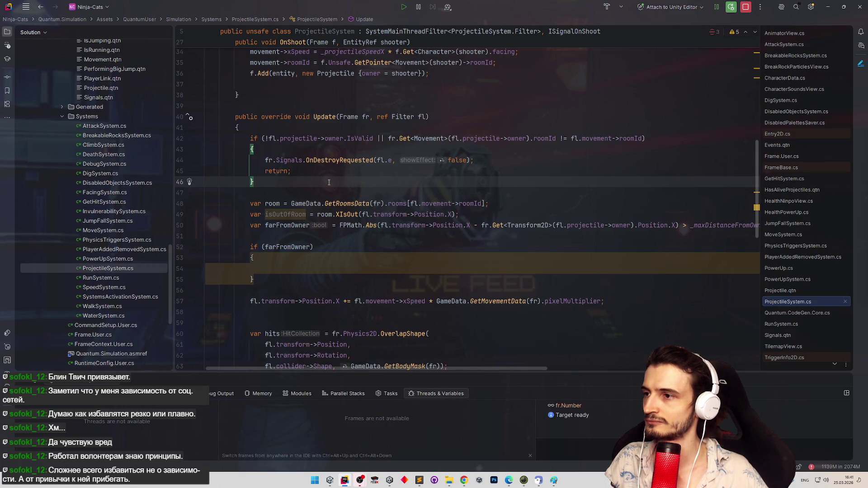
Add an if (!isOutOfRoom) block with braces below the isOutOfRoom line.
scroll(327, 184, down, 1)
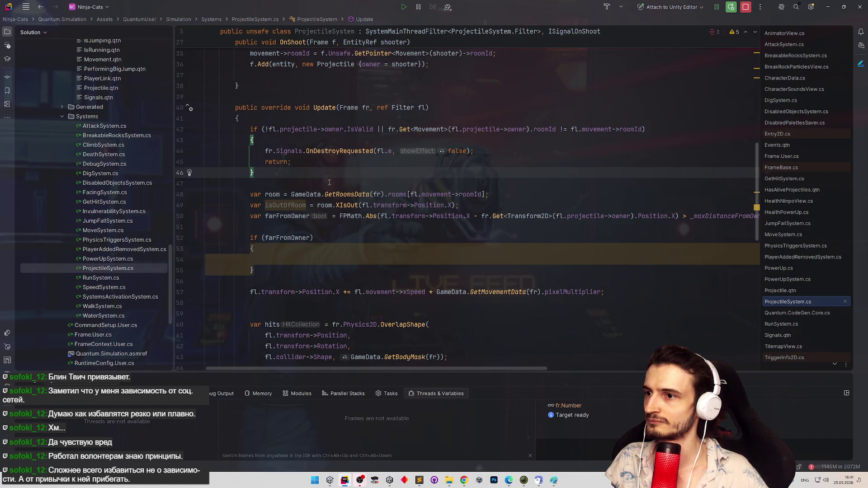
scroll(357, 185, down, 1)
click(468, 205)
key(Return)
key(Return)
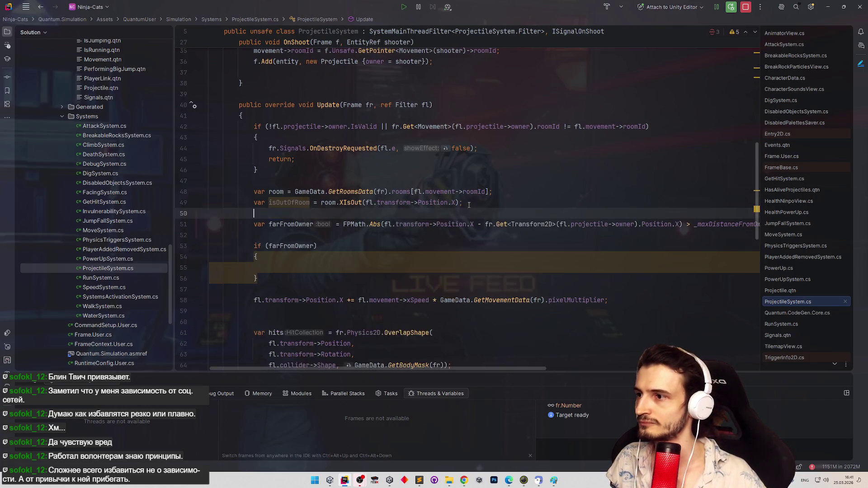
text(if ()
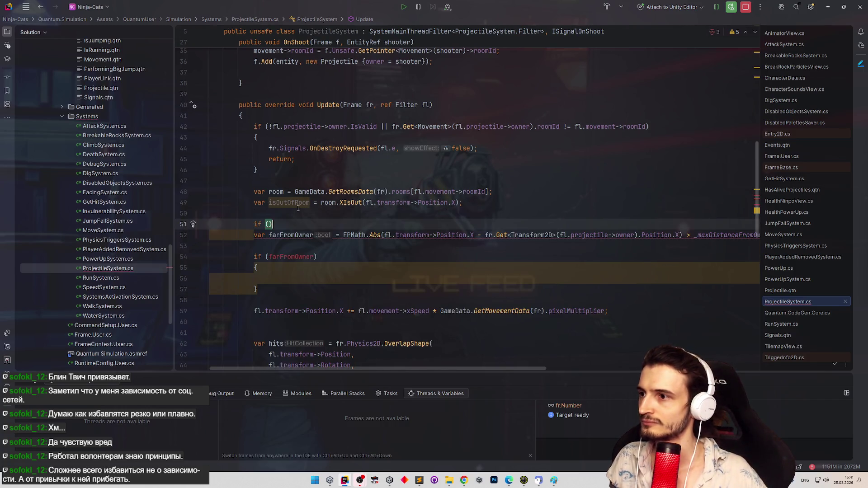
text(!isOutOfRoom)
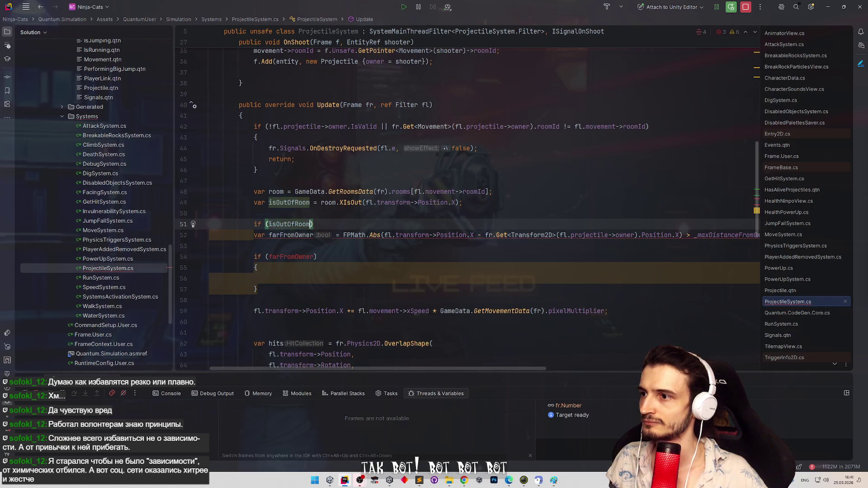
key(End)
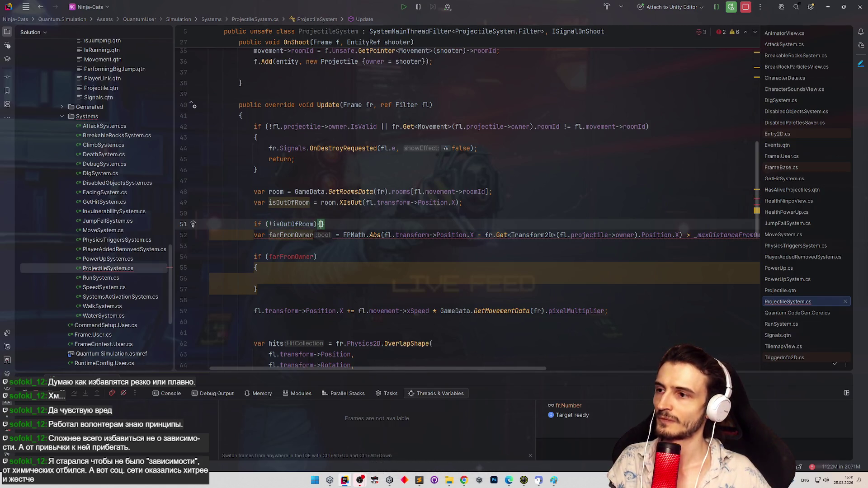
key(Return)
text({)
key(Return)
key(ctrl+z)
key(ctrl+z)
key(ctrl+z)
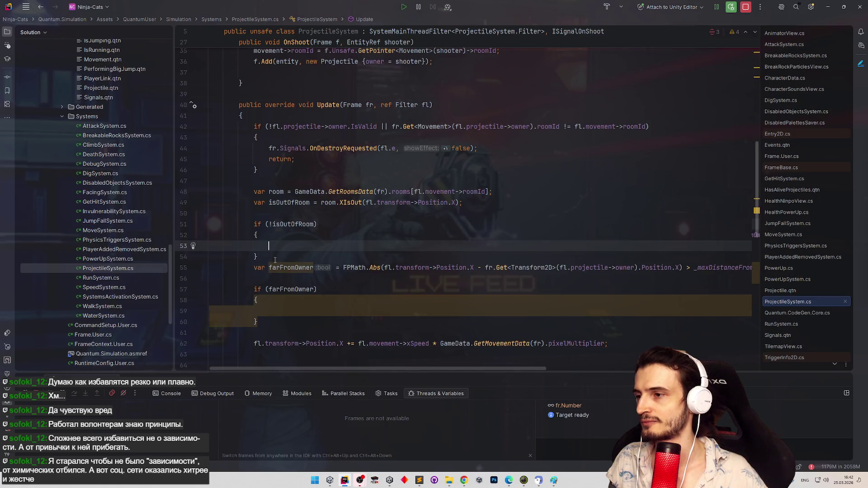
key(ctrl+z)
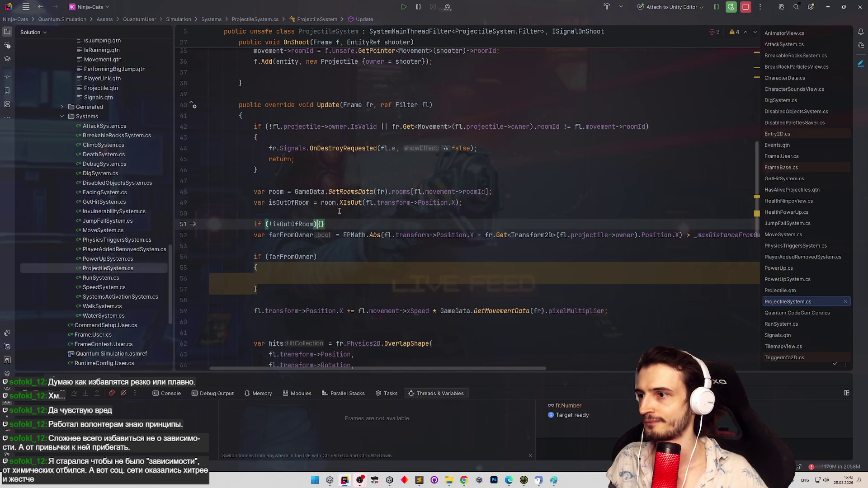
click(271, 224)
key(End)
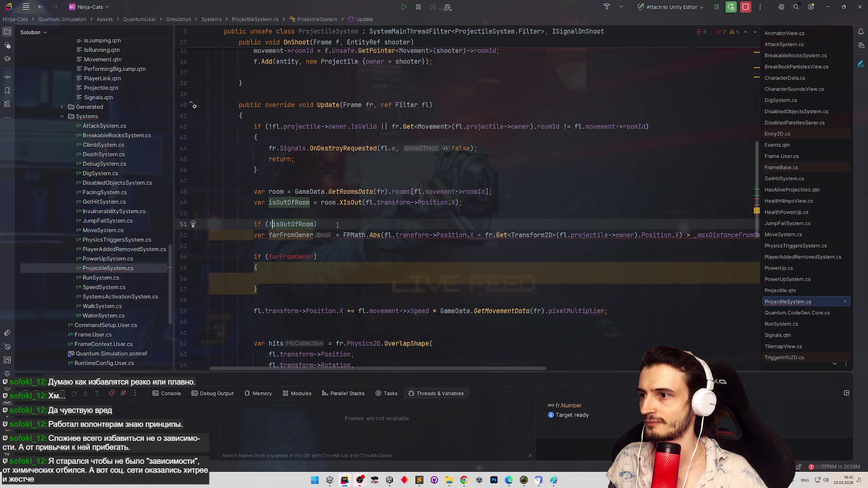
text({)
key(Return)
Start the isFarFromBorder and border variable declarations inside the new block.
text(va)
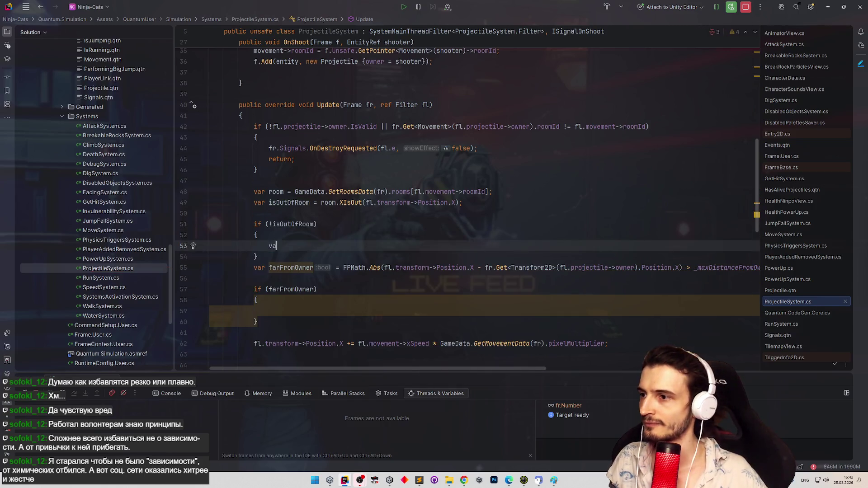
text(r isFarFr)
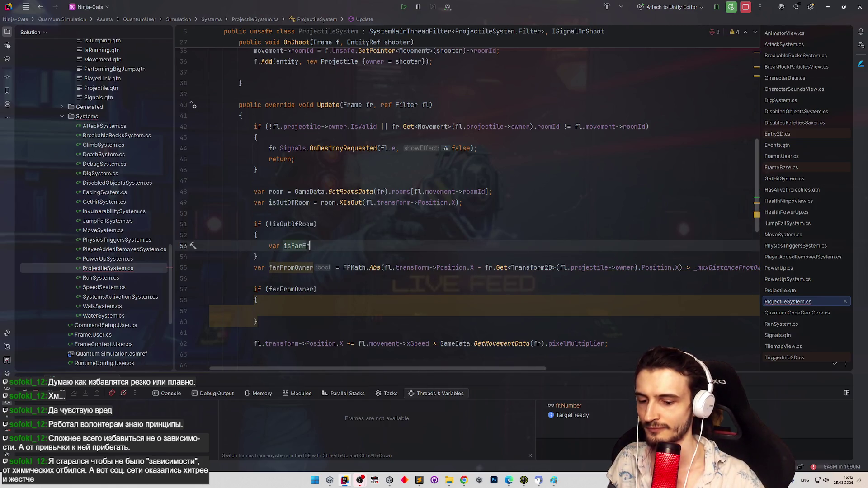
text(omBorder =)
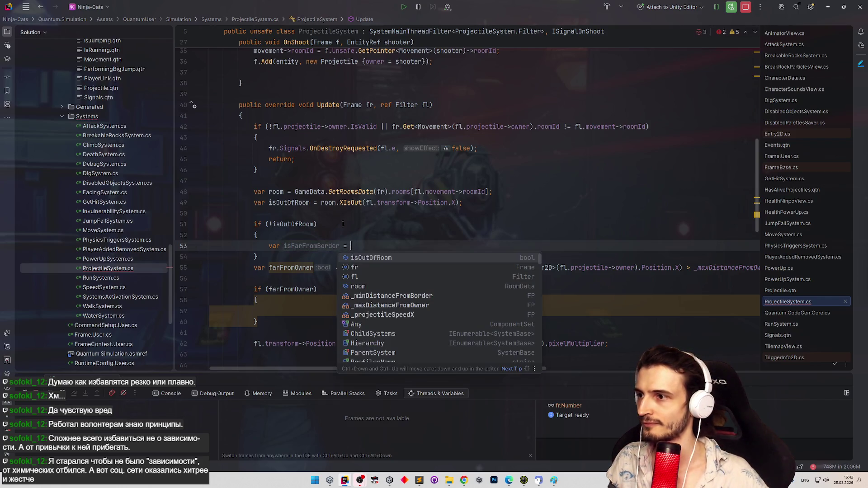
key(Escape)
click(343, 224)
key(Down)
key(Return)
text(var border =)
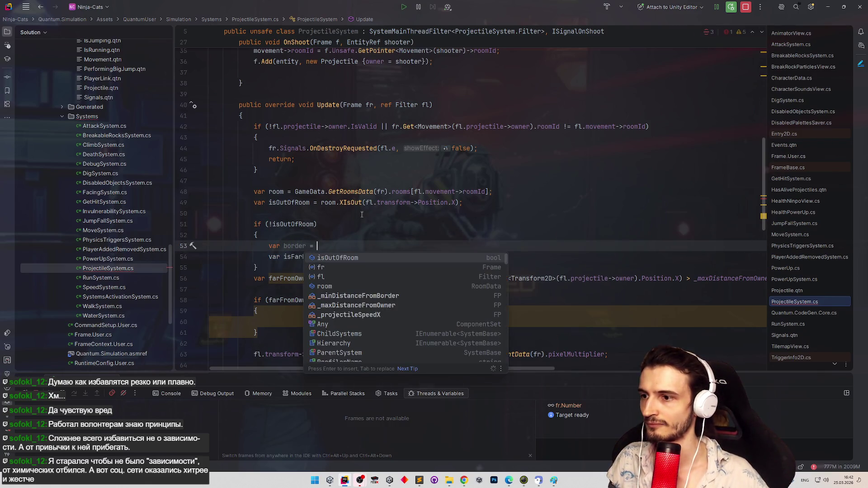
click(364, 215)
Set border to room.max.x when the speed expression is > 0, otherwise room.min.x.
click(374, 245)
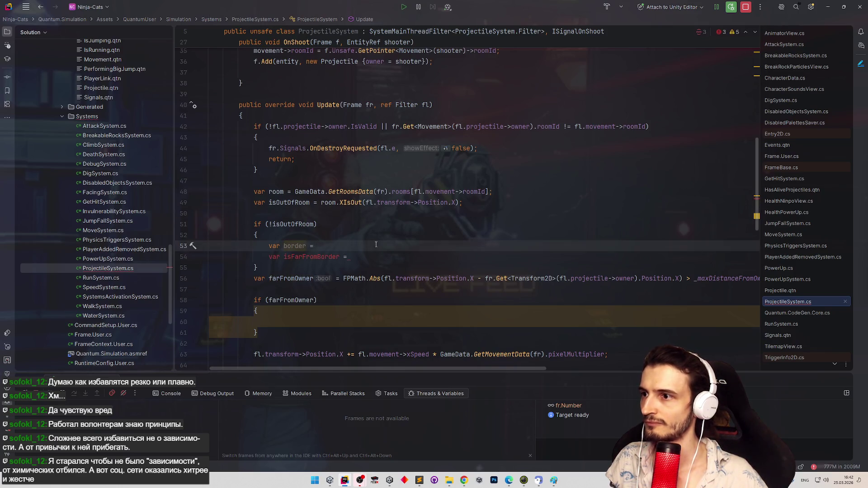
drag(362, 354, 428, 354)
key(ctrl+c)
click(380, 246)
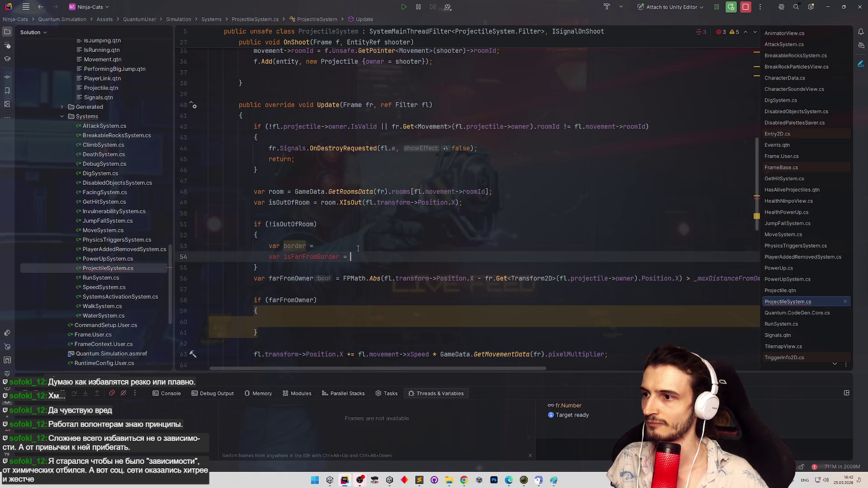
key(ctrl+v)
text(>0 )
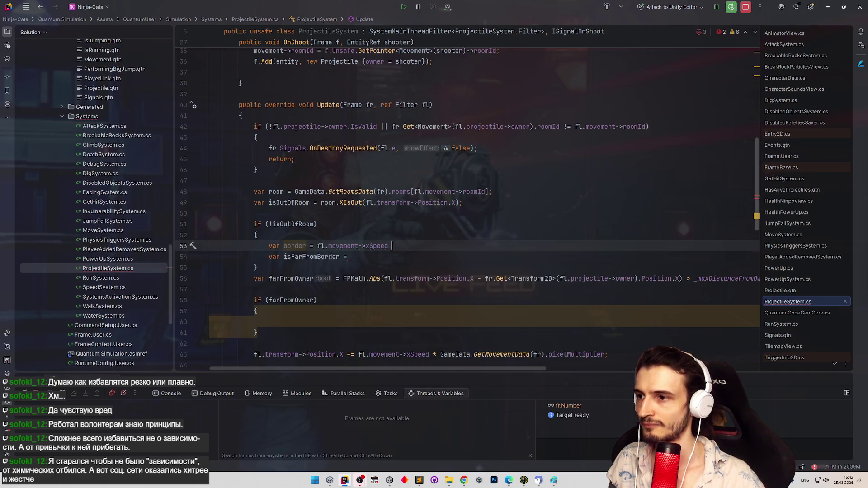
text(? )
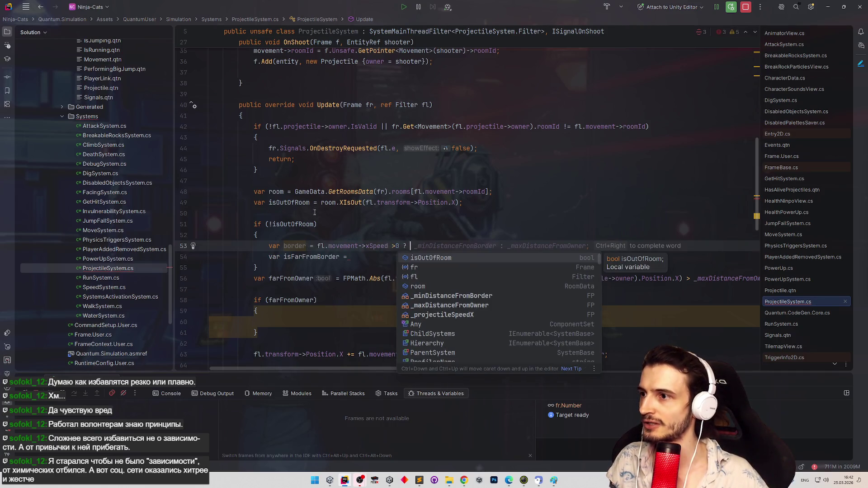
text(room.)
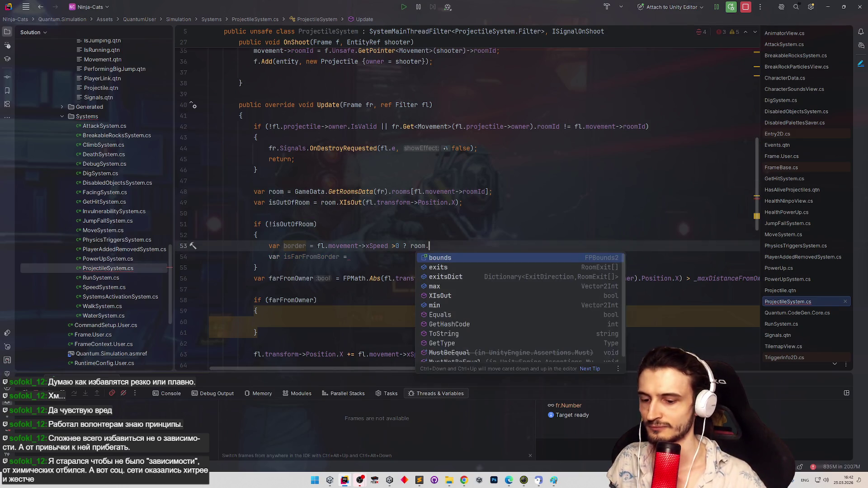
key(Down)
key(Down)
key(Down)
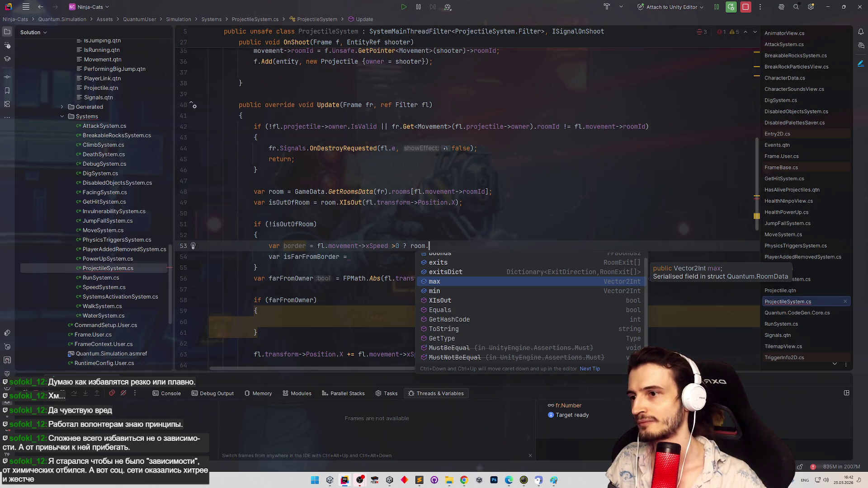
key(Return)
text(.)
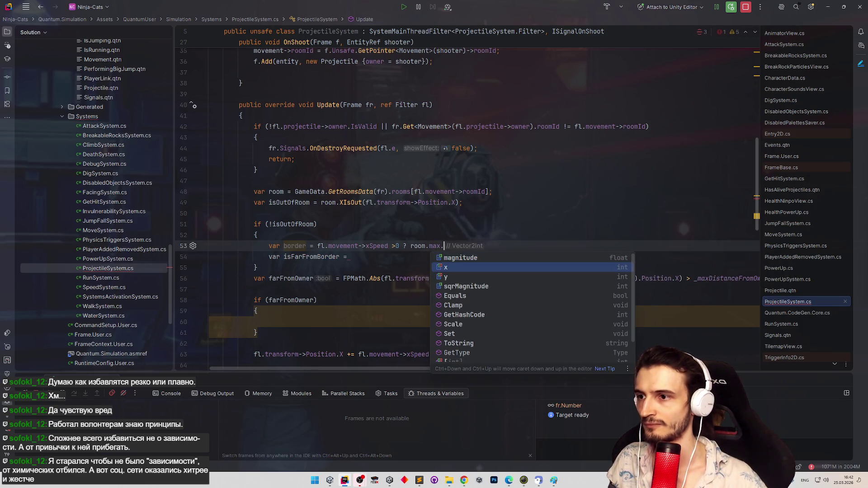
text(x :)
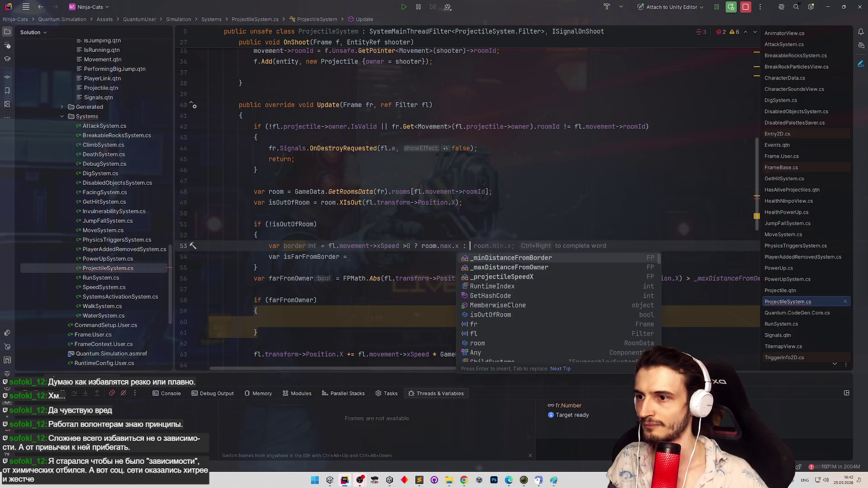
key(Escape)
key(Tab)
key(Down)
scroll(753, 183, down, 1)
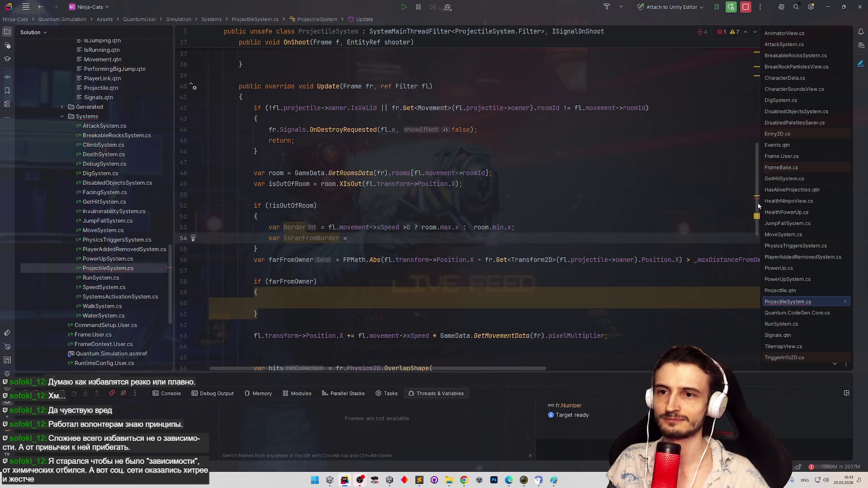
Start a new 'var' declaration on empty line 50 below isOutOfRoom.
scroll(755, 201, up, 1)
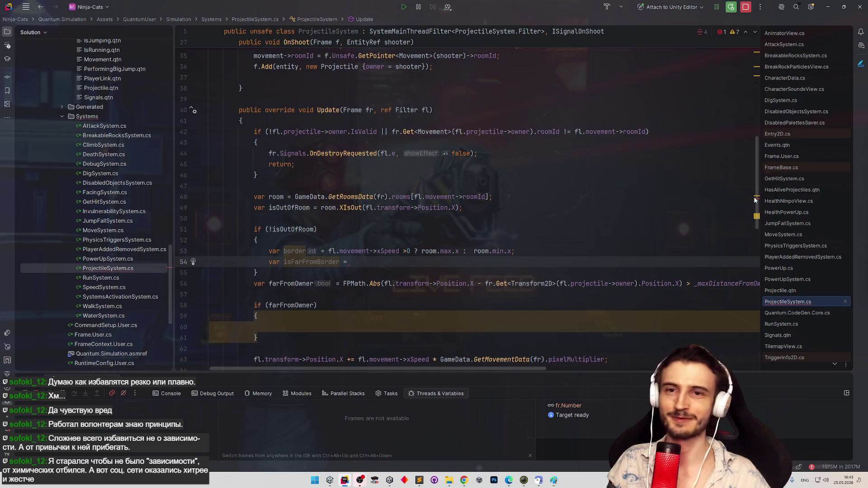
drag(753, 200, 756, 229)
scroll(615, 367, right, 10)
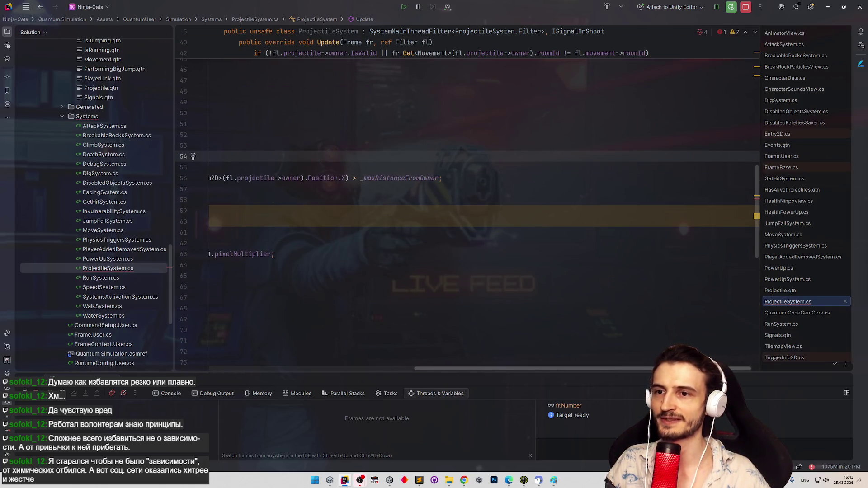
scroll(614, 367, left, 10)
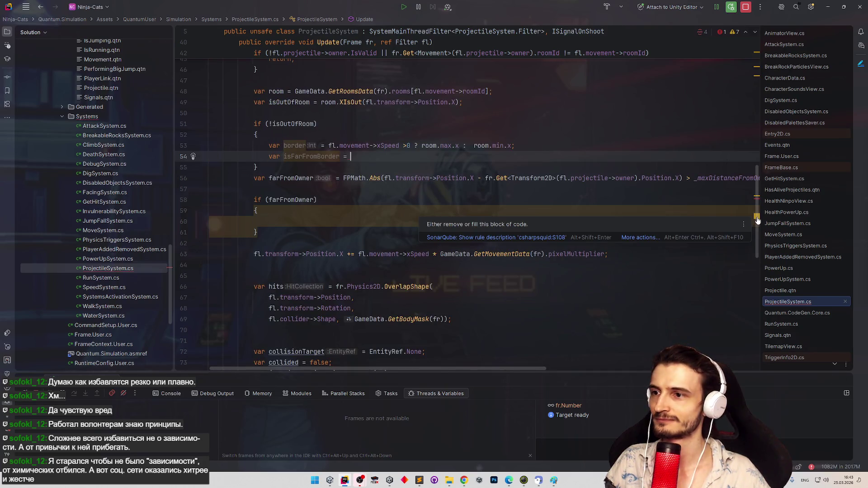
mouse_move(758, 220)
mouse_down()
mouse_move(758, 96)
mouse_move(749, 207)
mouse_up()
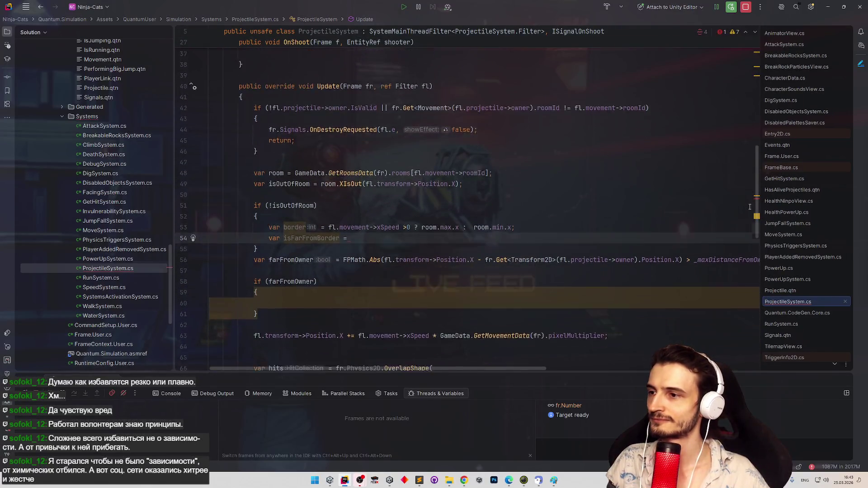
scroll(748, 210, down, 1)
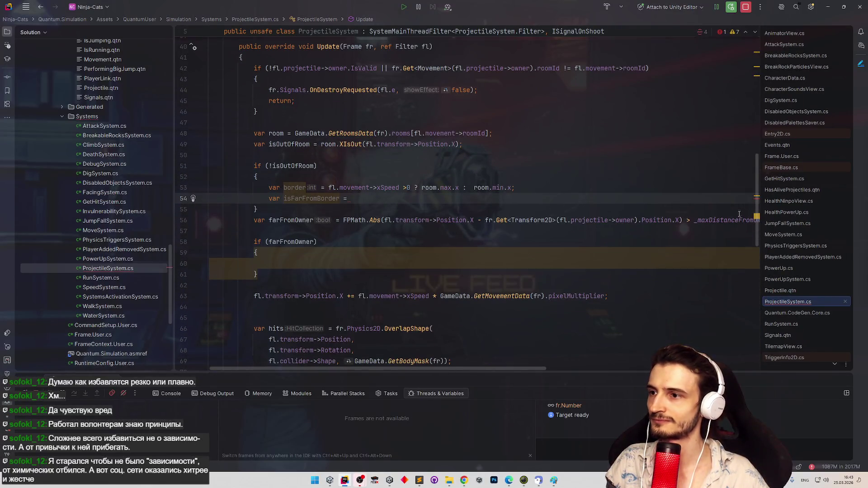
drag(384, 221, 474, 220)
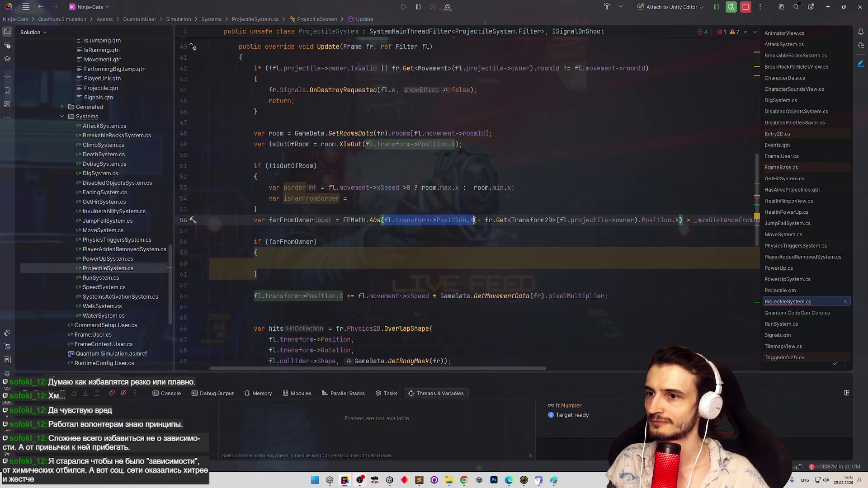
click(391, 201)
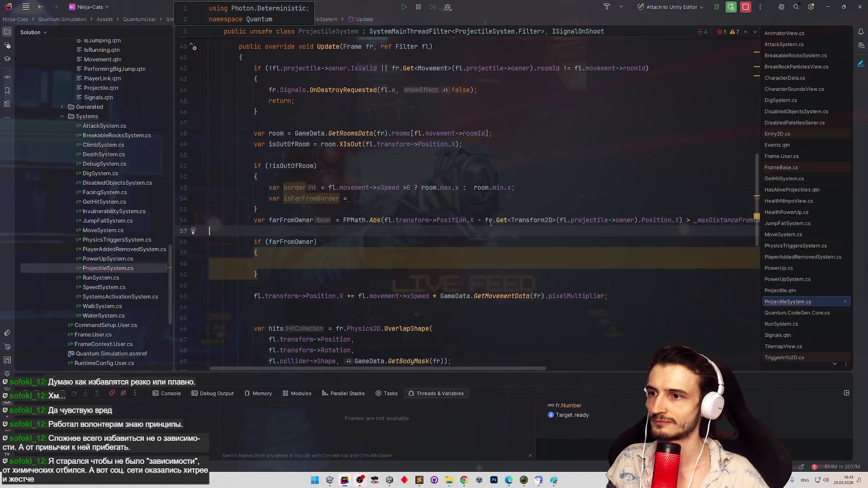
click(294, 154)
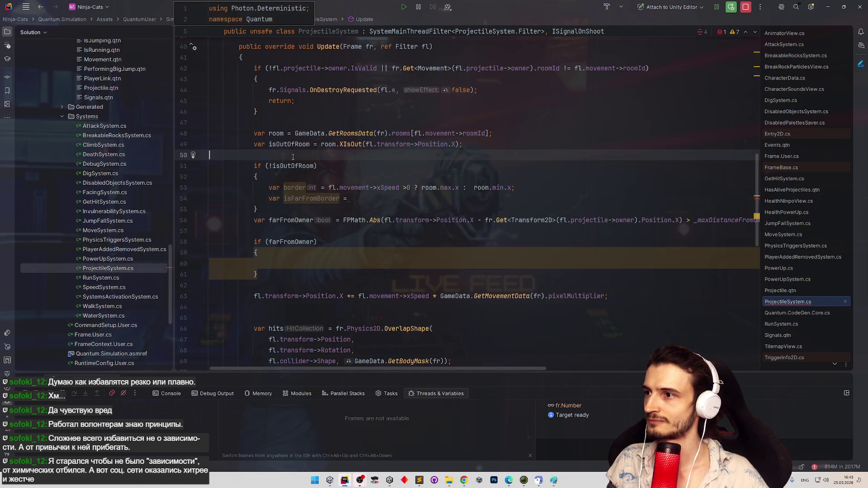
text(var)
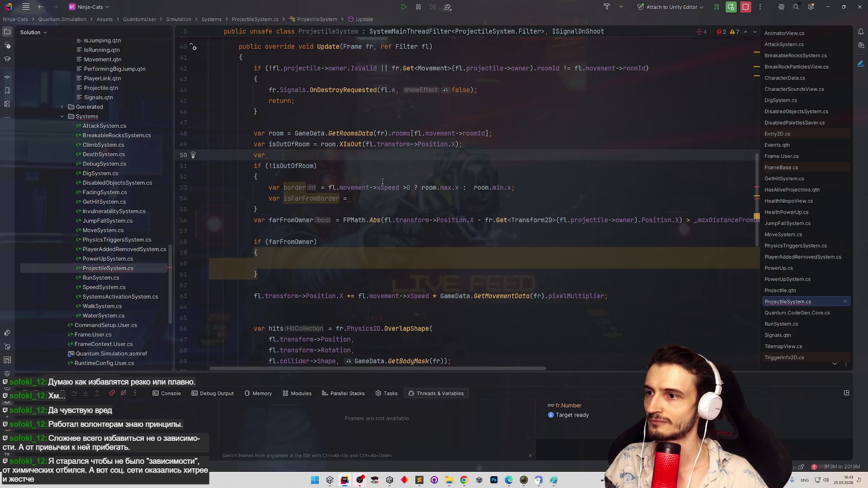
Delete the stray 'var' line and paste fl.transform->Position.X after isFarFromBorder =.
key(BackSpace)
key(BackSpace)
key(BackSpace)
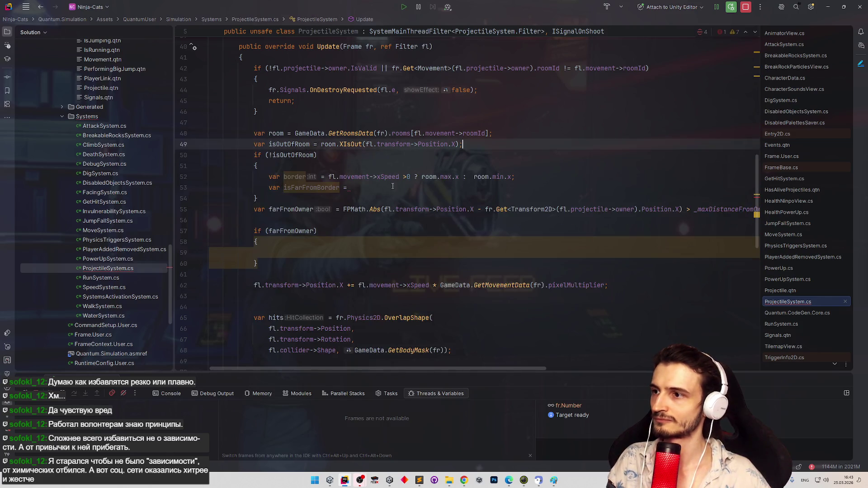
click(404, 190)
drag(385, 210, 474, 209)
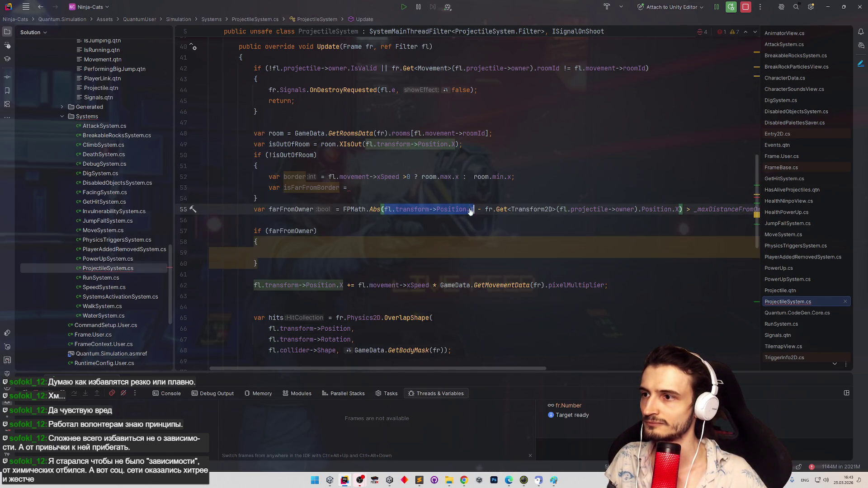
click(461, 188)
key(ctrl+v)
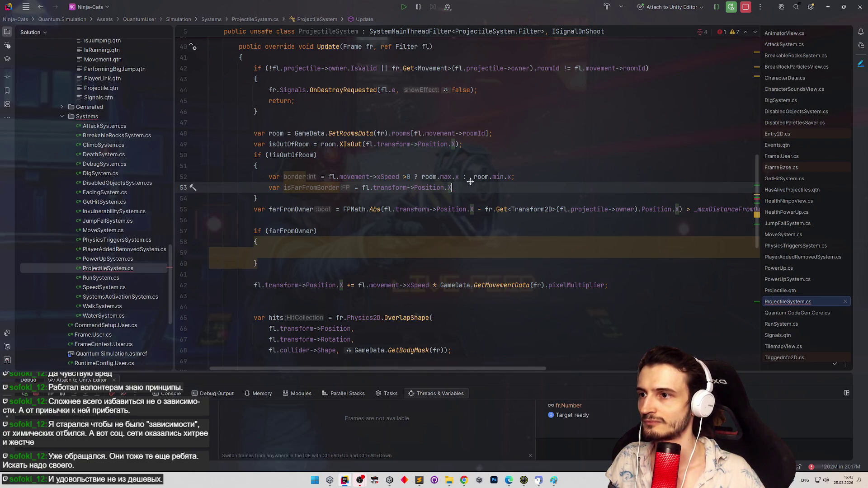
Select the moving-right speed condition above the border line.
scroll(462, 199, up, 1)
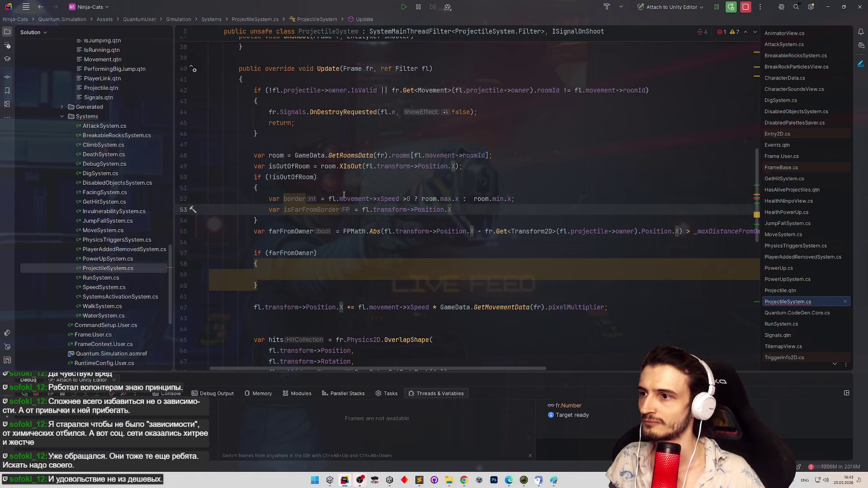
drag(329, 199, 412, 199)
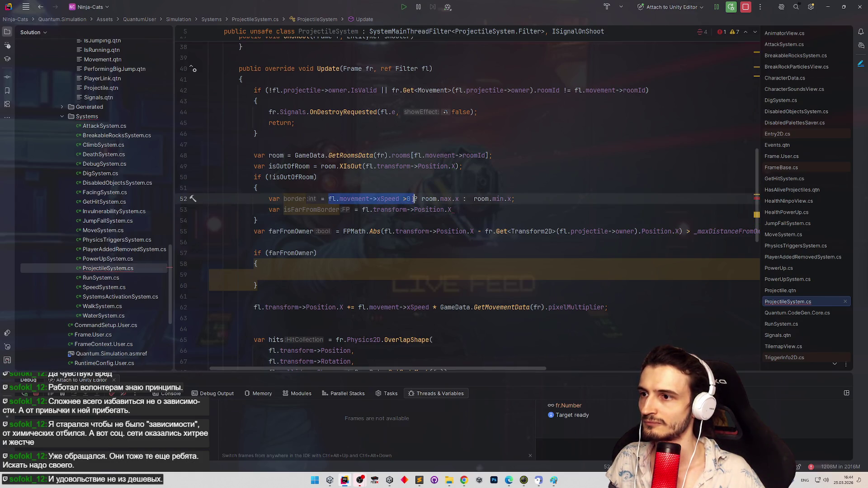
click(412, 189)
Add an if block with an empty body using the pasted xSpeed > 0 condition.
key(Return)
key(Return)
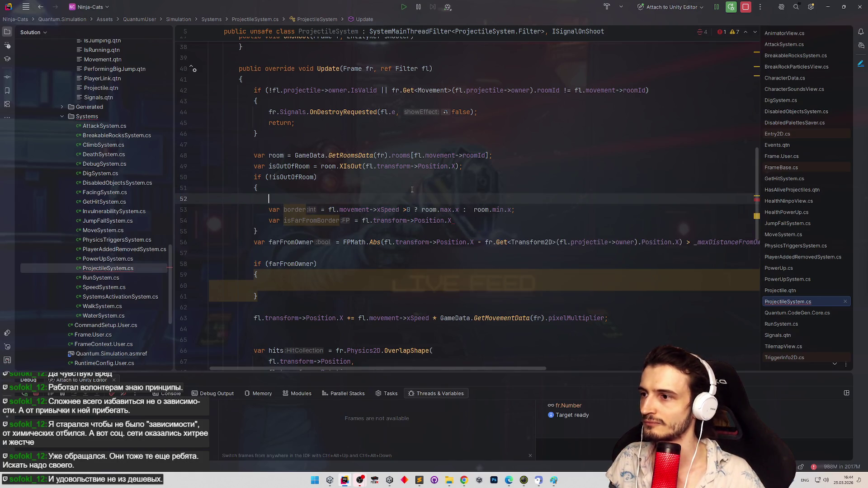
key(Up)
text(if ()
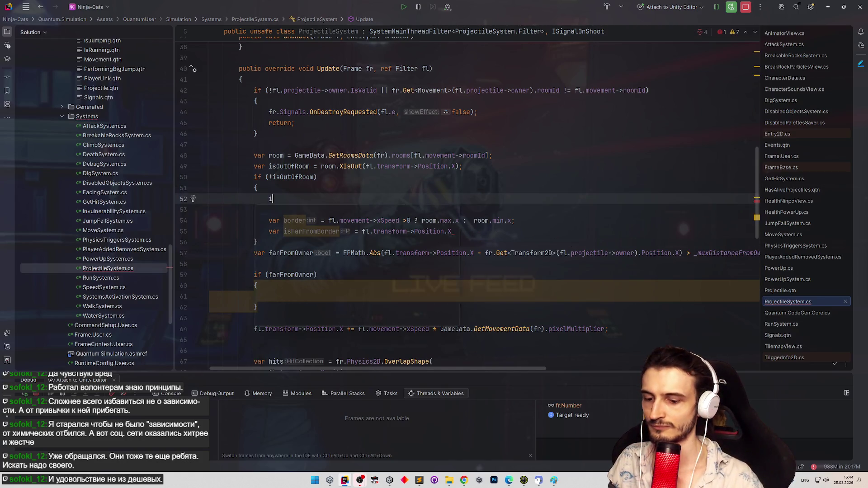
key(ctrl+v)
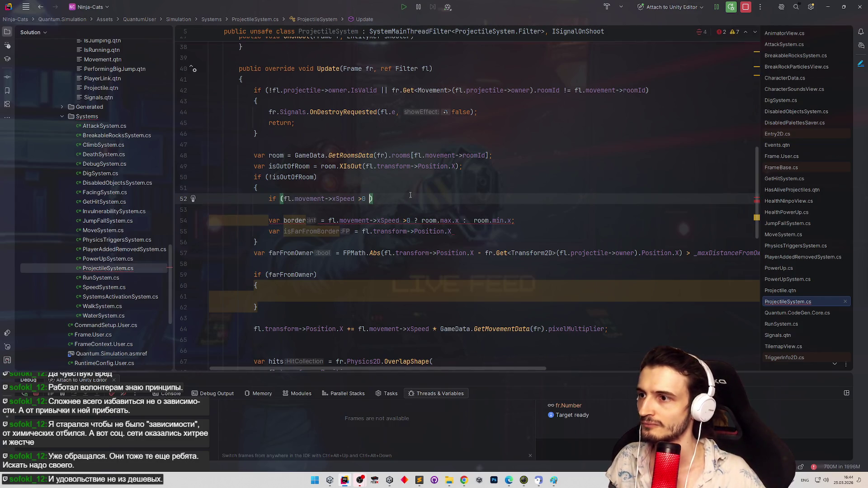
key(BackSpace)
key(Down)
text({)
key(Return)
scroll(275, 241, down, 1)
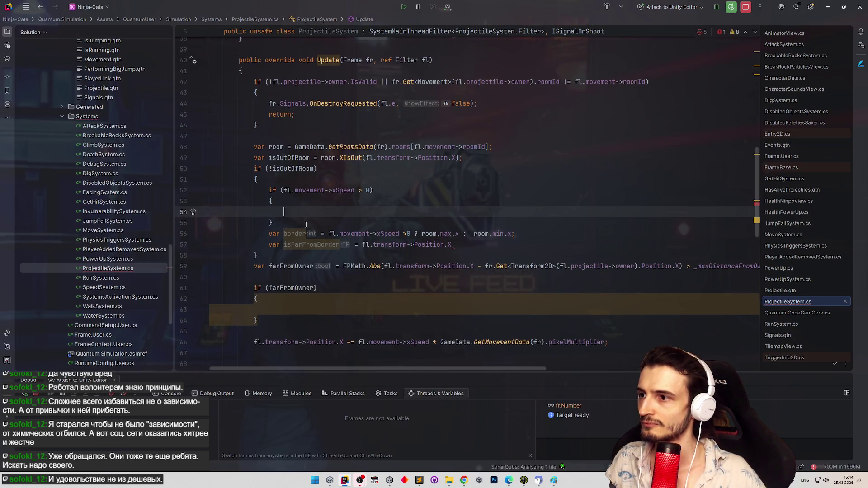
Declare isFarFromBorder above the if, defaulting to false, and save the script.
mouse_move(275, 241)
mouse_down()
mouse_move(360, 244)
mouse_move(339, 245)
mouse_up()
key(ctrl+c)
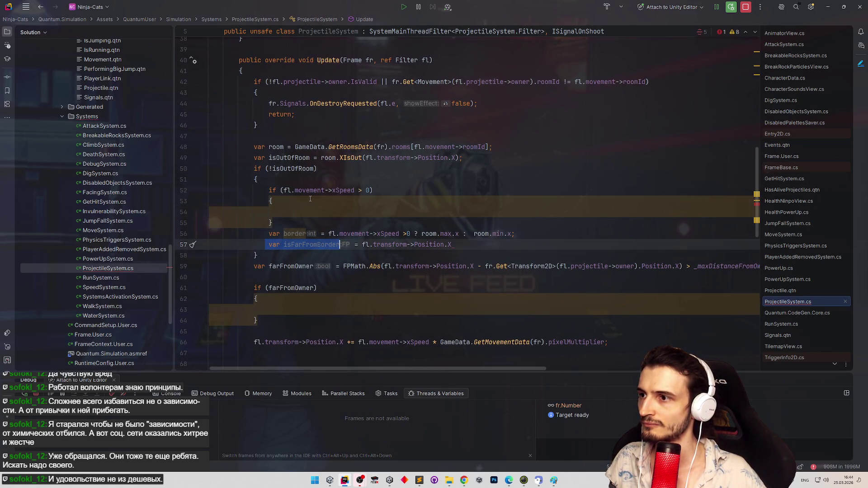
click(295, 189)
key(ctrl+alt+Return)
key(ctrl+v)
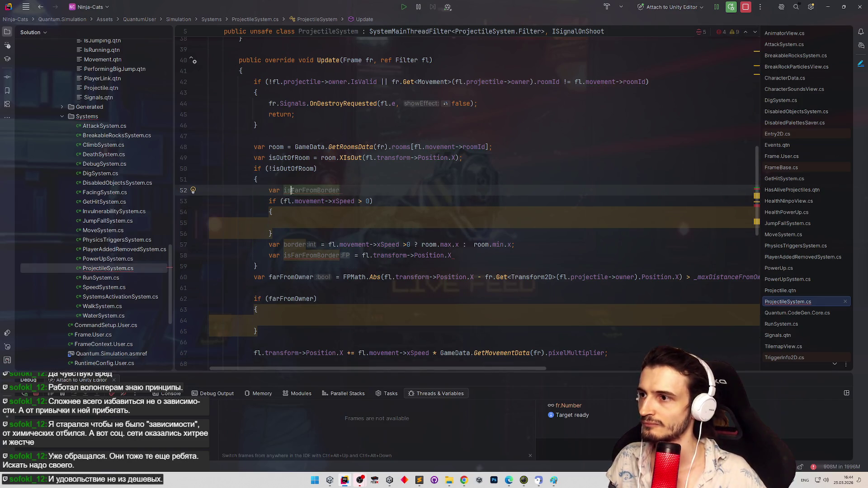
text(;)
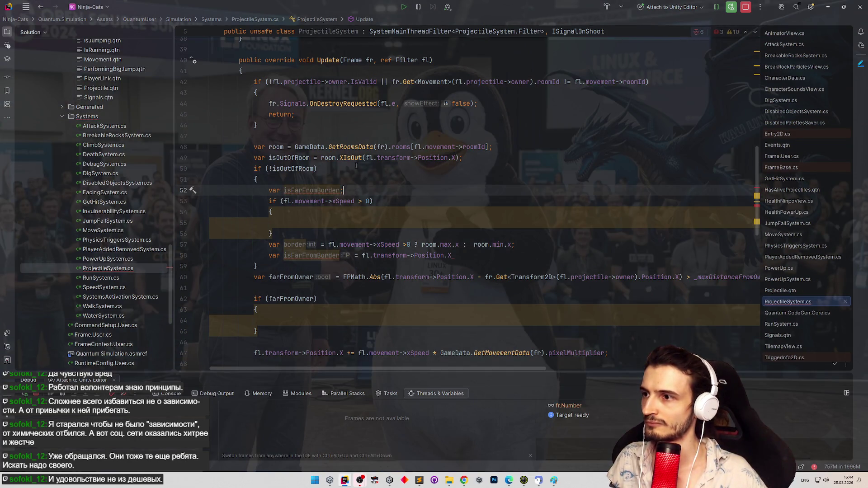
text( = false)
key(Up)
click(309, 219)
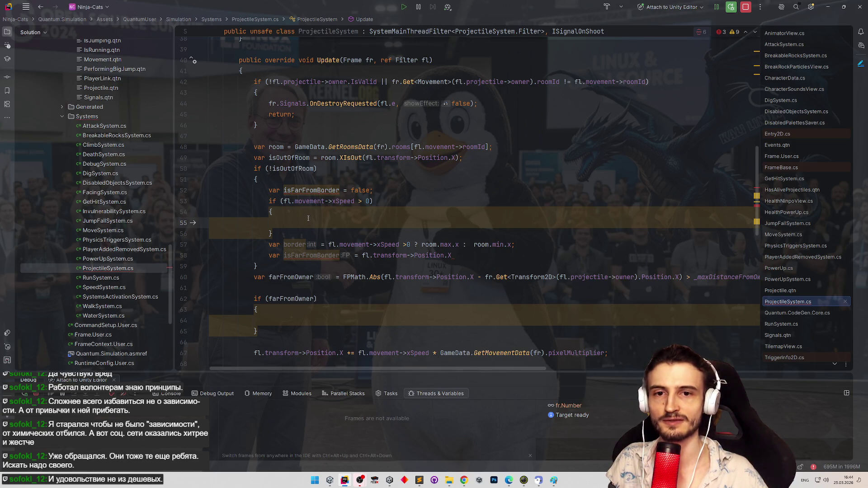
key(ctrl+s)
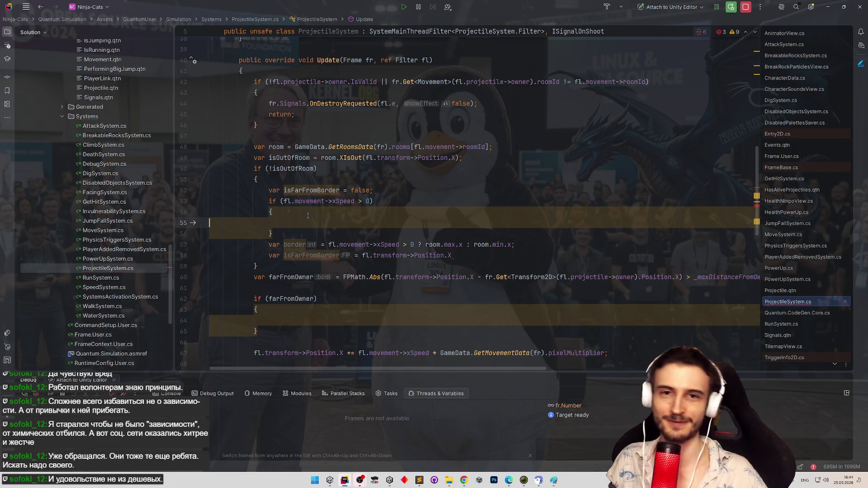
click(313, 191)
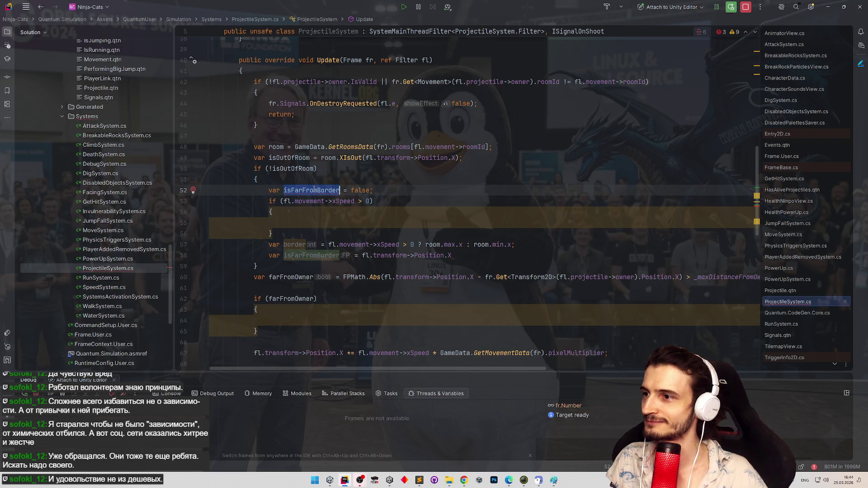
click(303, 222)
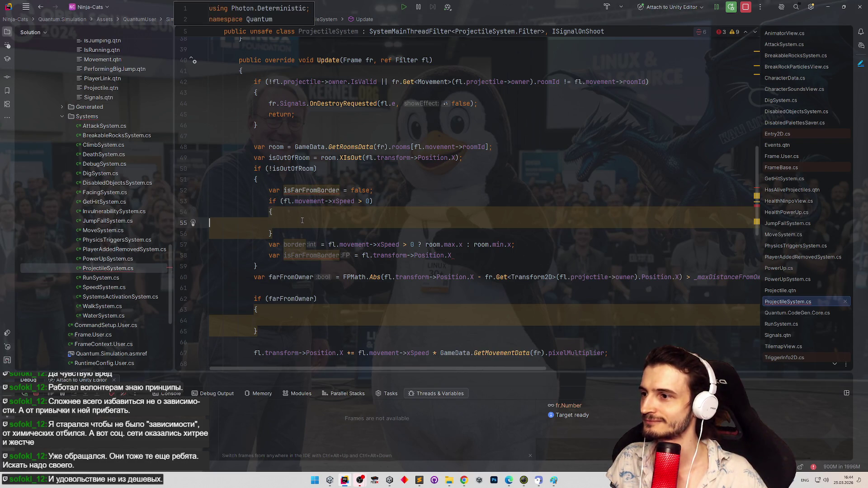
In the if body, compute isFarFromBorder from Position.X - room.min.x.
drag(282, 255, 452, 254)
key(ctrl+c)
click(406, 221)
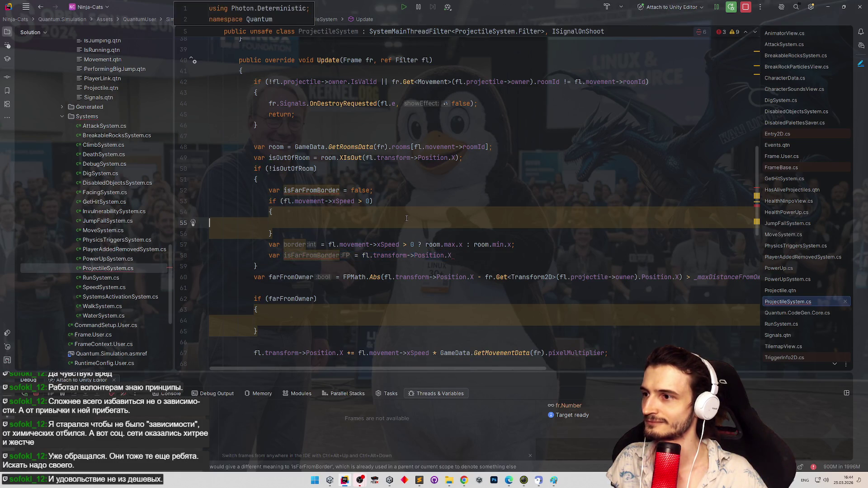
key(ctrl+v)
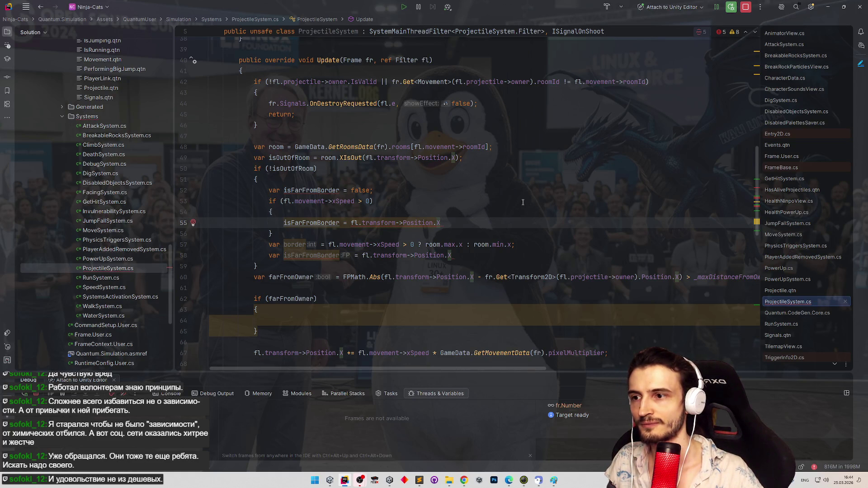
text( -)
key(Escape)
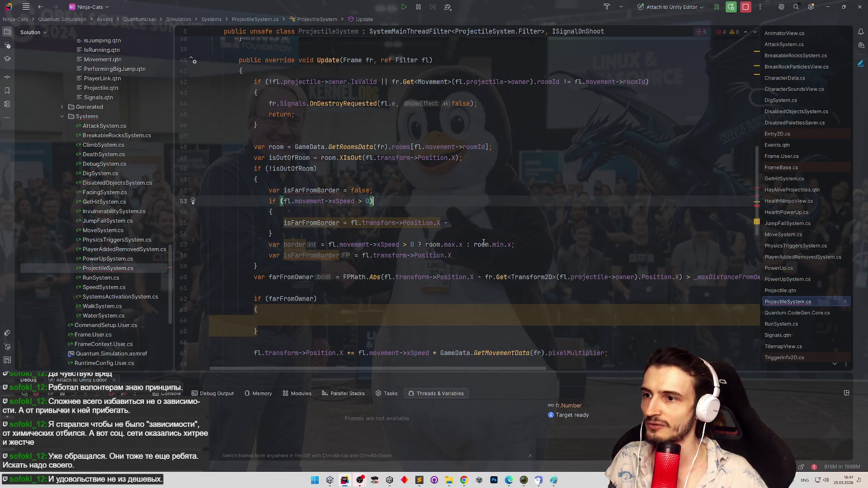
drag(474, 245, 506, 244)
key(ctrl+c)
click(513, 223)
key(ctrl+v)
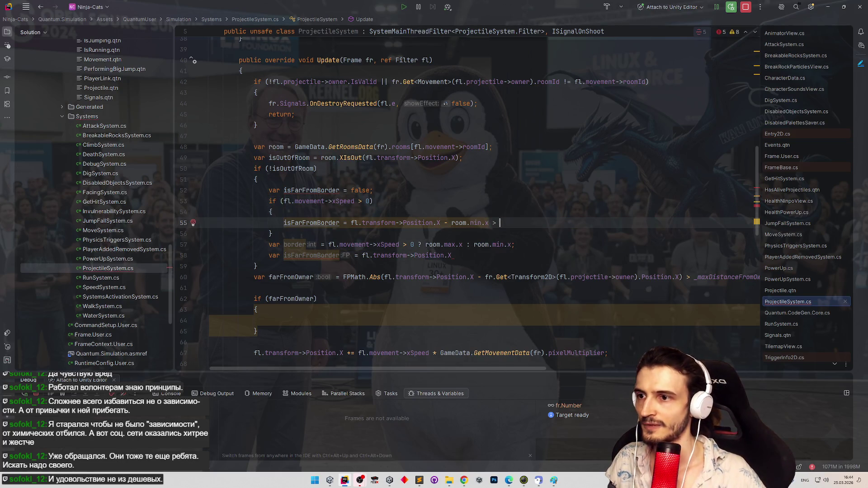
scroll(509, 125, up, 7)
scroll(510, 125, up, 5)
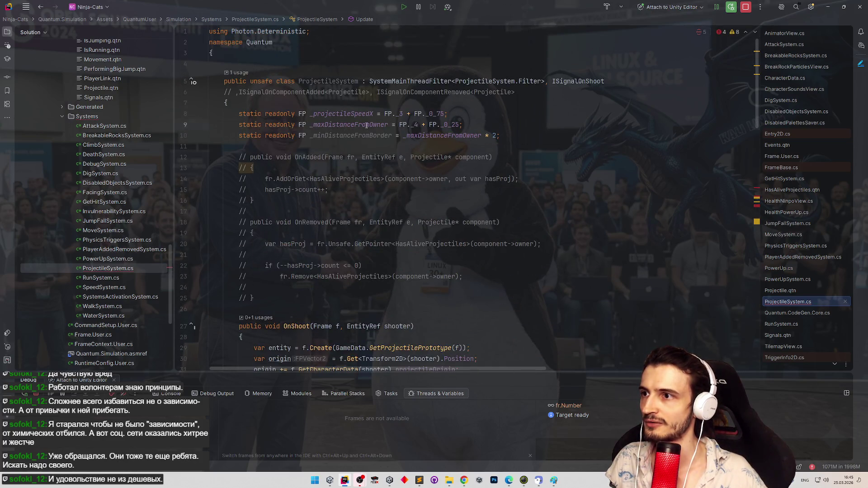
End the second isFarFromBorder line with '> _minDistanceFromBorder;'.
click(391, 135)
scroll(532, 266, down, 3)
scroll(531, 266, down, 9)
scroll(489, 237, down, 2)
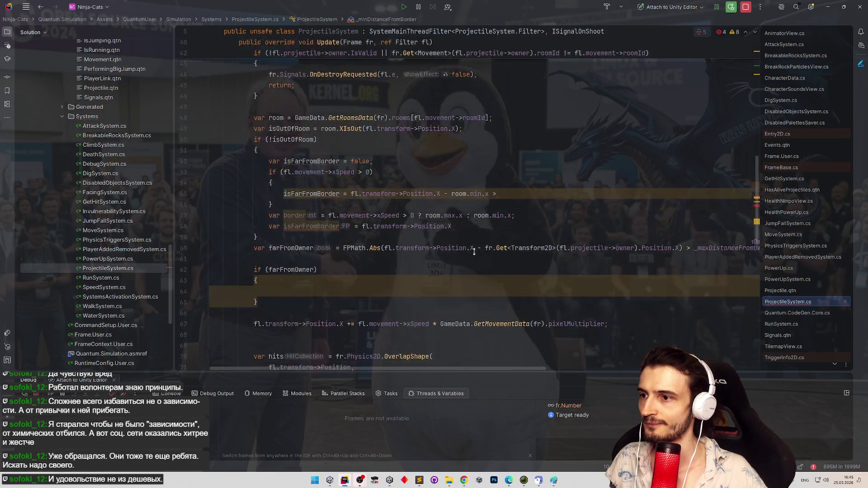
click(477, 206)
text(> _minDistanceFromBorder;)
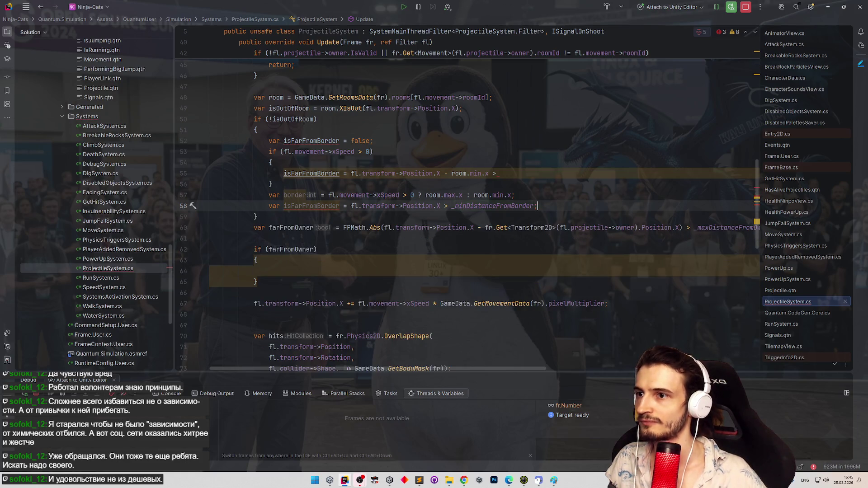
Select the owner-invalid destroy block at the top of Update.
click(254, 130)
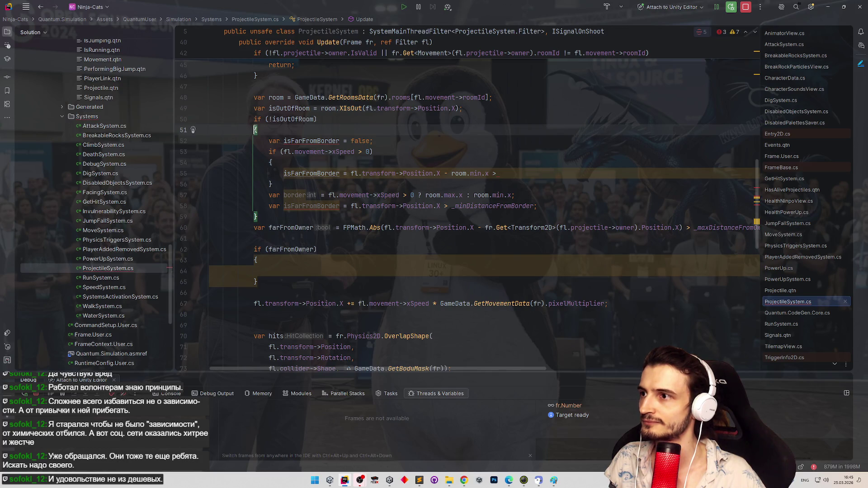
scroll(240, 148, up, 2)
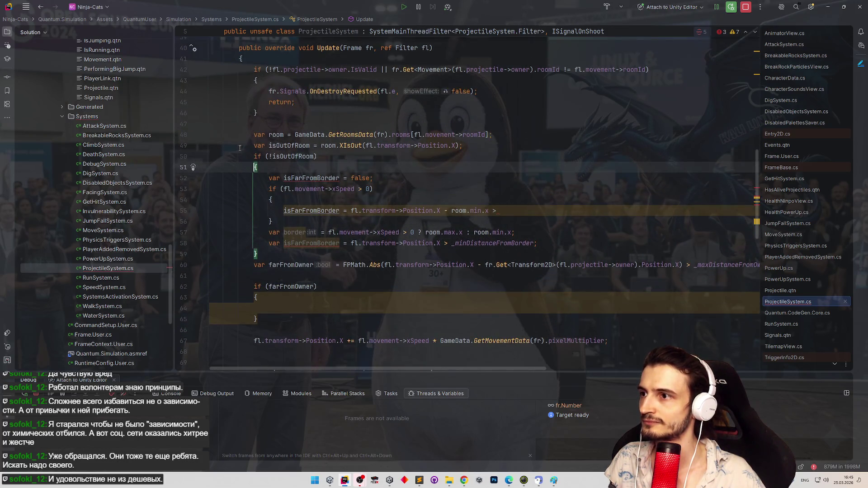
scroll(240, 146, up, 1)
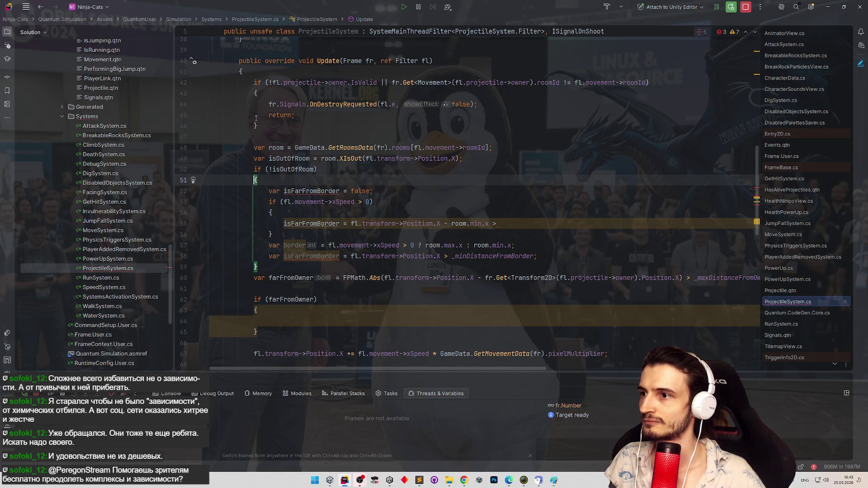
mouse_move(213, 82)
mouse_down()
mouse_move(271, 115)
mouse_move(258, 126)
mouse_up()
Paste a copy of the owner-check destroy block above the border check.
click(493, 169)
key(Home)
key(Return)
key(Return)
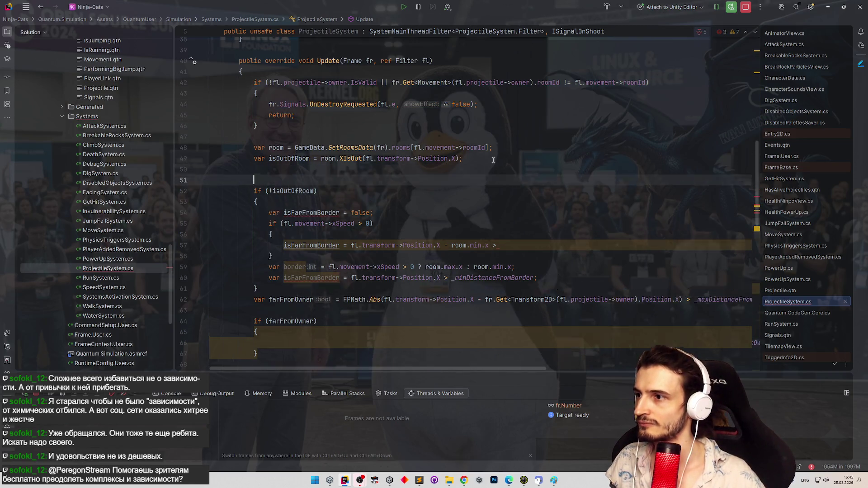
key(Up)
key(ctrl+v)
Change the pasted block's condition to room.XIsOut(Position.X) and delete the isOutOfRoom variable.
double_click(294, 235)
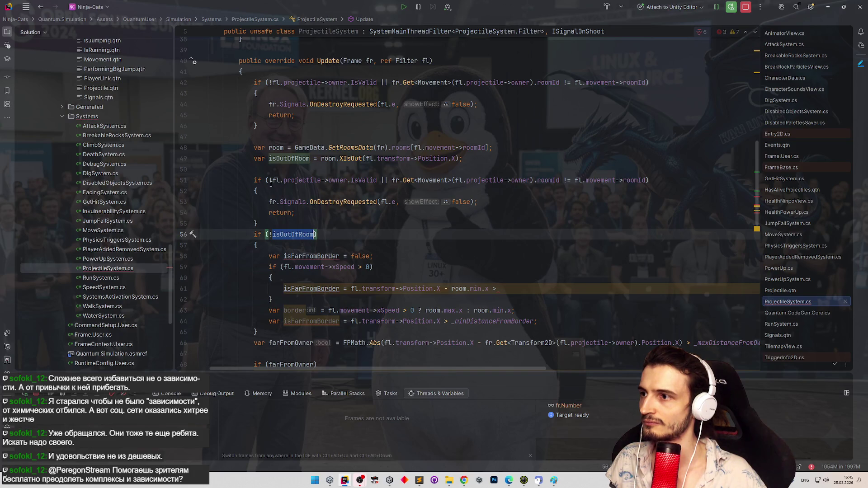
drag(265, 180, 646, 181)
key(ctrl+v)
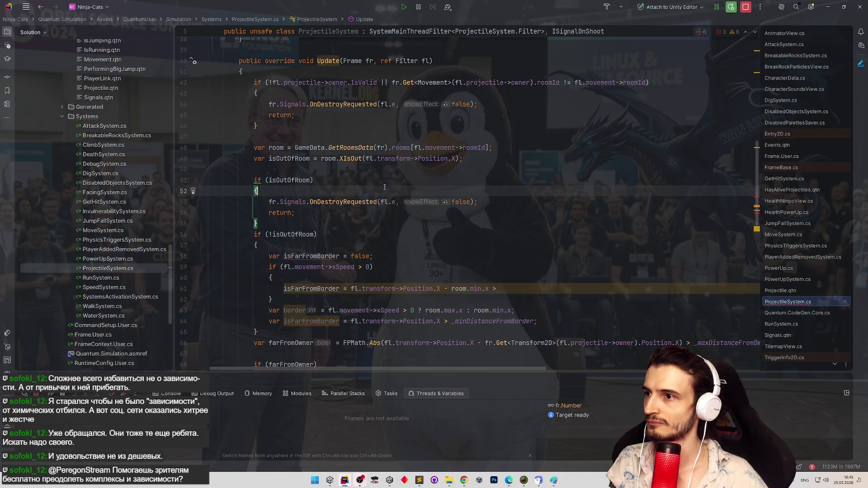
mouse_move(322, 159)
mouse_down()
mouse_move(446, 158)
mouse_move(186, 161)
mouse_up()
key(shift+Right)
key(shift+Right)
key(ctrl+c)
double_click(289, 180)
key(ctrl+v)
key(BackSpace)
key(BackSpace)
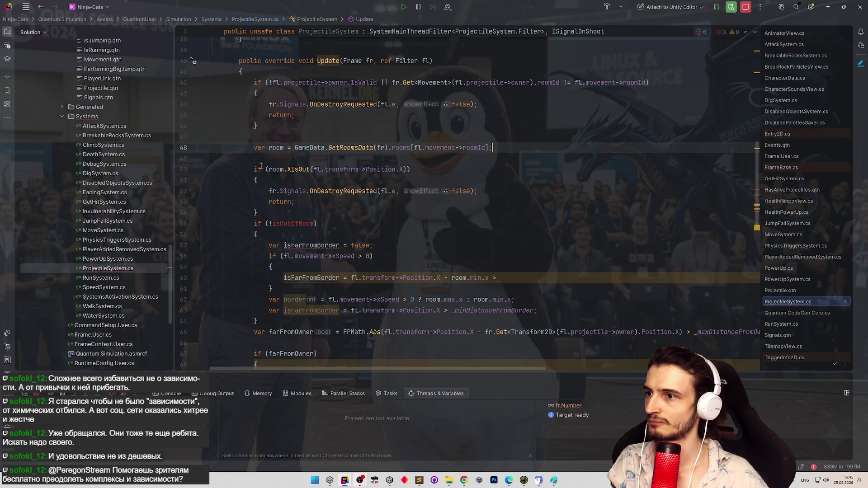
Remove the if (!isOutOfRoom) wrapper and unindent the border-distance code one level.
key(Up)
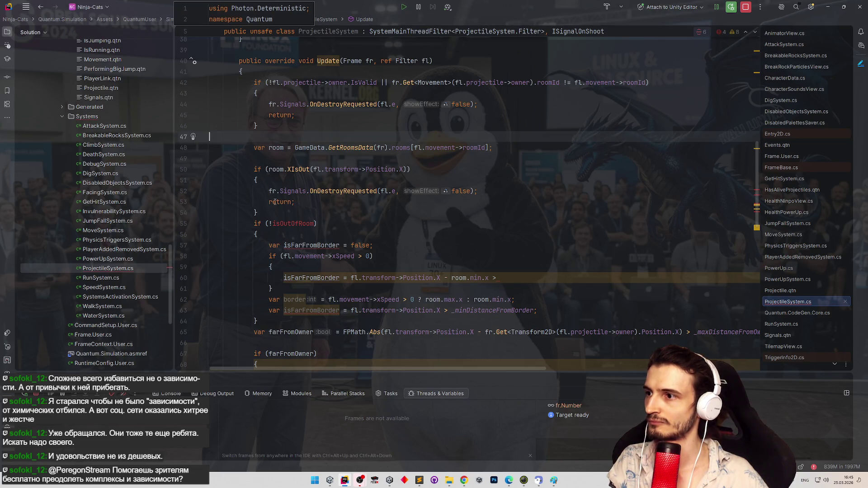
scroll(307, 193, down, 1)
scroll(362, 186, up, 1)
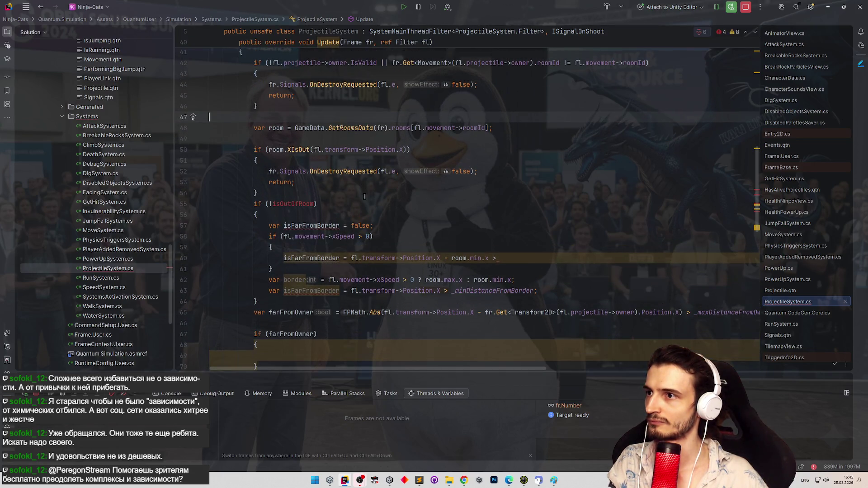
click(361, 193)
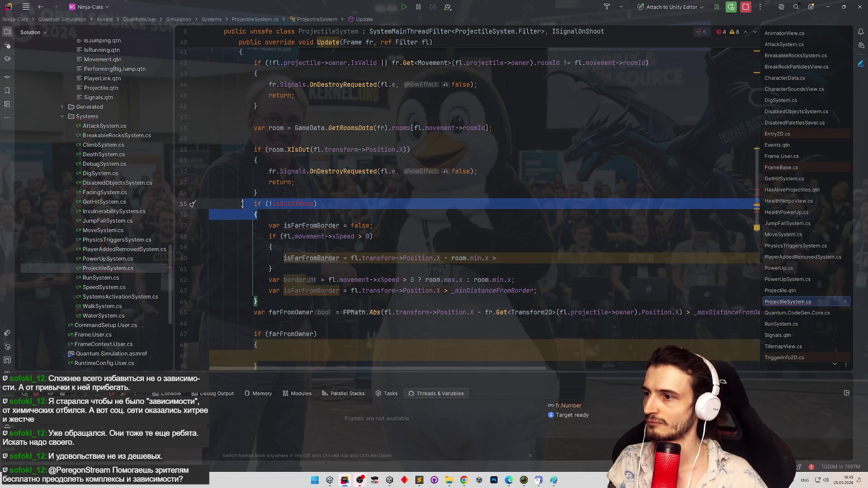
key(BackSpace)
key(BackSpace)
mouse_move(210, 214)
mouse_down()
mouse_move(213, 238)
mouse_move(538, 280)
mouse_up()
key(shift+Tab)
click(414, 205)
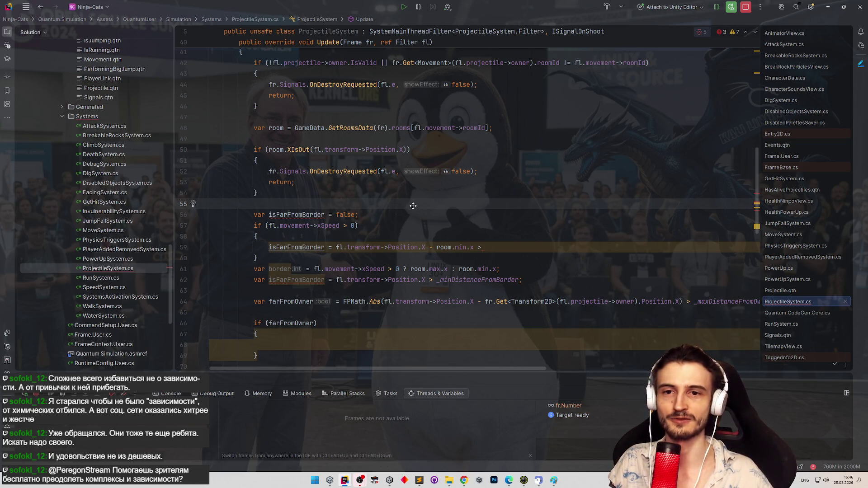
Finish the xSpeed > 0 branch's distance comparison against _minDistanceFromBorder.
scroll(414, 204, down, 2)
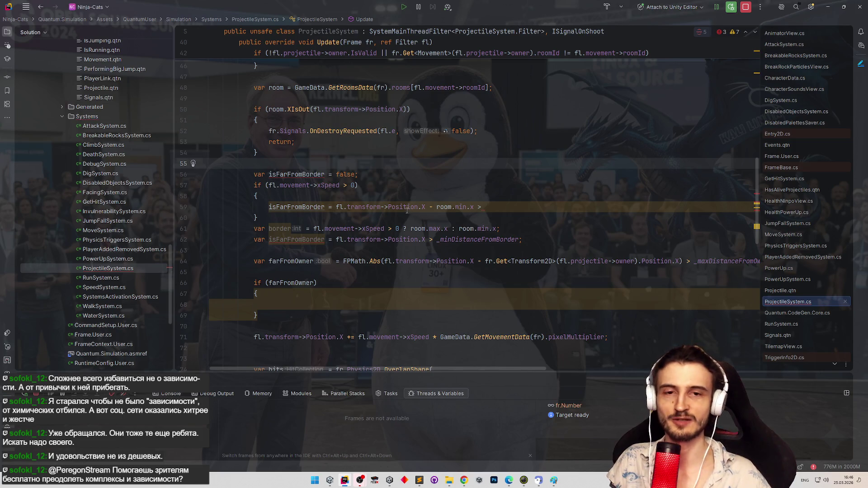
mouse_move(406, 212)
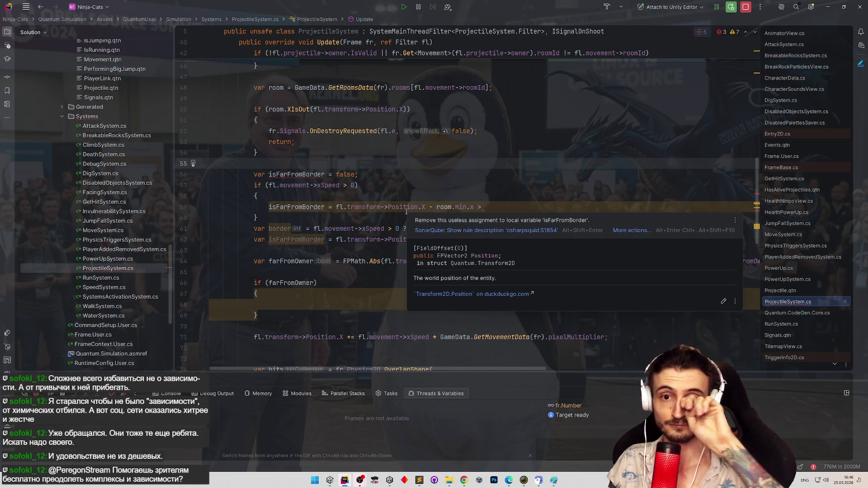
click(402, 183)
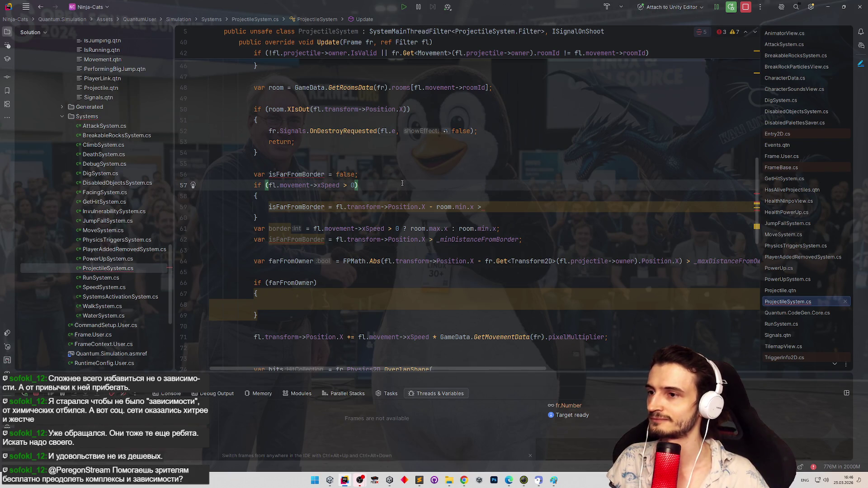
key(Up)
key(Up)
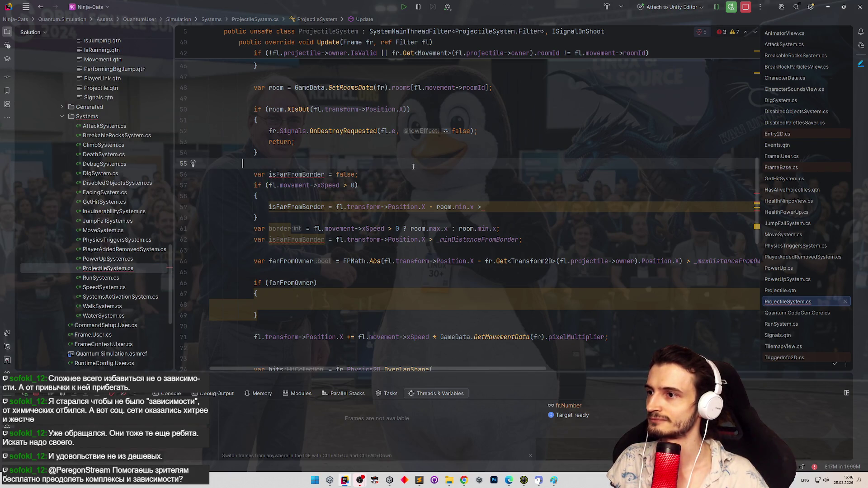
click(529, 207)
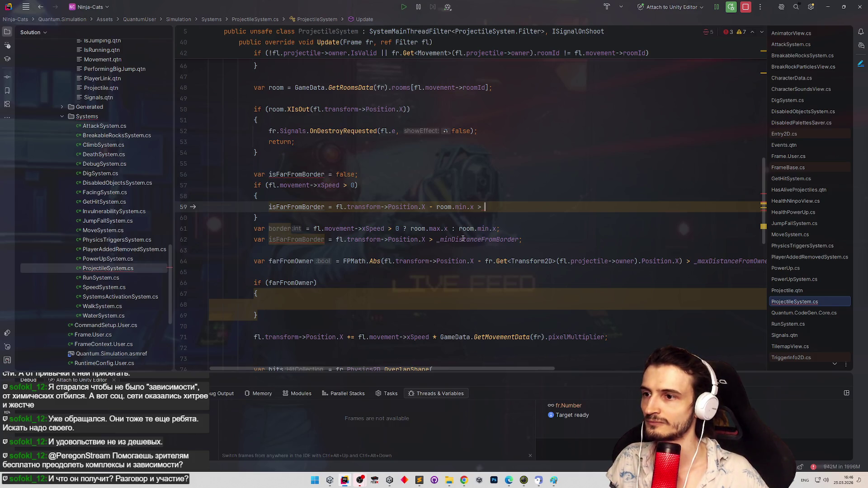
text(_)
key(Return)
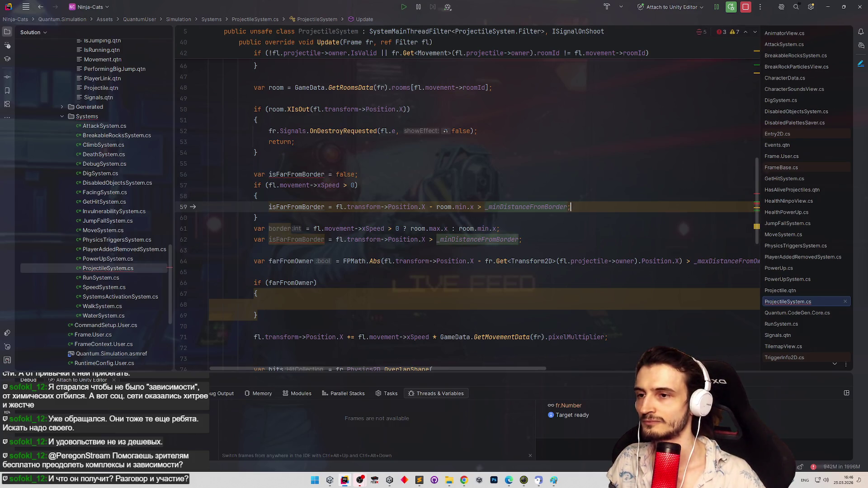
text(;)
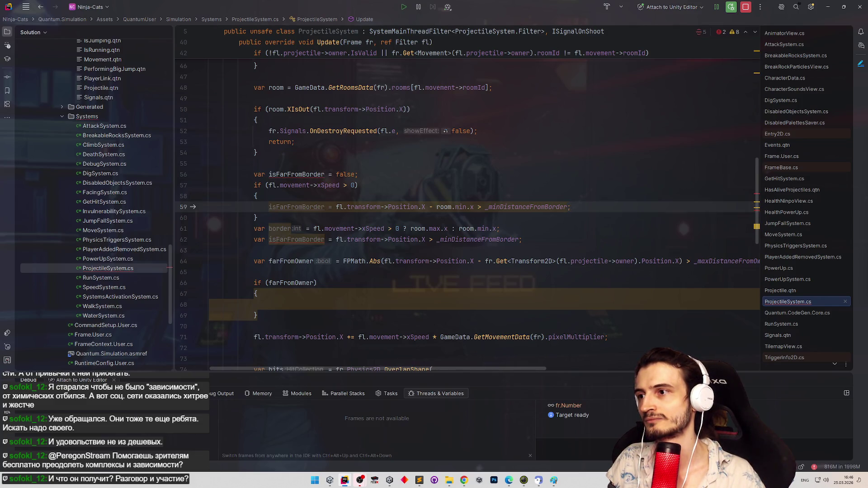
Add an else block containing a copy of the rightward distance statement.
key(Down)
key(Return)
text(else)
key(Return)
text({)
key(Return)
key(Up)
key(Up)
key(Up)
key(ctrl+shift+Right)
key(ctrl+shift+Right)
key(ctrl+shift+Right)
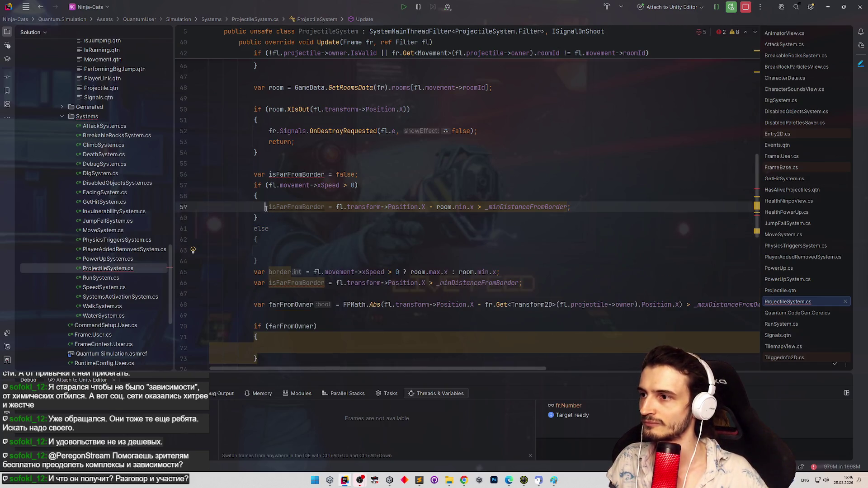
key(ctrl+c)
click(298, 250)
key(ctrl+v)
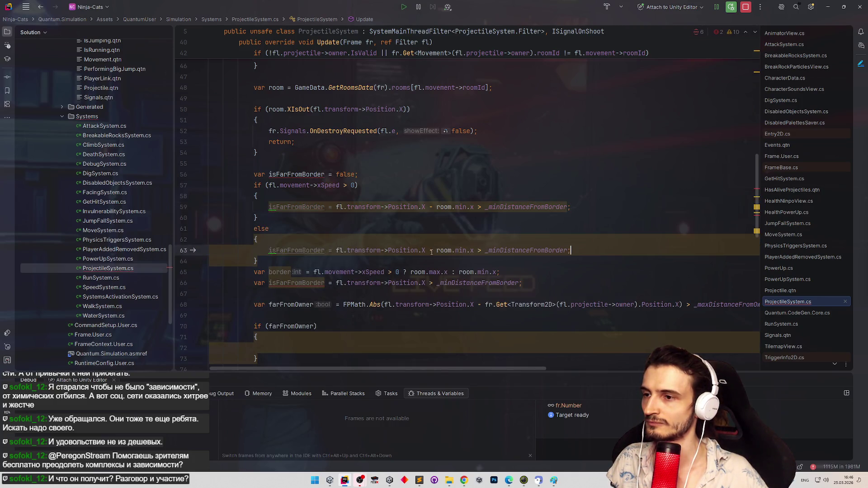
Make the else statement test room.max.x - Position.X > _minDistanceFromBorder.
click(430, 250)
double_click(430, 250)
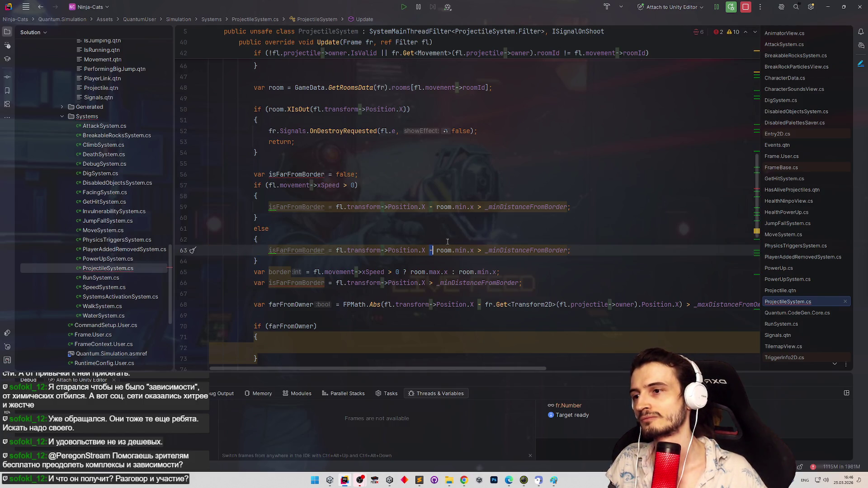
drag(437, 250, 474, 250)
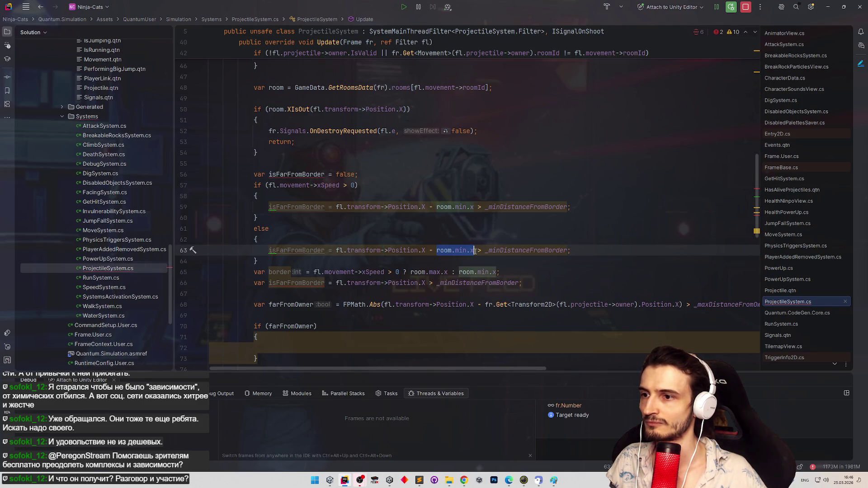
key(ctrl+c)
click(336, 250)
key(ctrl+v)
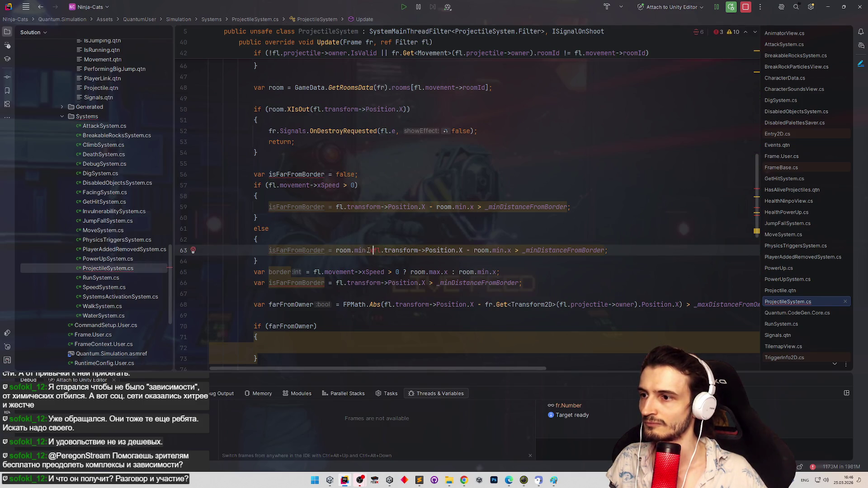
key(BackSpace)
key(BackSpace)
key(BackSpace)
text(max)
key(Escape)
text(.x )
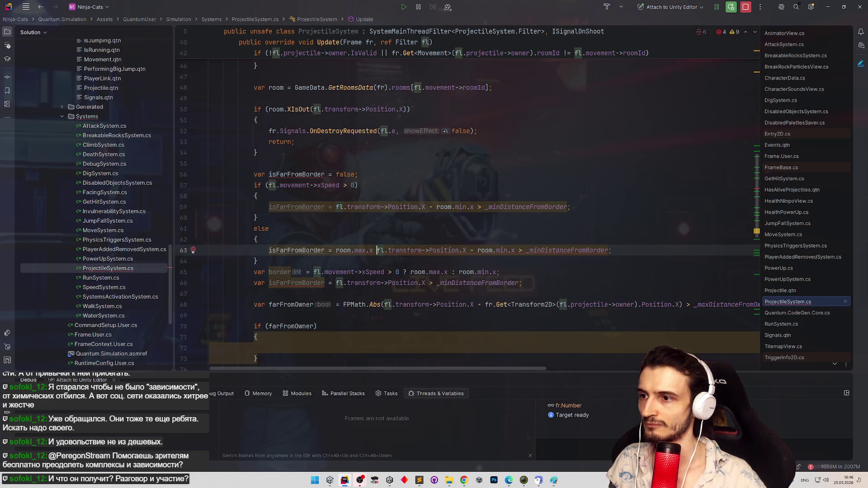
text(-)
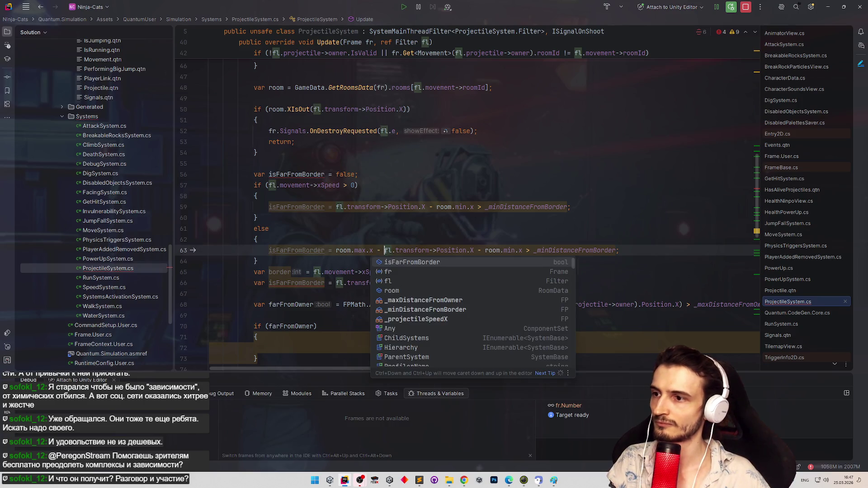
key(Escape)
drag(474, 250, 522, 250)
key(BackSpace)
Select the leftover single-line isFarFromBorder assignment.
click(515, 239)
click(604, 251)
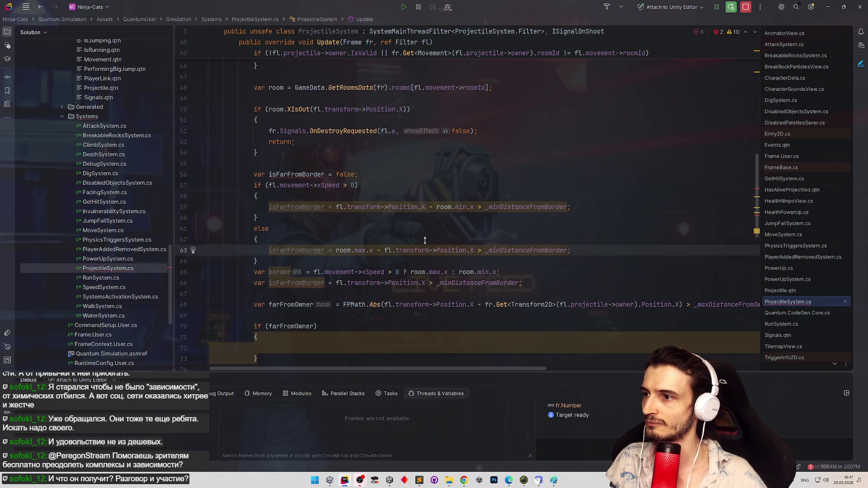
scroll(406, 242, down, 2)
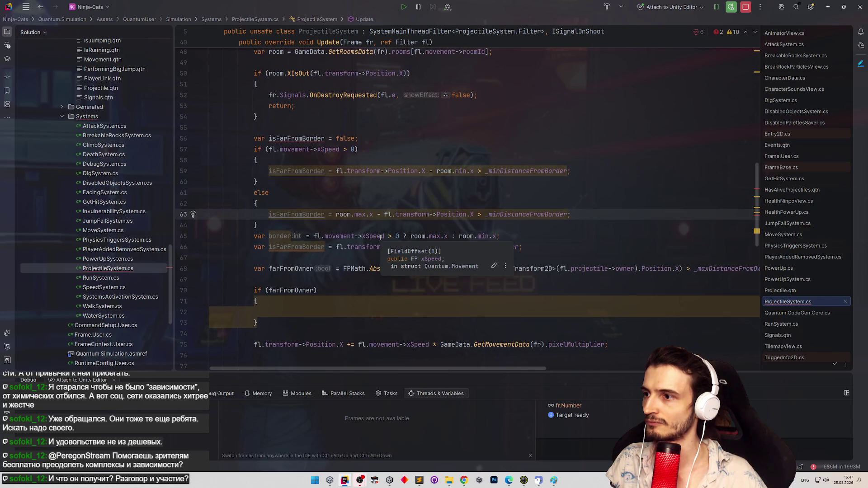
scroll(377, 226, up, 1)
scroll(375, 226, up, 1)
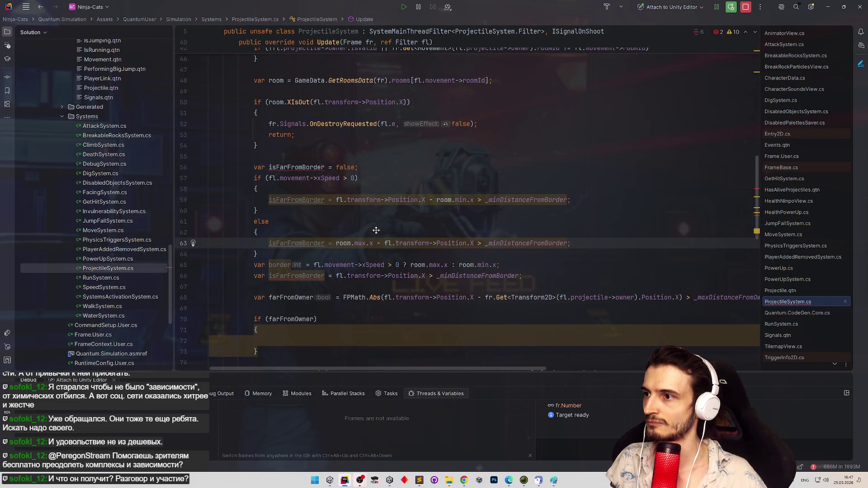
scroll(376, 230, down, 1)
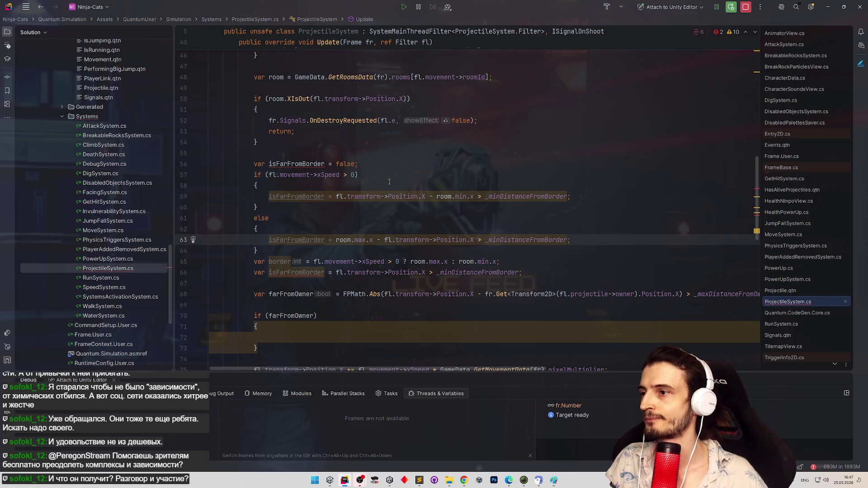
scroll(388, 180, up, 1)
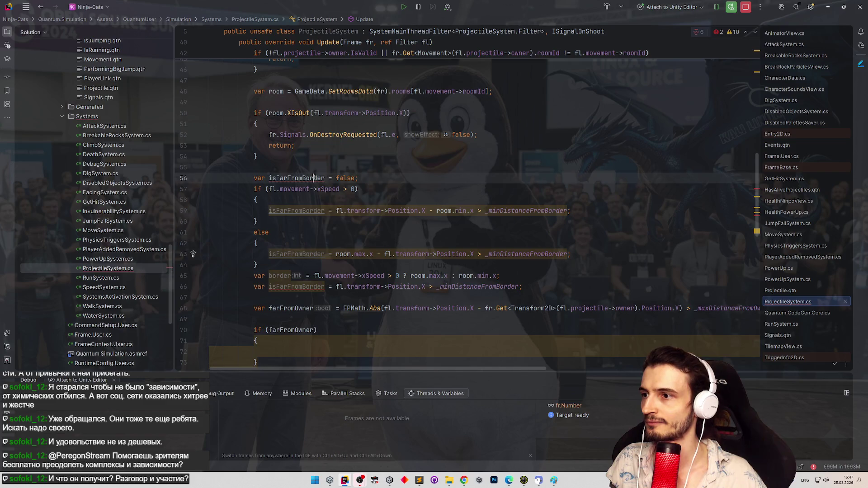
click(315, 177)
key(shift+Home)
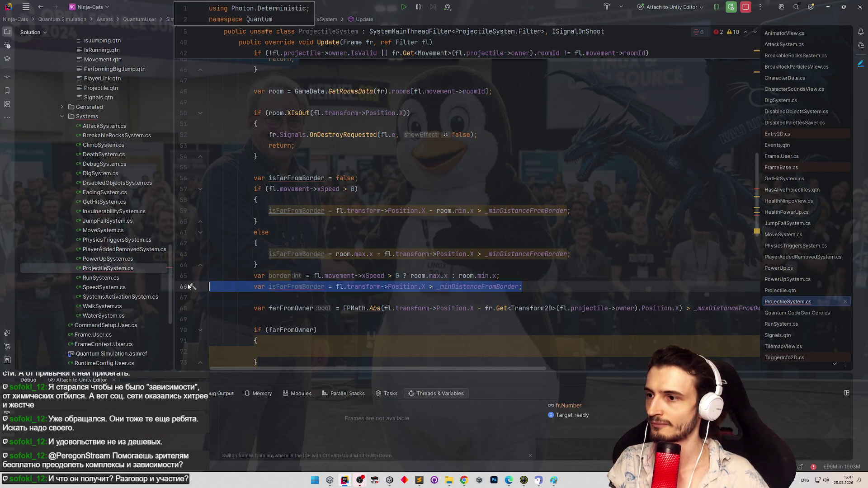
Delete the redundant isFarFromBorder line and dismiss the code hint popup.
key(BackSpace)
key(BackSpace)
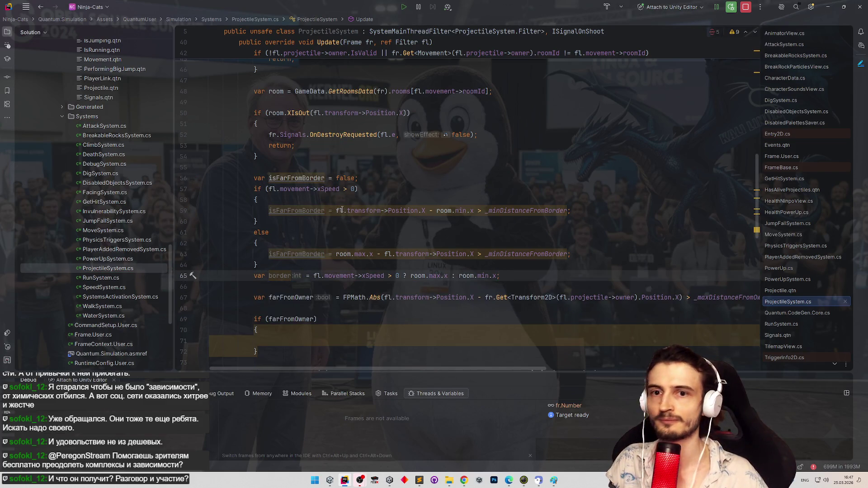
mouse_move(342, 211)
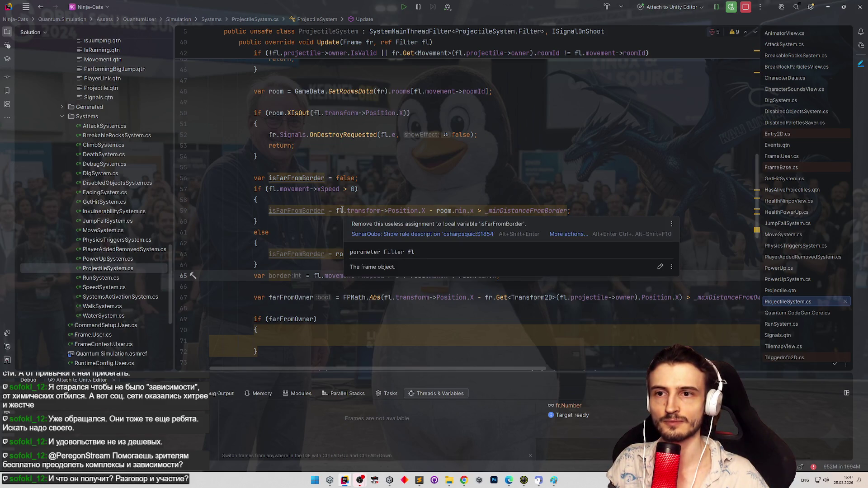
key(Escape)
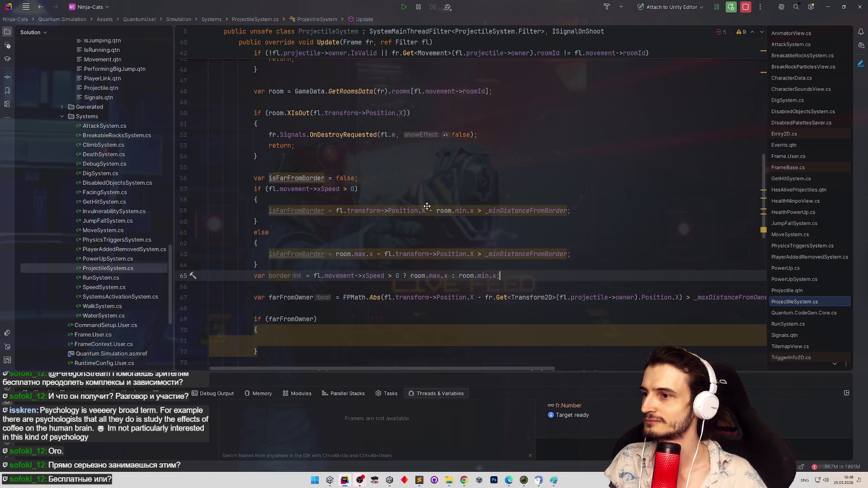
Review the isFarFromBorder declaration and else branch, ending at the if body's closing brace.
scroll(426, 206, down, 2)
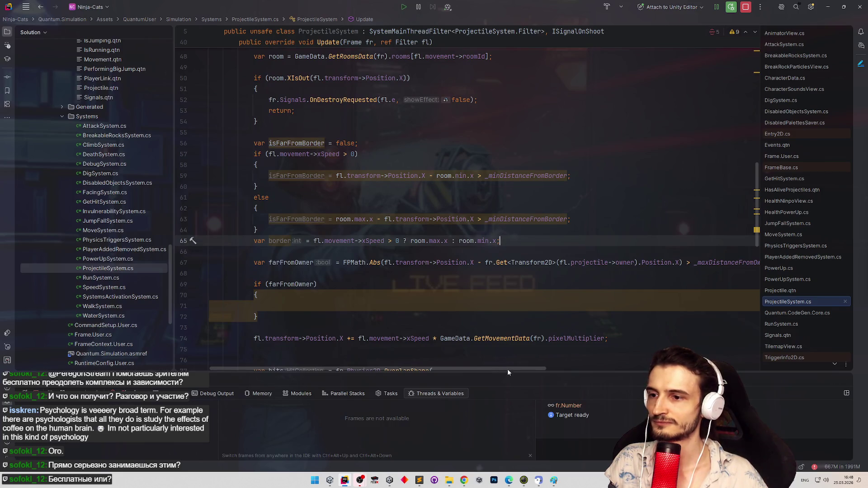
key(Down)
key(Down)
key(Down)
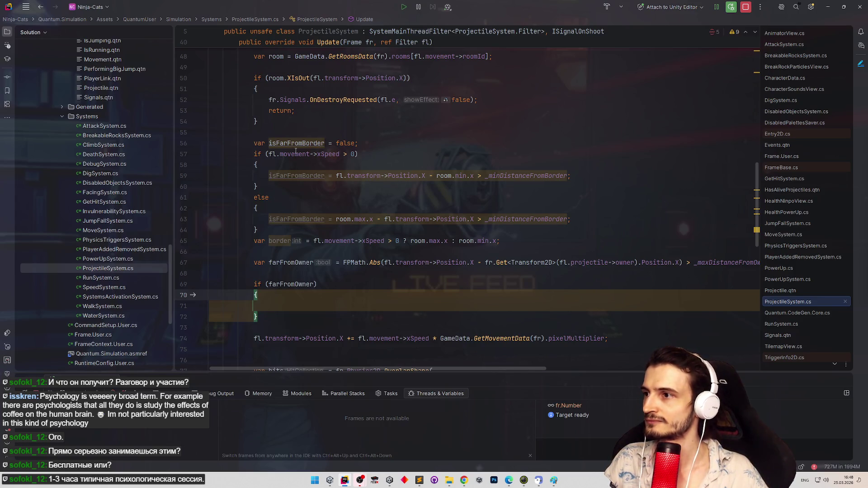
click(325, 143)
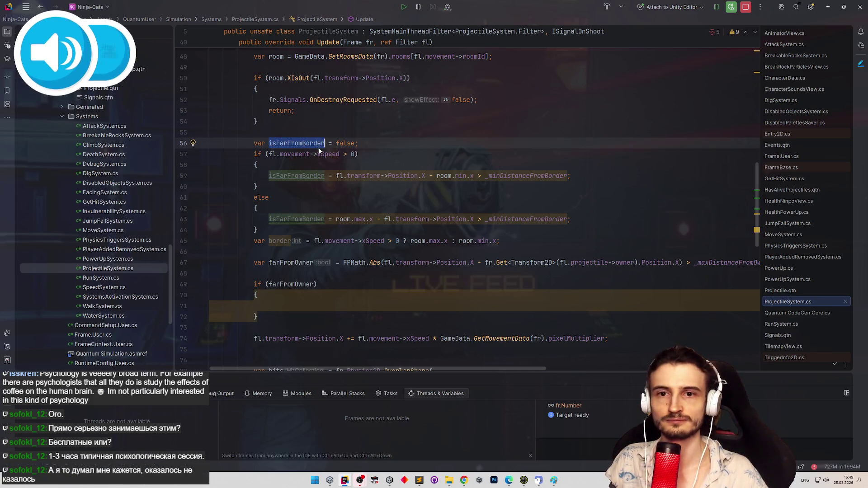
mouse_move(319, 151)
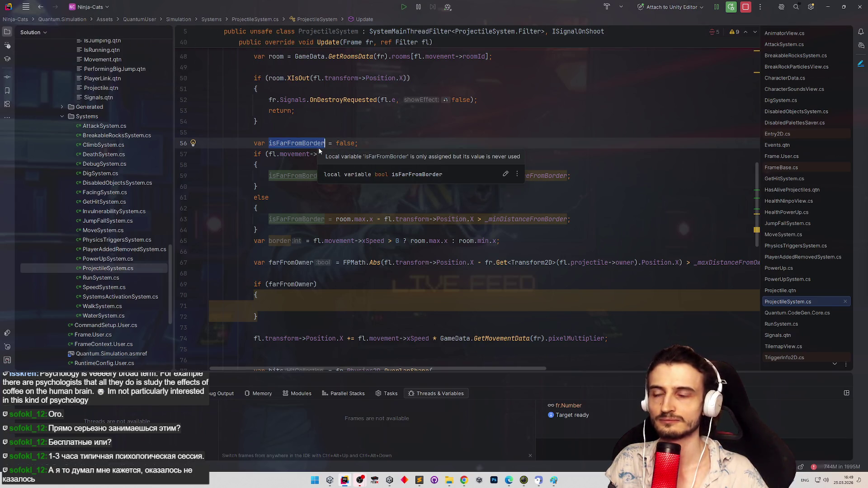
click(325, 202)
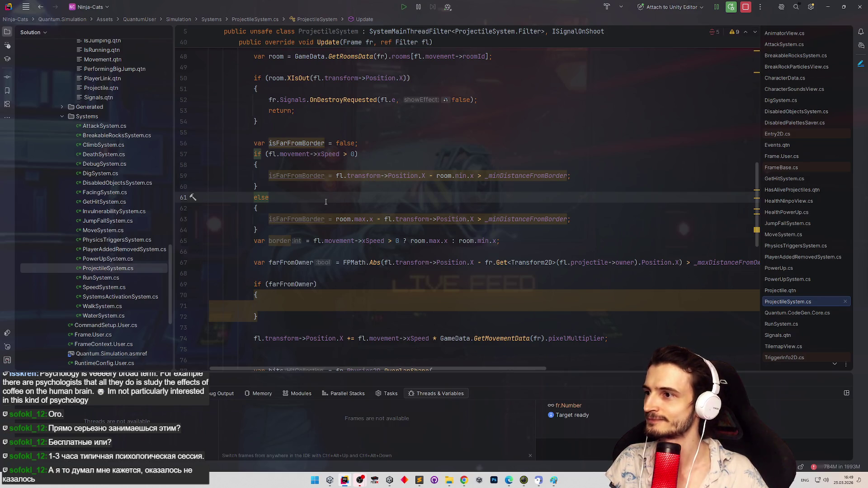
scroll(306, 217, down, 2)
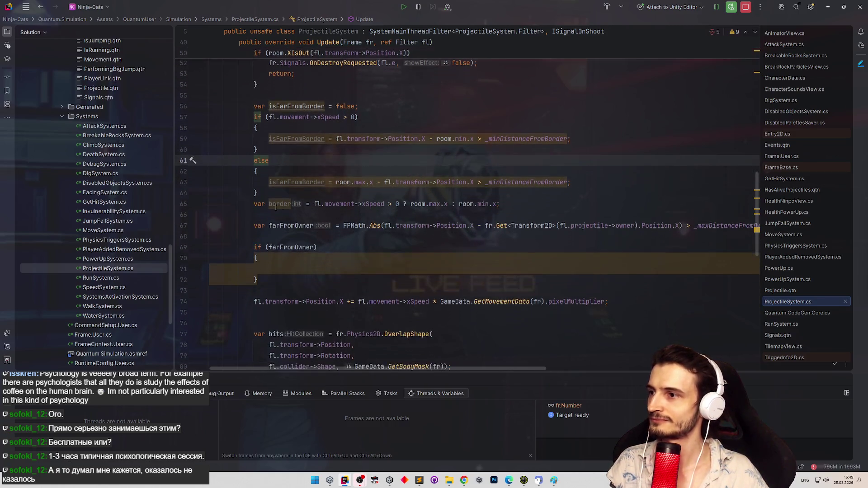
click(267, 148)
Remove the braces around both the if and else bodies of isFarFromBorder.
key(BackSpace)
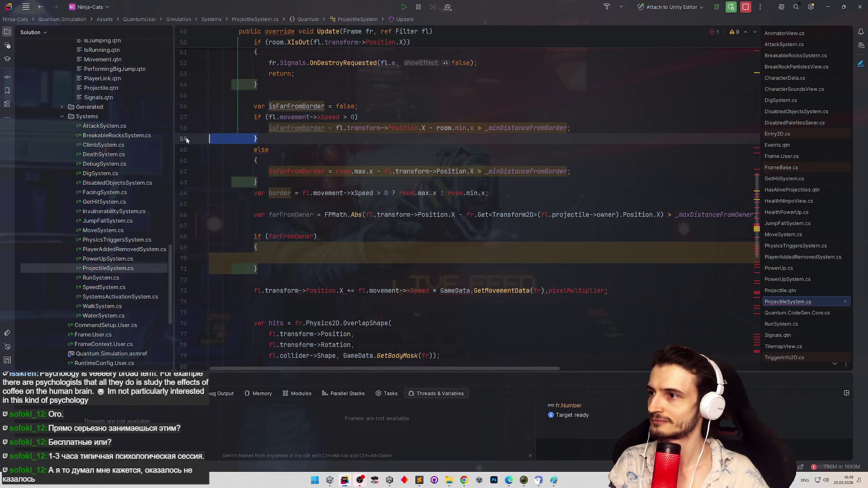
key(BackSpace)
click(260, 150)
key(BackSpace)
key(BackSpace)
click(258, 171)
key(BackSpace)
key(BackSpace)
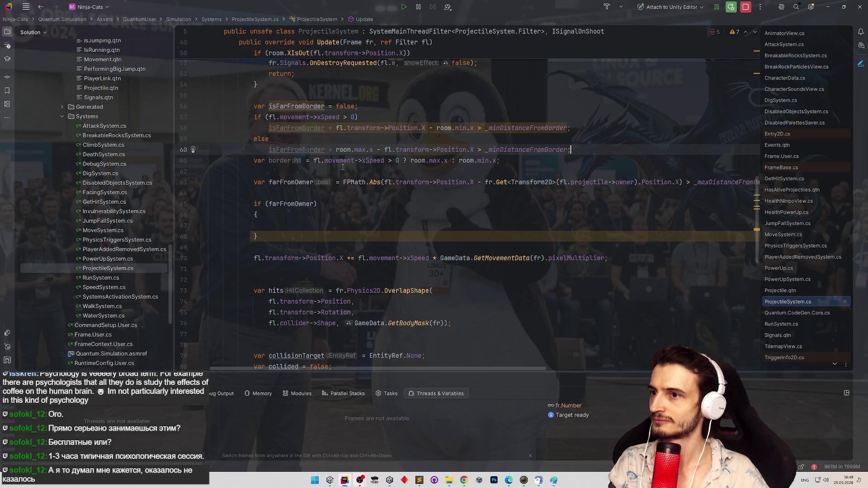
Delete the unused border variable statement and open a new line below.
double_click(264, 161)
drag(264, 161, 503, 162)
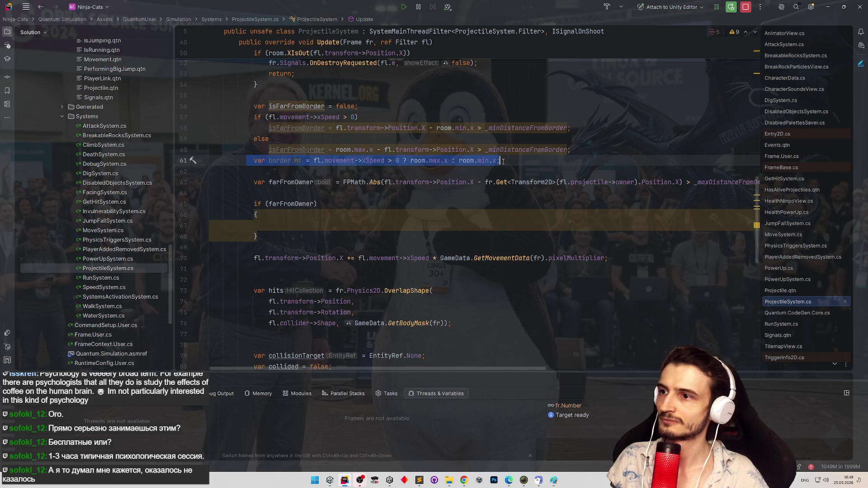
key(BackSpace)
key(BackSpace)
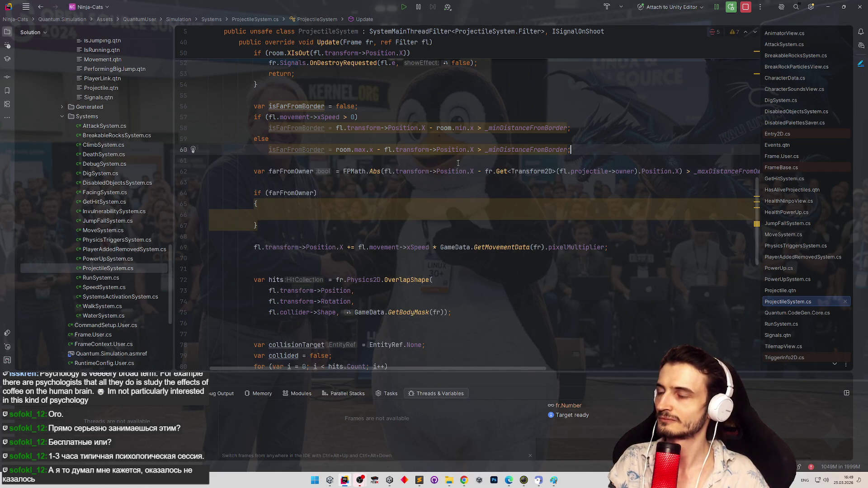
key(Return)
key(Return)
Start a new if statement with isFarFromBorder as its condition.
text(if ()
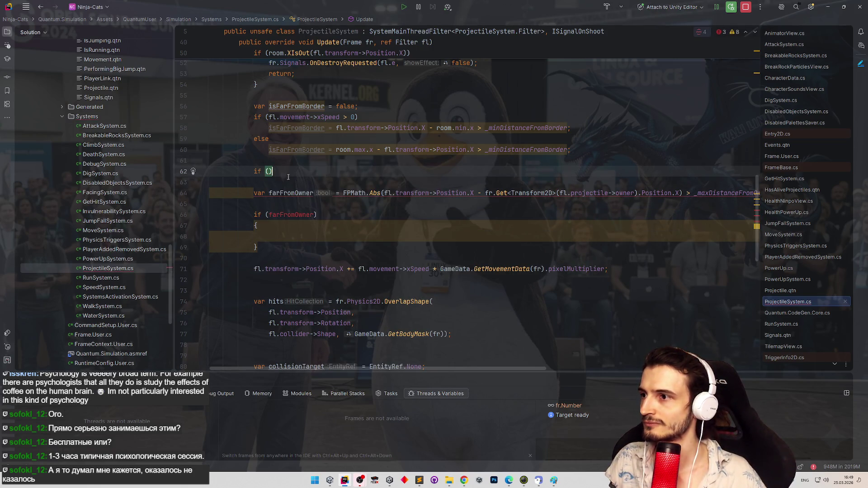
double_click(293, 127)
double_click(291, 107)
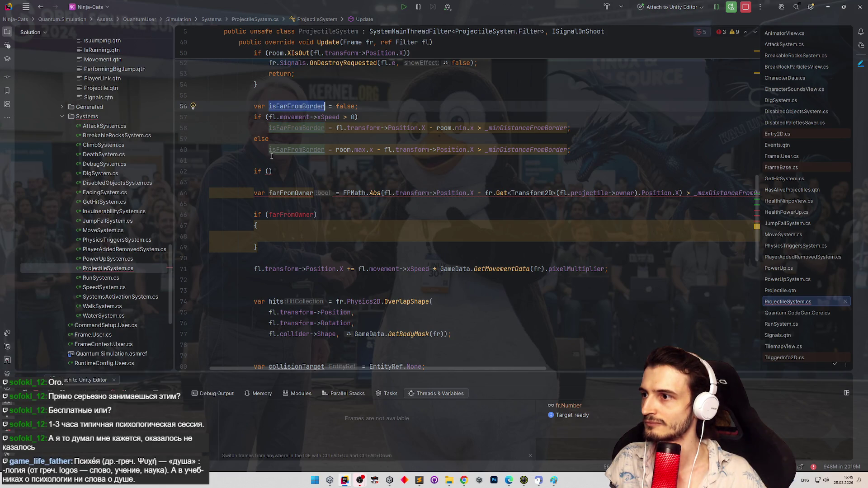
click(270, 171)
key(ctrl+v)
Rename isFarFromBorder to isEnoughFarFromBorder everywhere with Shift+F6.
double_click(294, 106)
key(shift+F6)
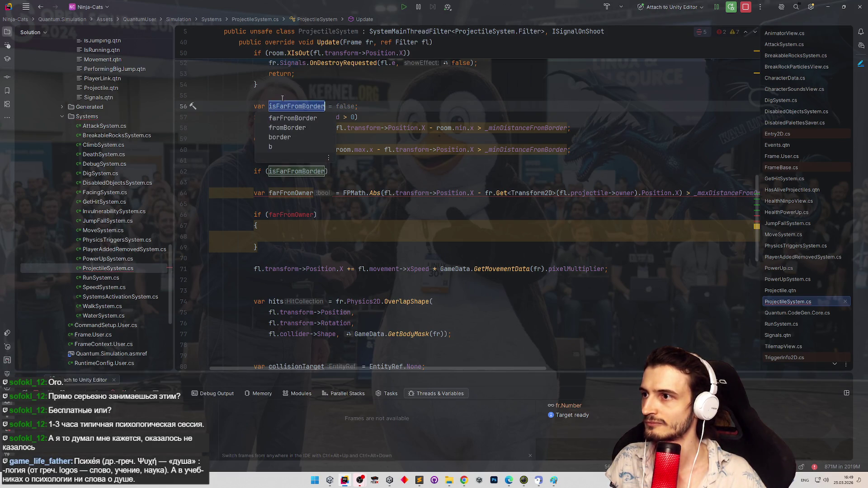
text(isEnou)
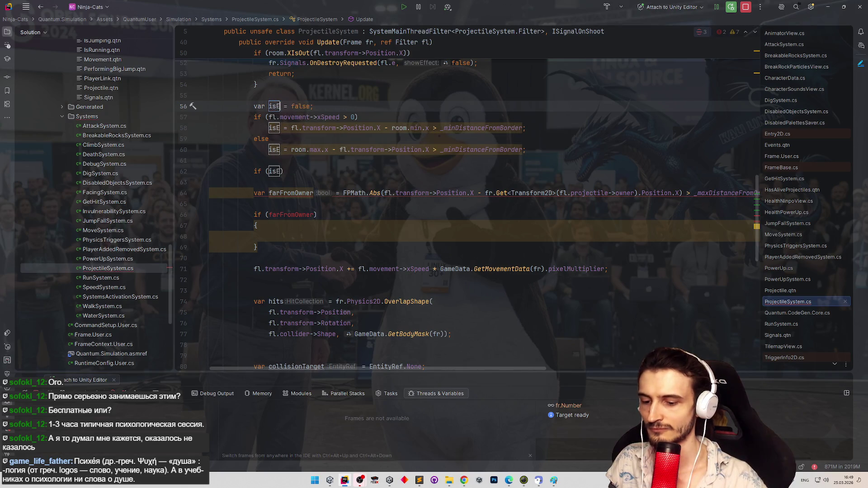
text(ghFar)
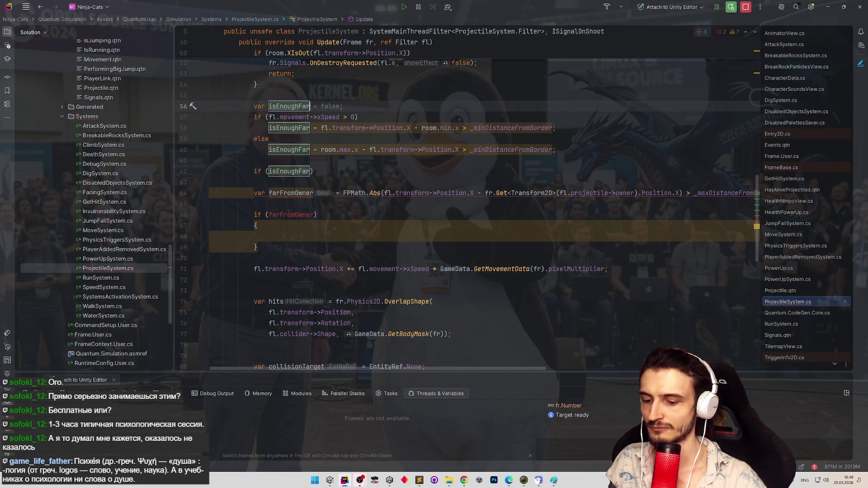
text(FromBorder)
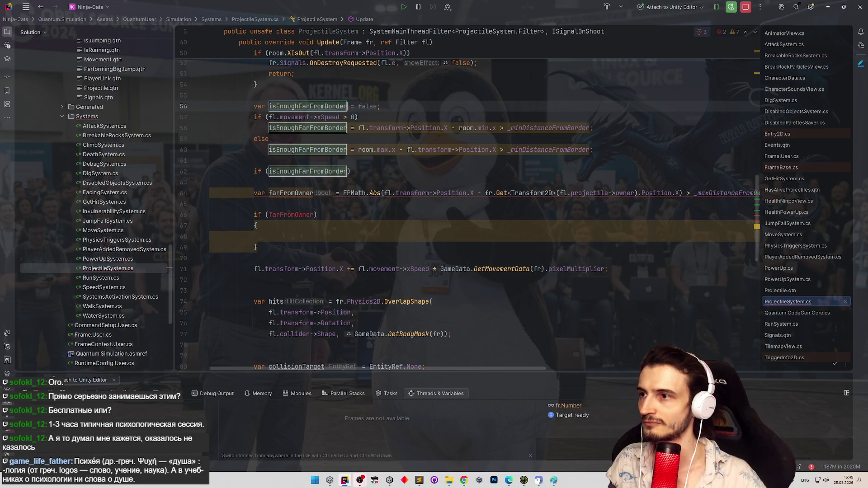
key(Return)
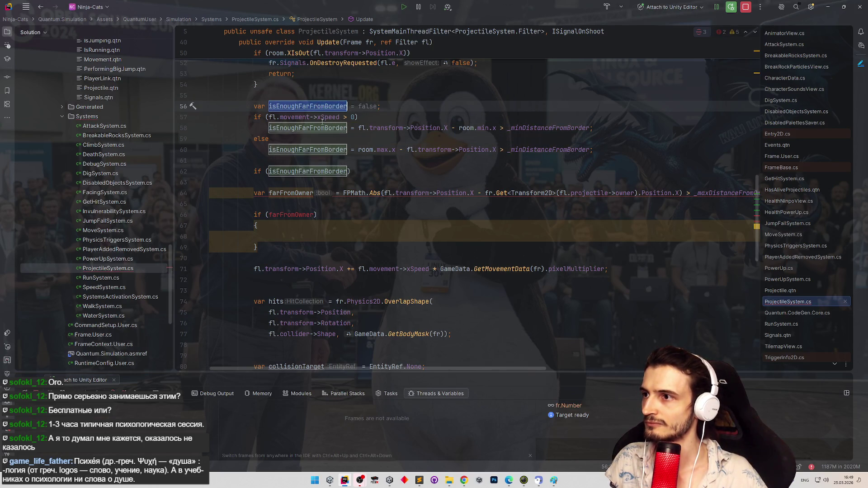
Revert a stray edit to the farFromOwner condition and give if (isEnoughFarFromBorder) an empty block.
double_click(291, 215)
text(isEnoughFarFromBorder)
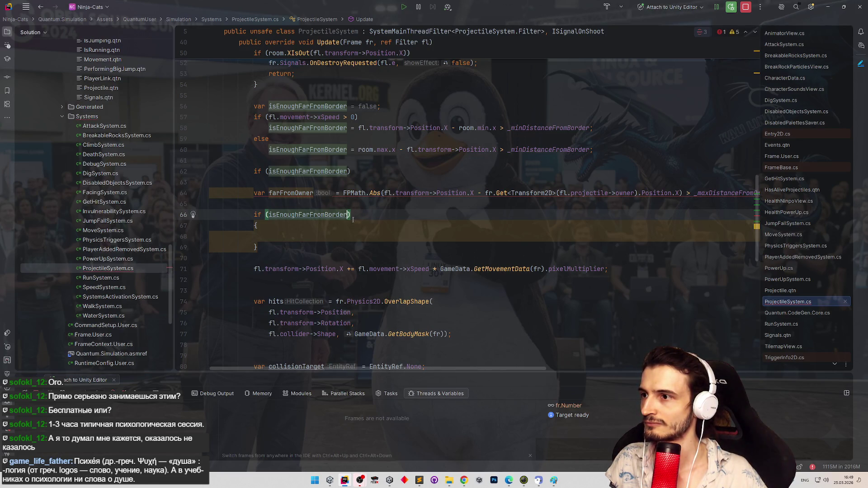
key(ctrl+z)
key(ctrl+z)
key(ctrl+shift+z)
click(371, 172)
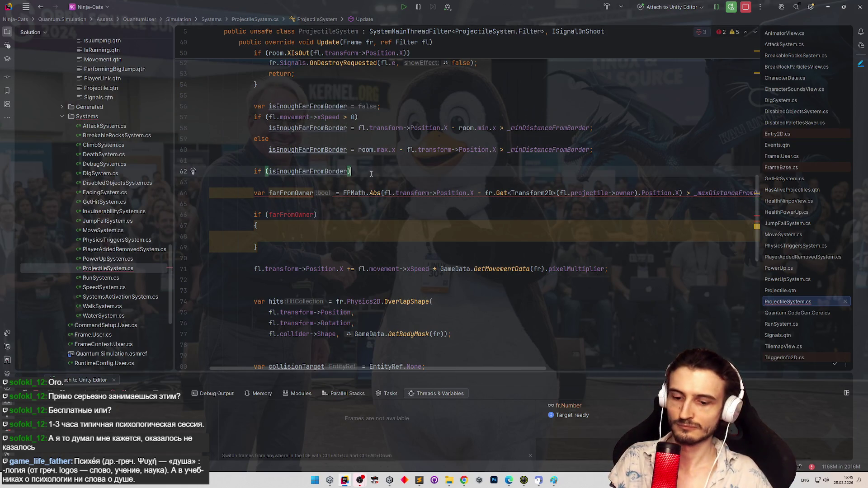
text({})
key(ctrl+shift+Return)
Move the farFromOwner distance statement into the isEnoughFarFromBorder block and delete the leftover empty block.
click(226, 269)
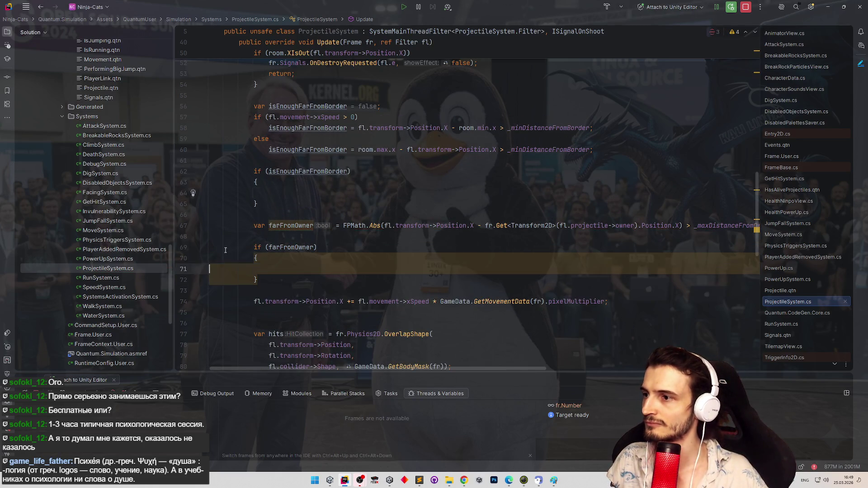
key(ctrl+z)
key(ctrl+z)
key(ctrl+z)
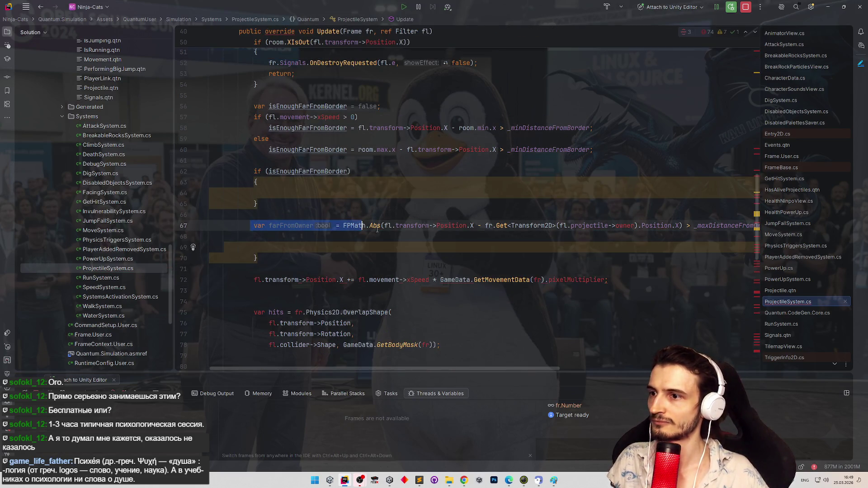
key(ctrl+x)
click(338, 195)
key(ctrl+v)
click(271, 255)
key(BackSpace)
key(BackSpace)
key(BackSpace)
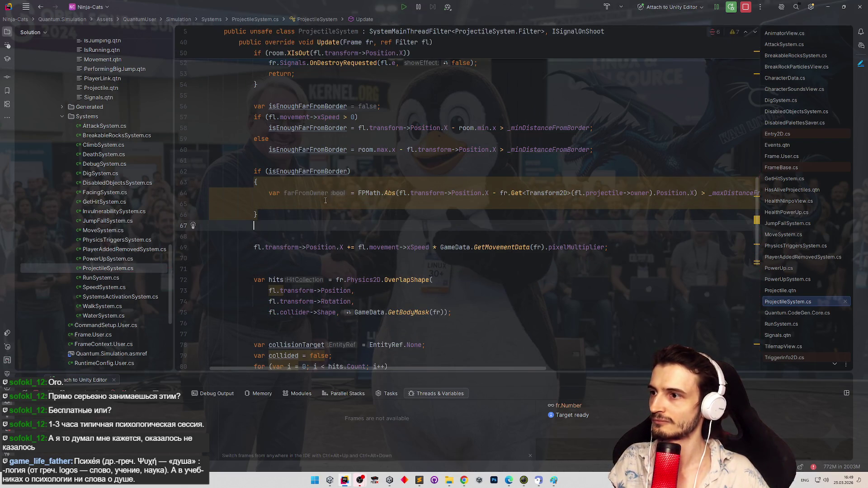
drag(496, 369, 532, 370)
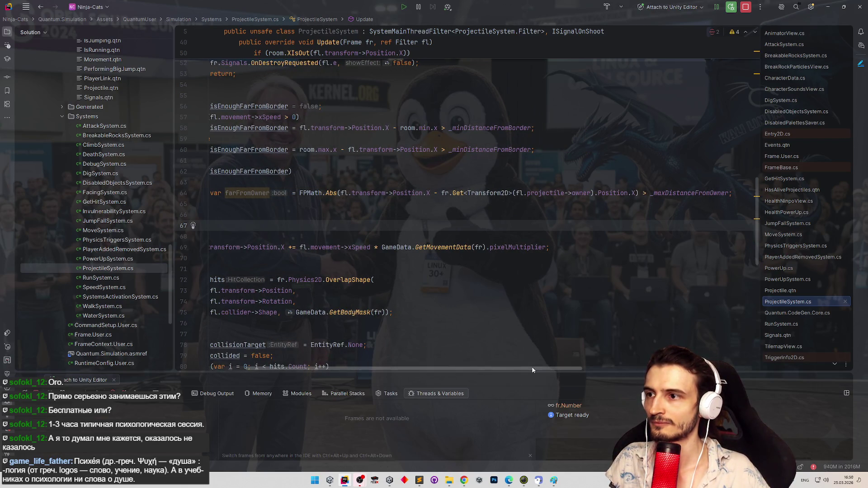
drag(532, 369, 496, 368)
Add an if (farFromOwner) block after the farFromOwner declaration.
click(306, 205)
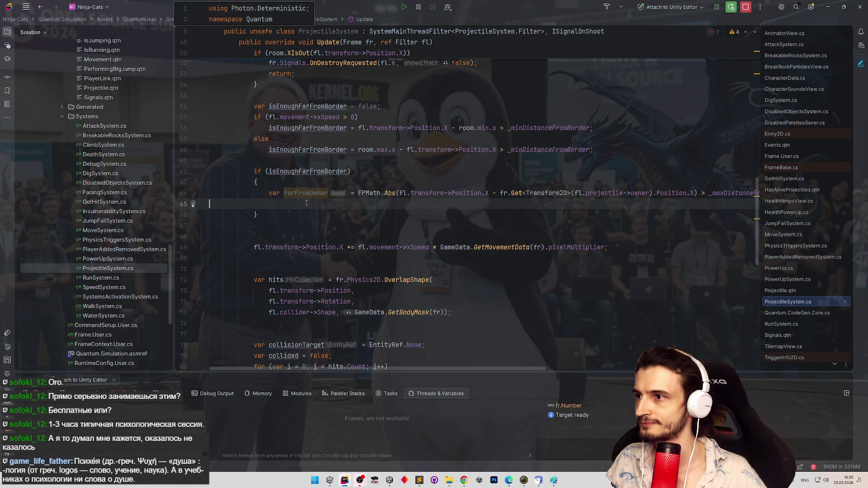
key(Return)
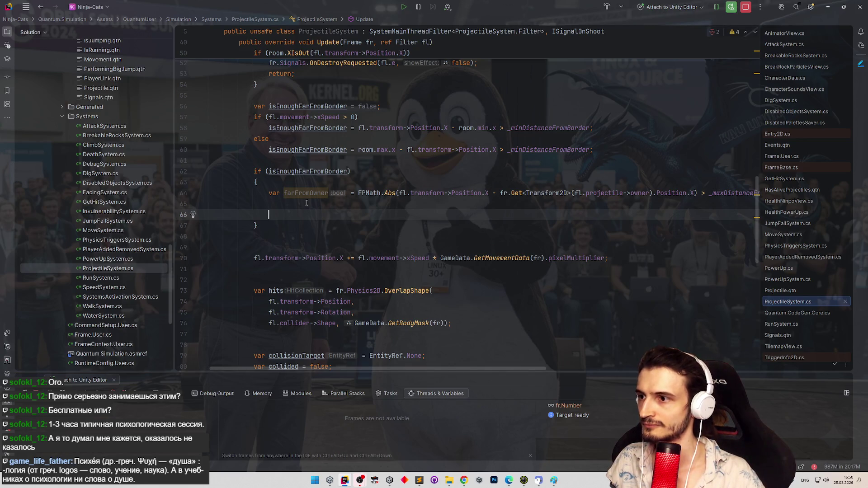
text(if ()
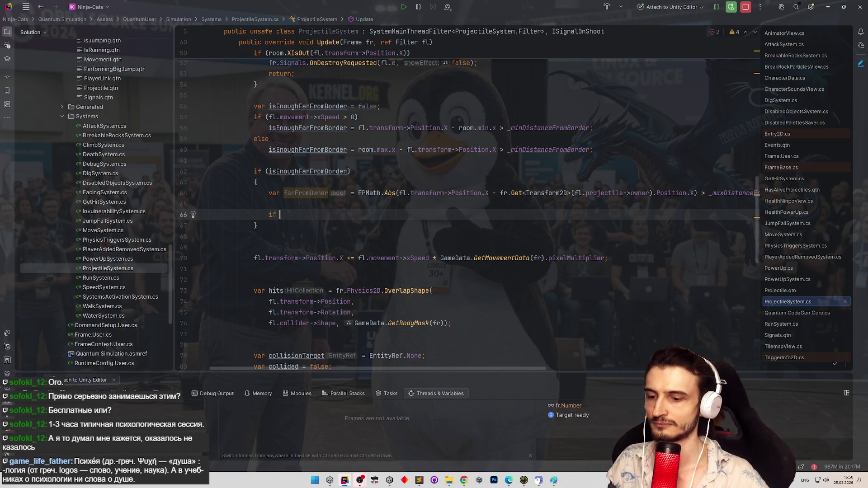
scroll(310, 190, up, 1)
text(farFromOwner)
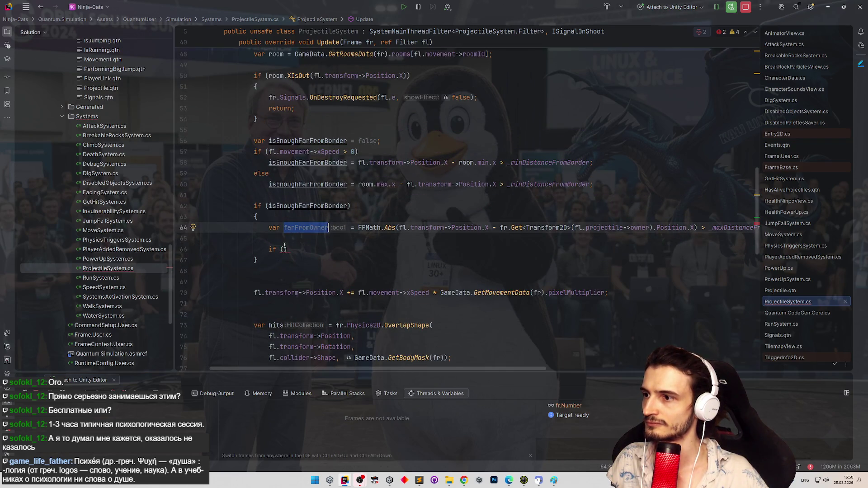
text({)
key(Return)
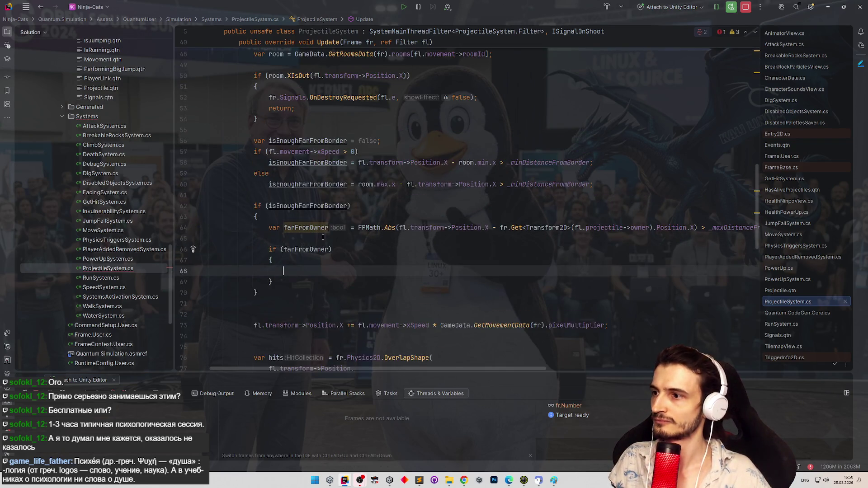
Copy the OnDestroyRequested(fl.e, false) and return lines from the XIsOut block into it.
scroll(272, 151, up, 2)
drag(252, 122, 290, 167)
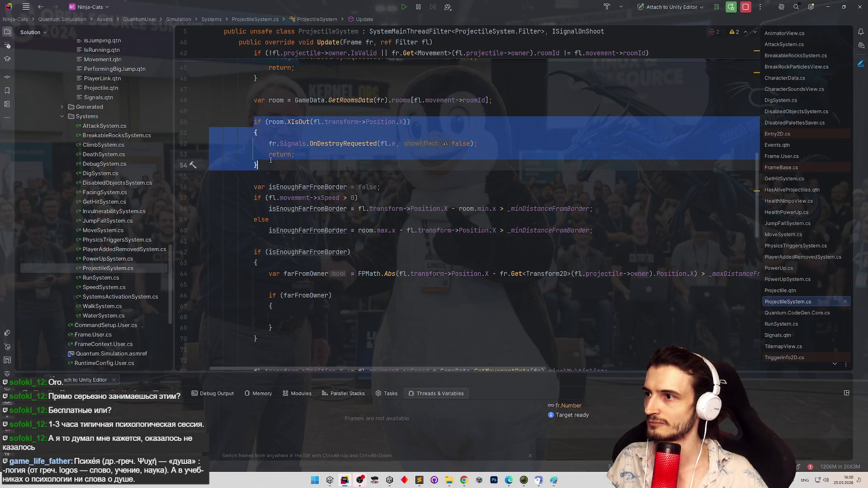
key(ctrl+c)
key(ctrl+shift+BackSpace)
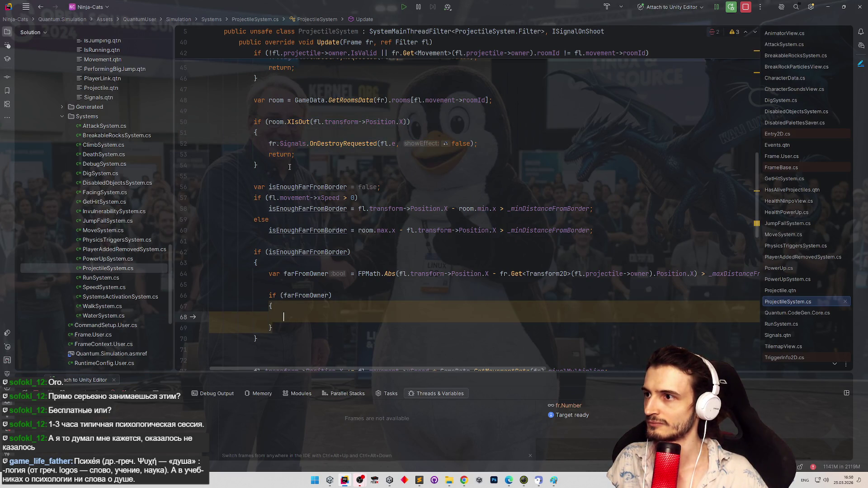
drag(268, 143, 295, 154)
key(ctrl+c)
key(ctrl+shift+BackSpace)
key(ctrl+v)
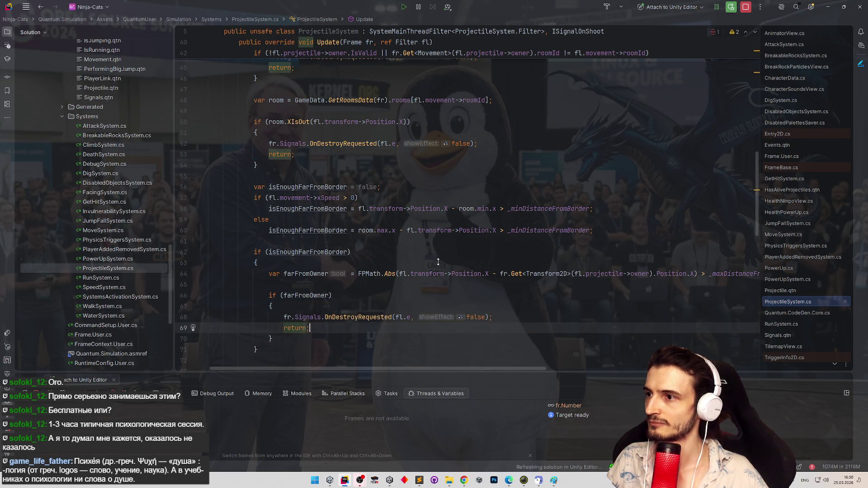
scroll(445, 299, down, 3)
scroll(442, 313, down, 5)
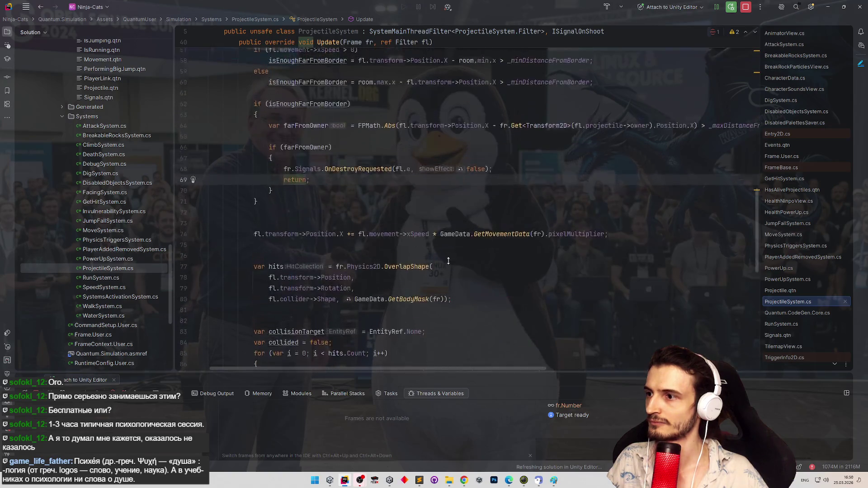
click(446, 225)
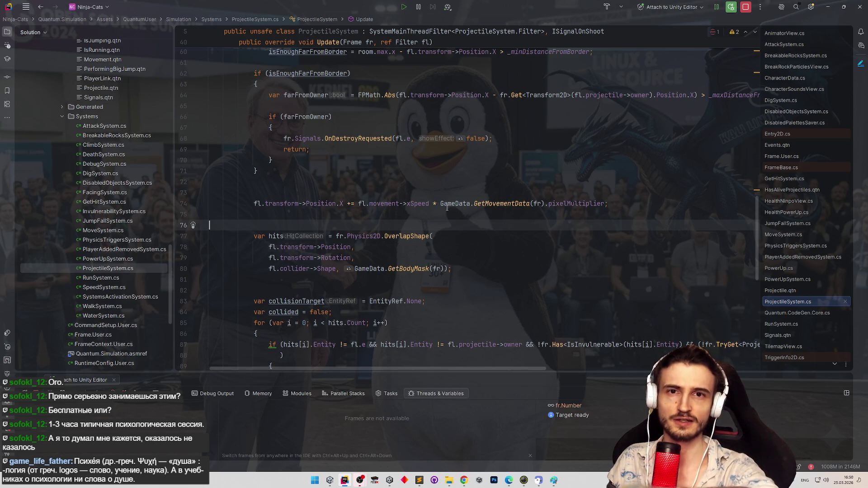
click(483, 217)
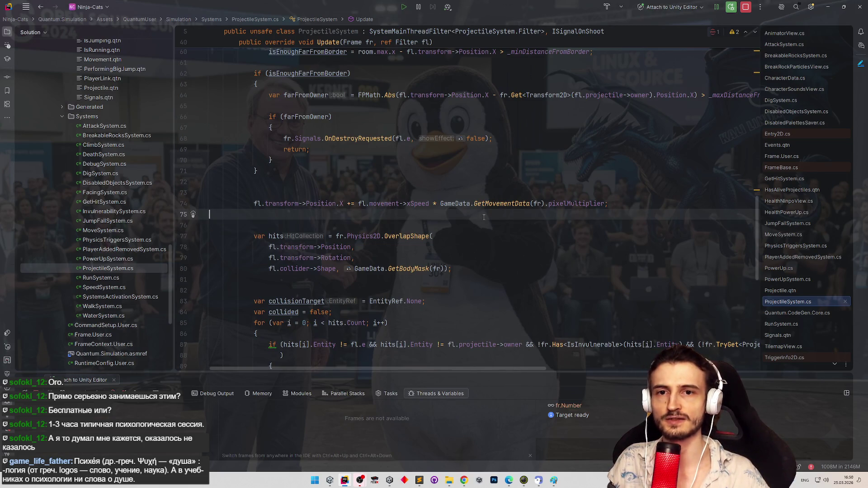
Delete the blank lines above the movement update, the hits query and the collision variables.
click(382, 192)
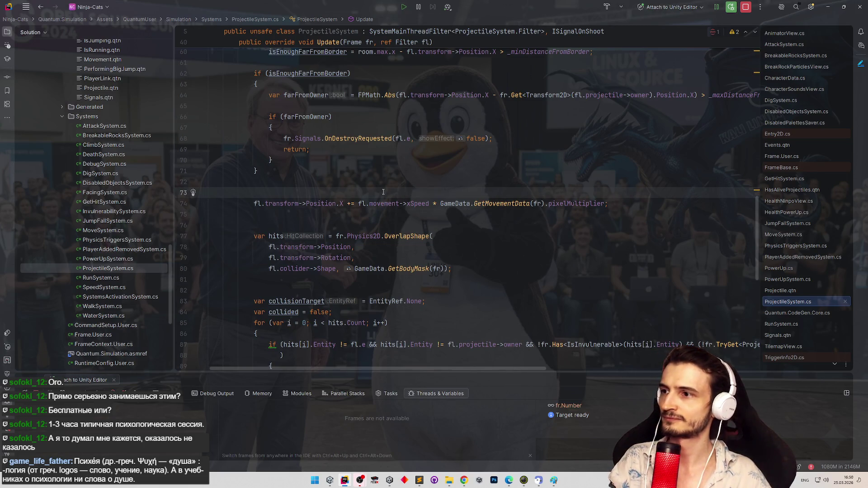
key(BackSpace)
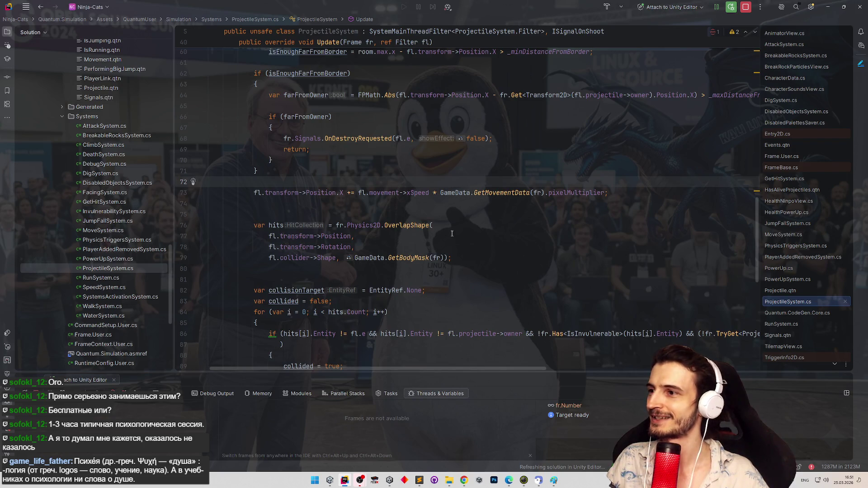
scroll(362, 217, down, 1)
click(267, 199)
key(BackSpace)
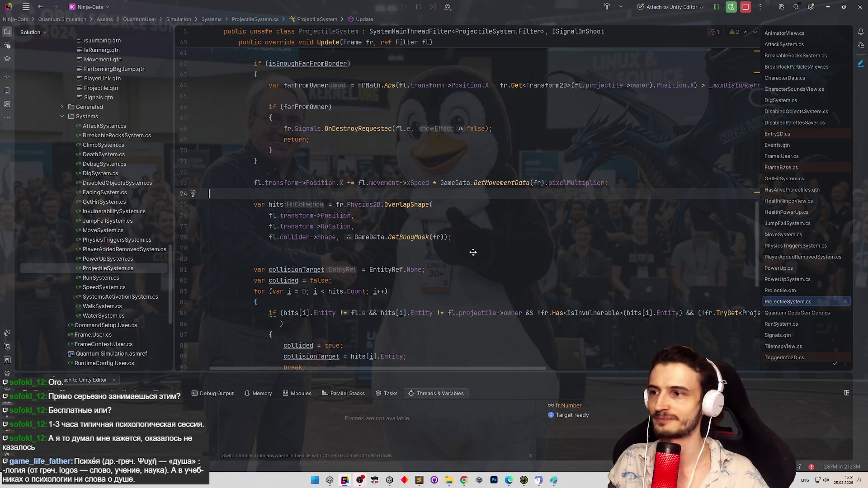
scroll(470, 251, down, 1)
click(328, 228)
key(BackSpace)
Remove the trailing blank lines before Update's closing brace and review the tidied method.
drag(496, 272, 493, 298)
scroll(491, 294, down, 6)
click(486, 289)
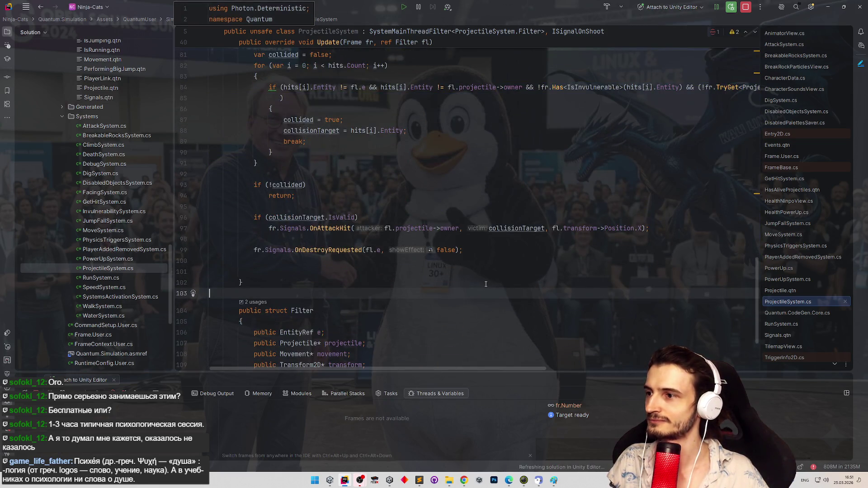
click(319, 271)
key(BackSpace)
key(BackSpace)
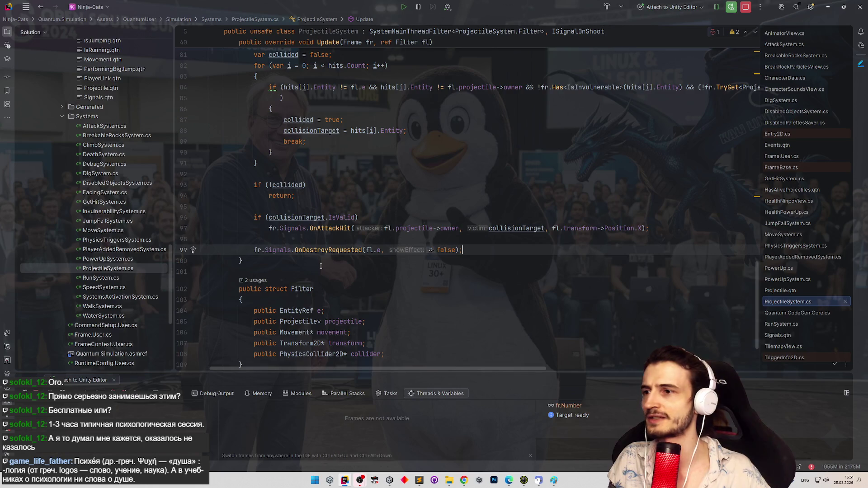
scroll(319, 266, up, 3)
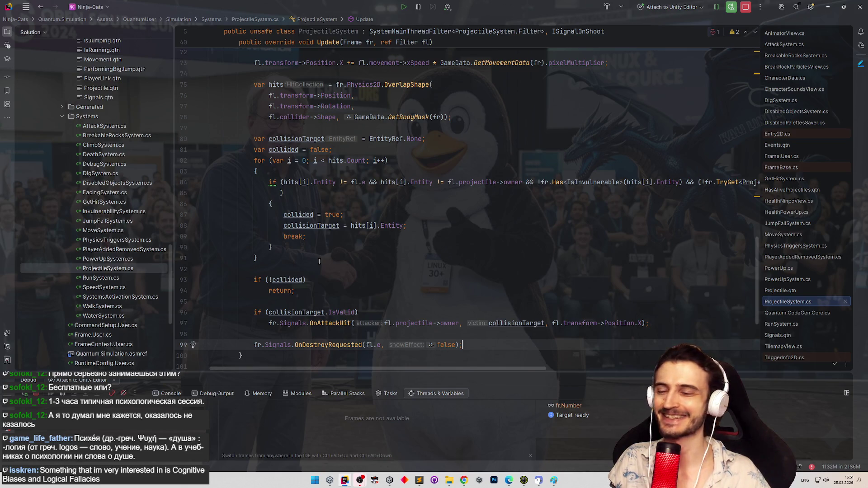
scroll(347, 267, up, 3)
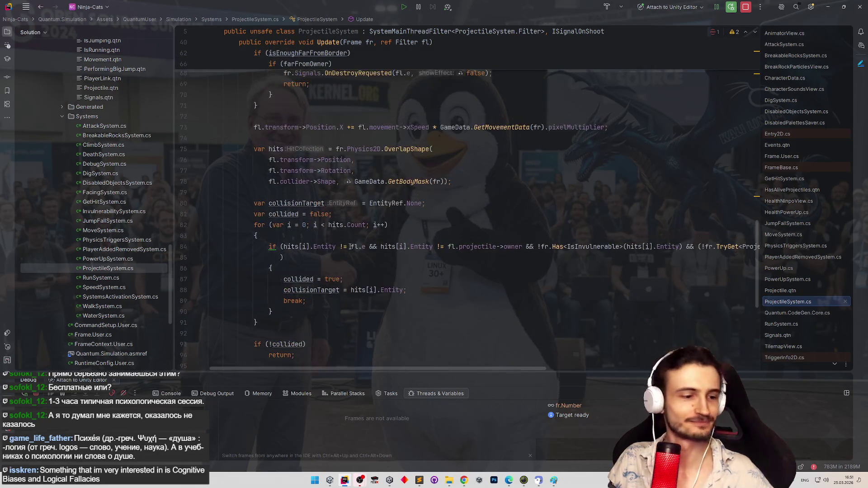
mouse_move(350, 246)
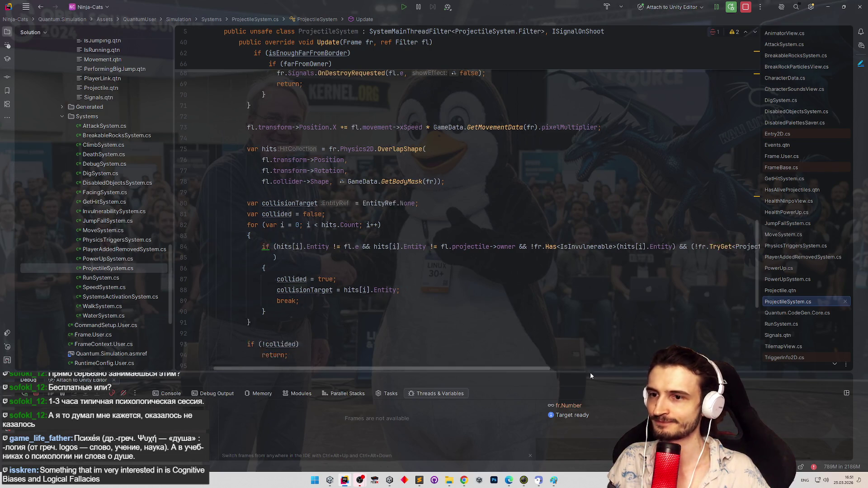
scroll(446, 220, down, 1)
scroll(446, 220, down, 4)
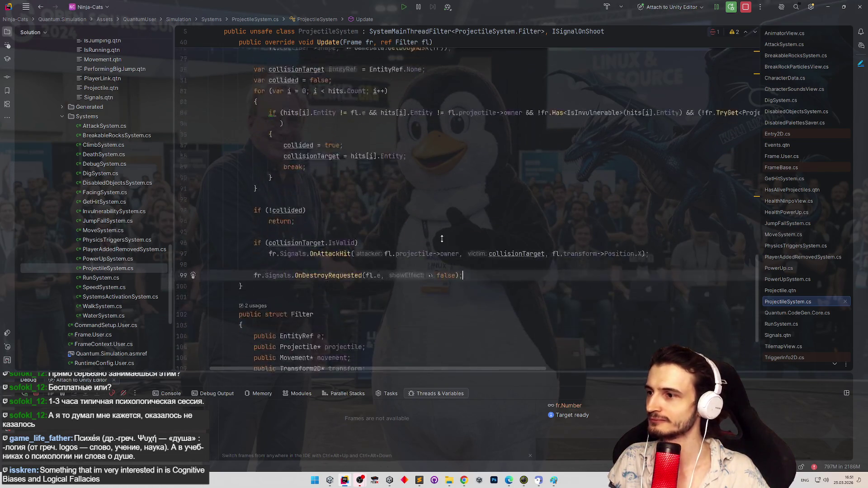
click(509, 240)
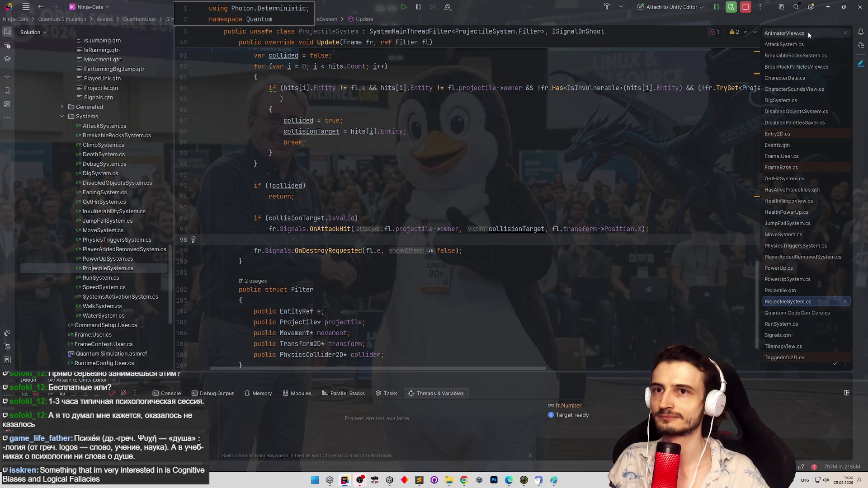
In Unity, stop the menu play session and relaunch Play directly in the Gameplay scene.
click(827, 6)
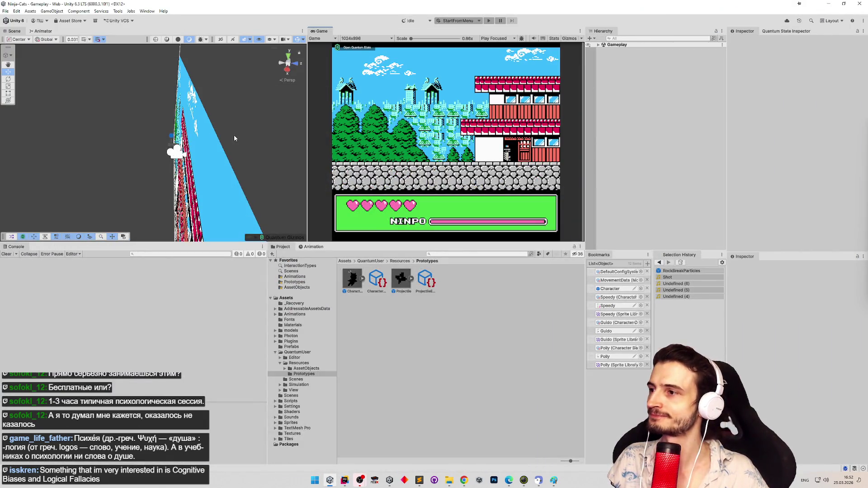
click(489, 21)
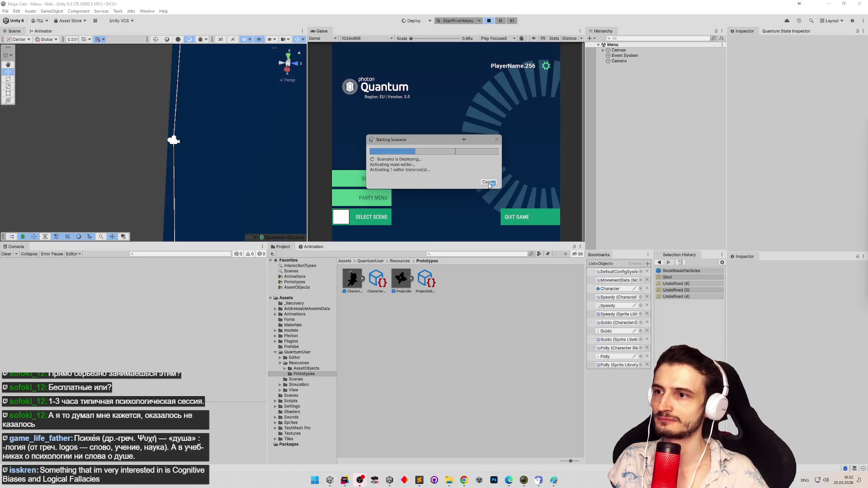
click(489, 21)
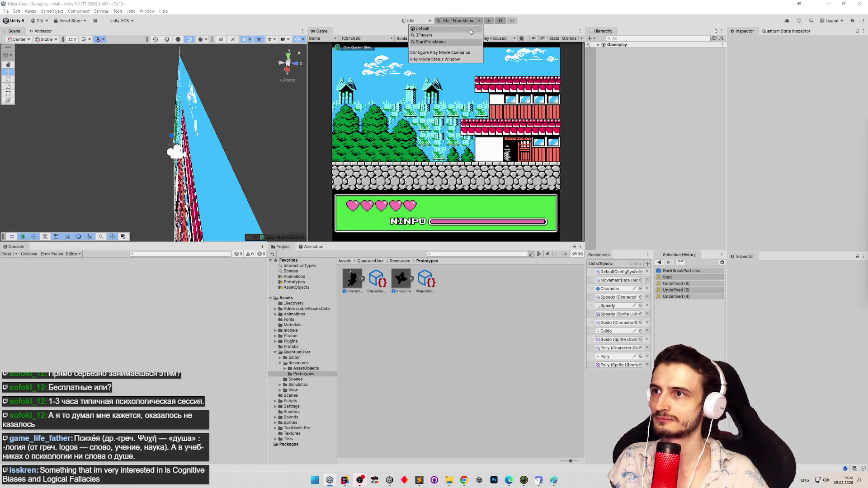
click(464, 21)
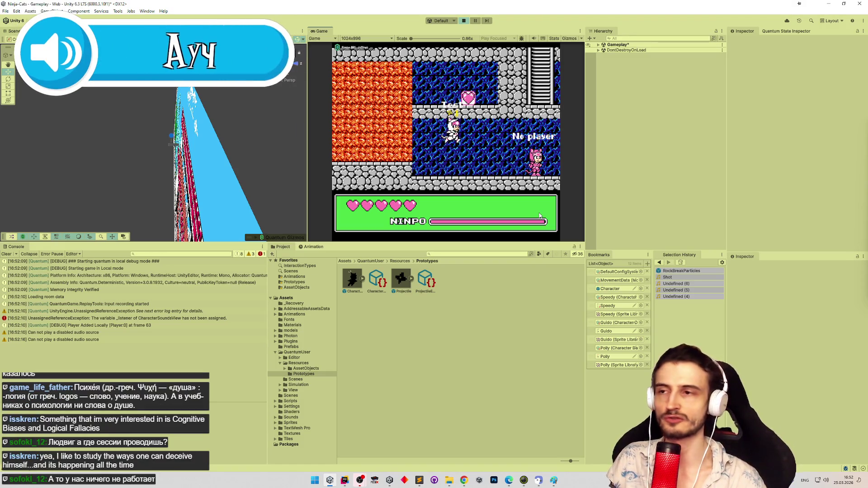
Run the Test cat right to the ladder, climb it and come back down.
key(Right)
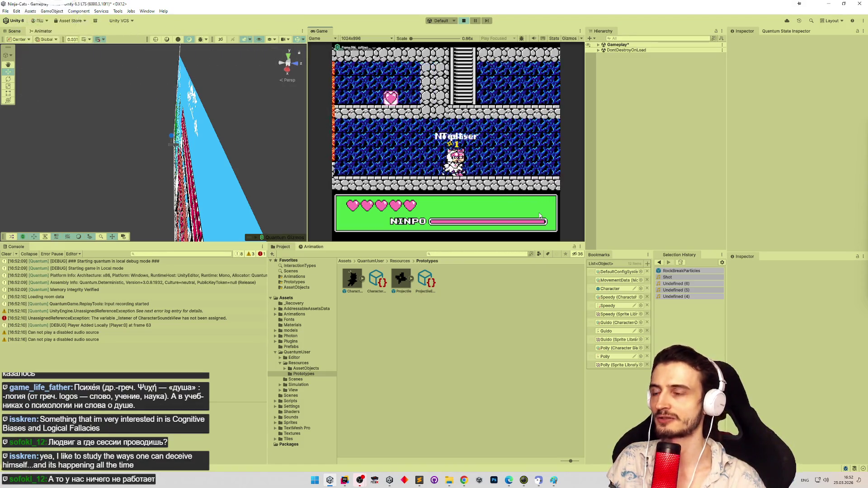
key(Right)
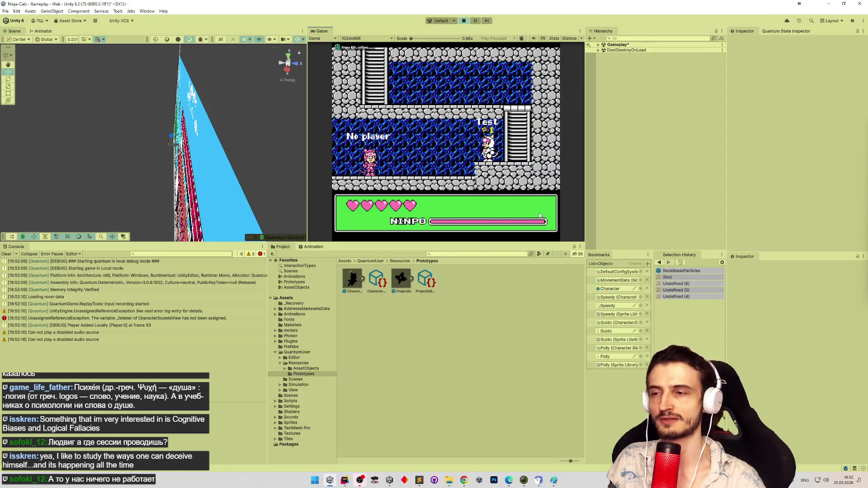
key(Left)
key(shift+space)
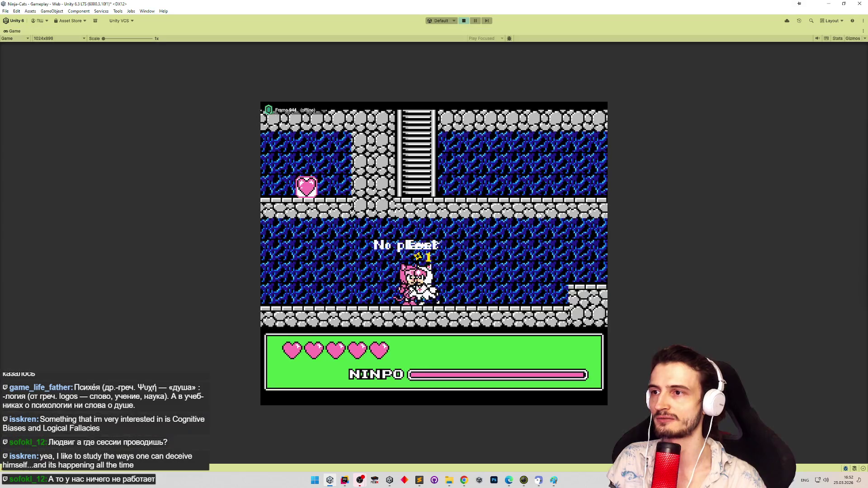
key(Right)
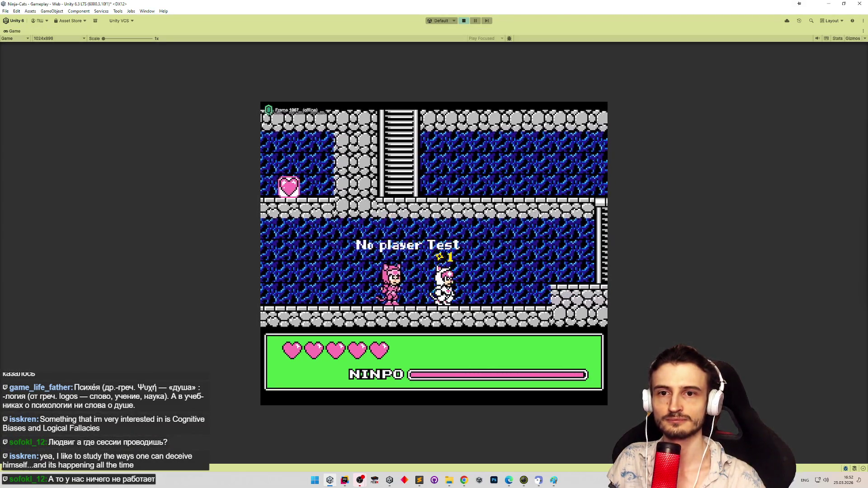
key(Up)
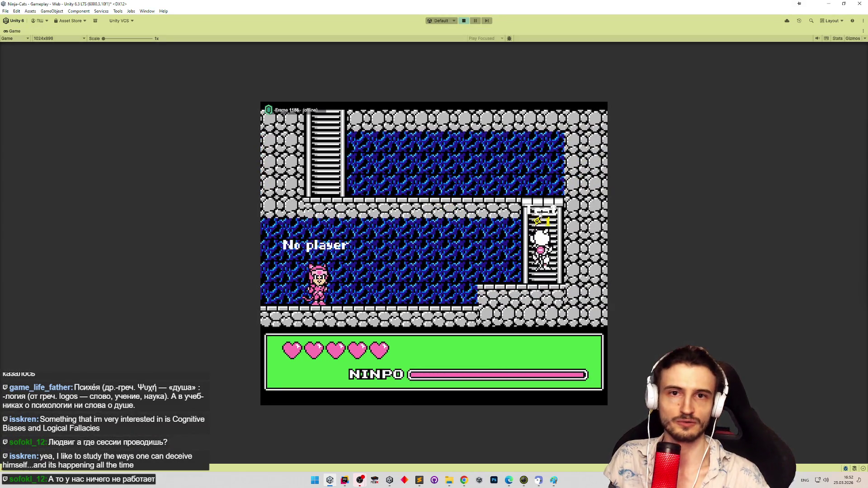
key(Down)
key(Left)
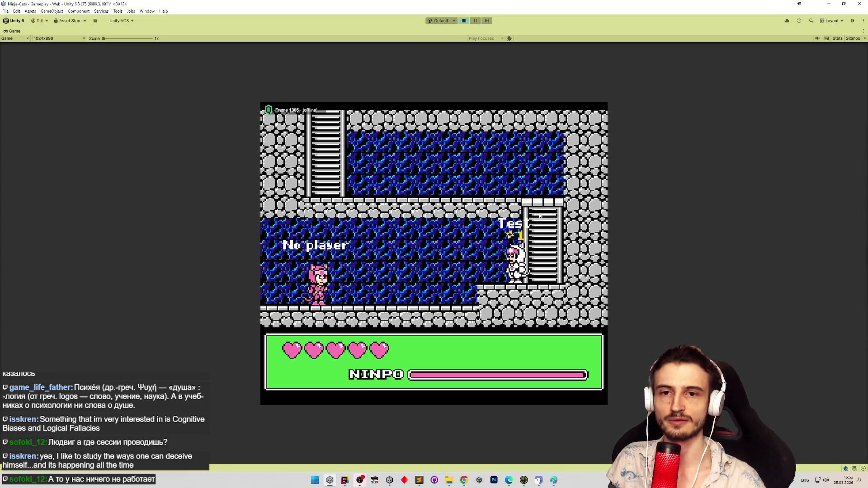
Run the Test cat past the No player cat and up the right-hand ladder onto the upper platform.
key(Left)
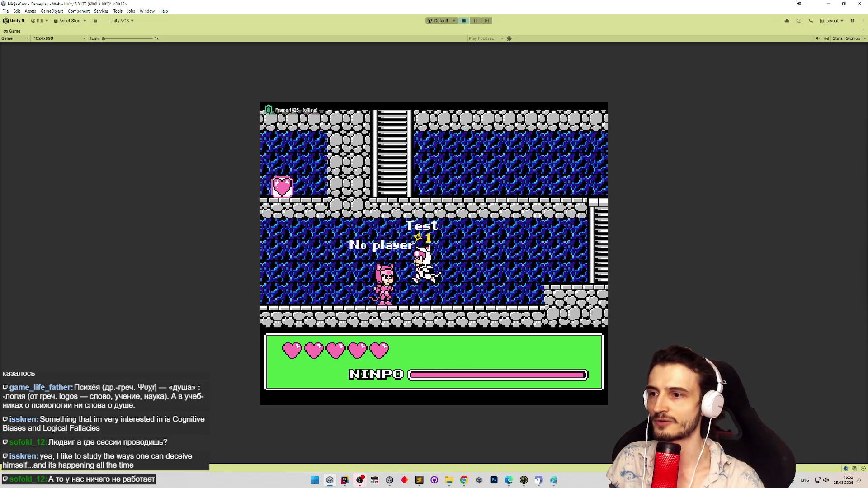
key(Right)
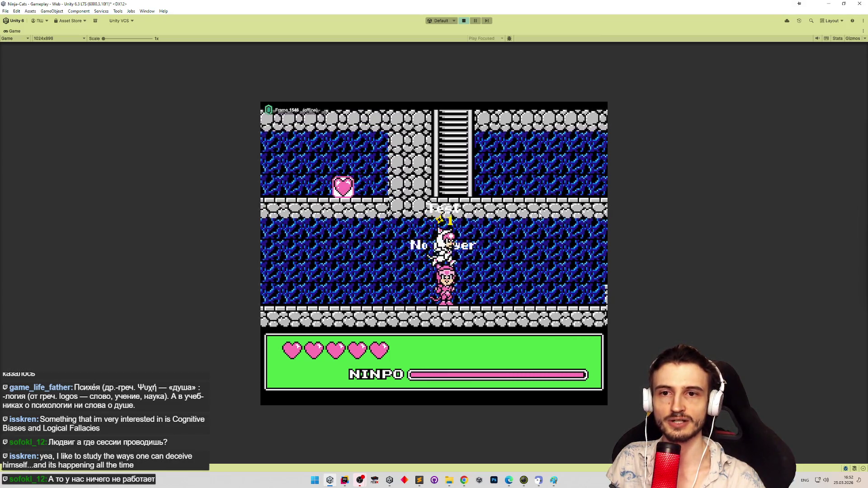
key(Right)
key(Up)
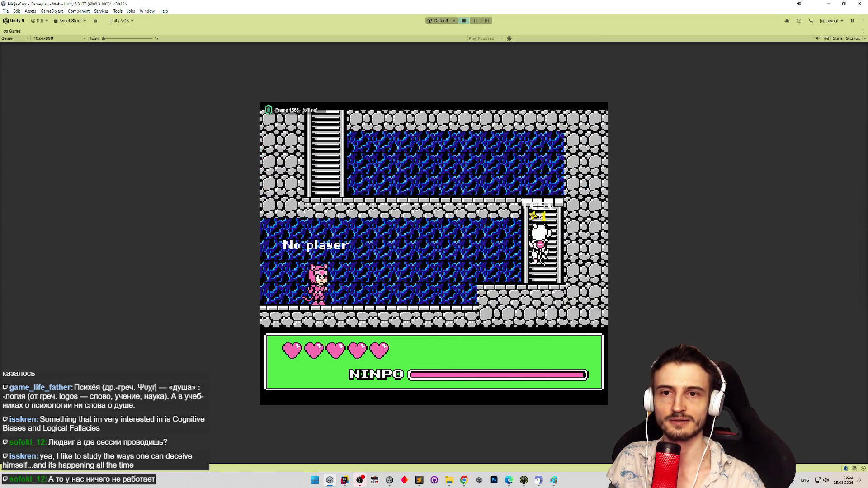
key(Left)
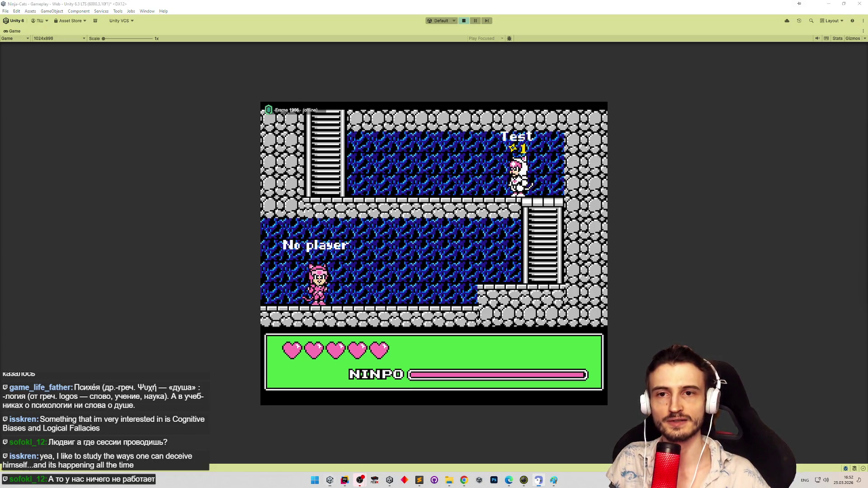
key(alt+Tab)
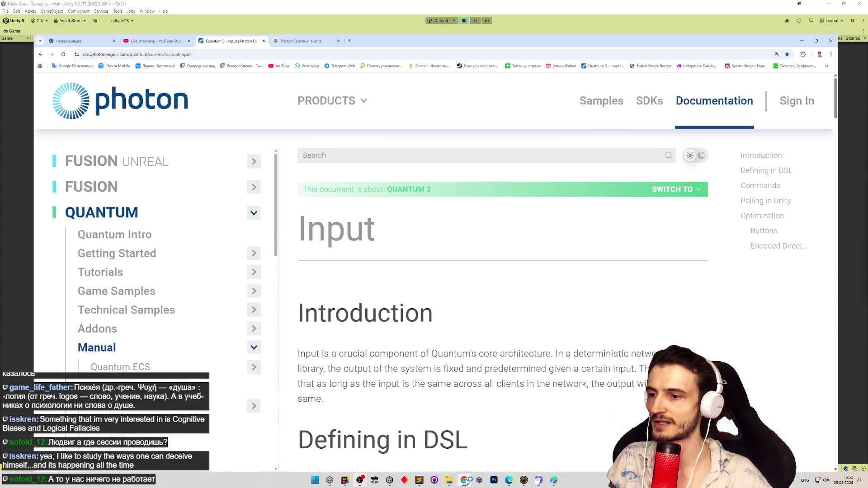
Translate 'deceive' in Google Translate, then resume walking the Test cat in Unity.
click(341, 7)
click(44, 34)
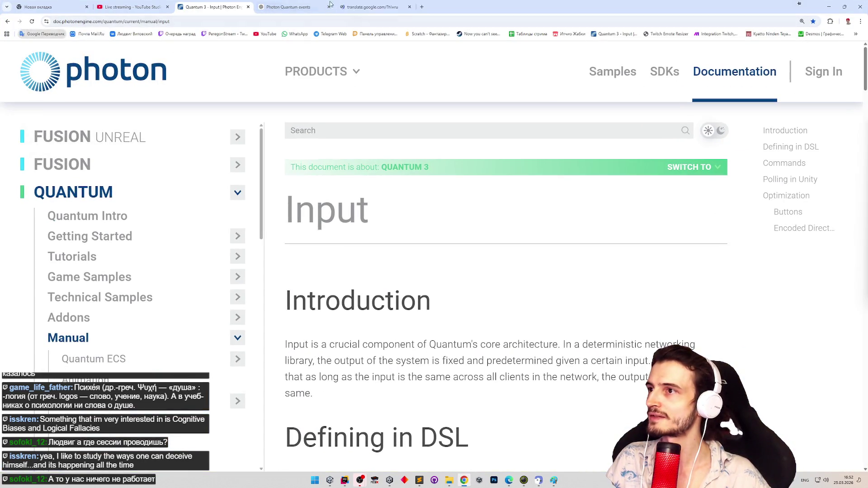
text(deceive)
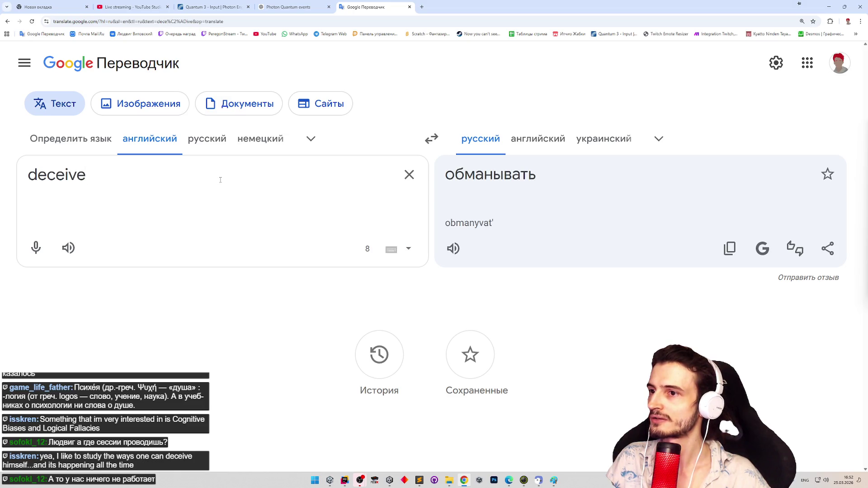
click(829, 6)
key(Left)
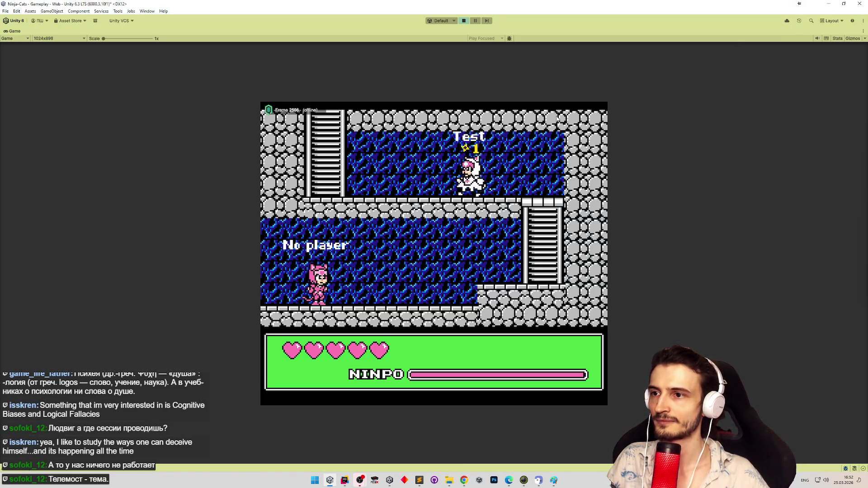
Guide the Test cat up the ladder, past the boulder and onto the ledge by the water.
key(Up)
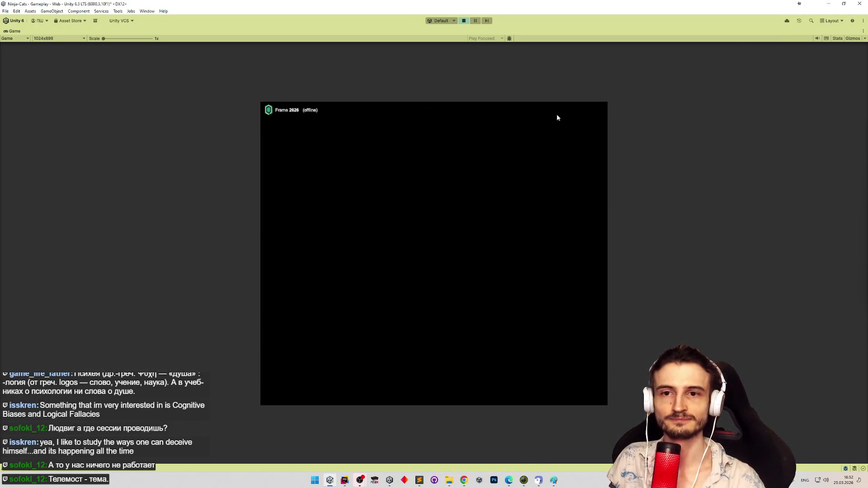
key(Right)
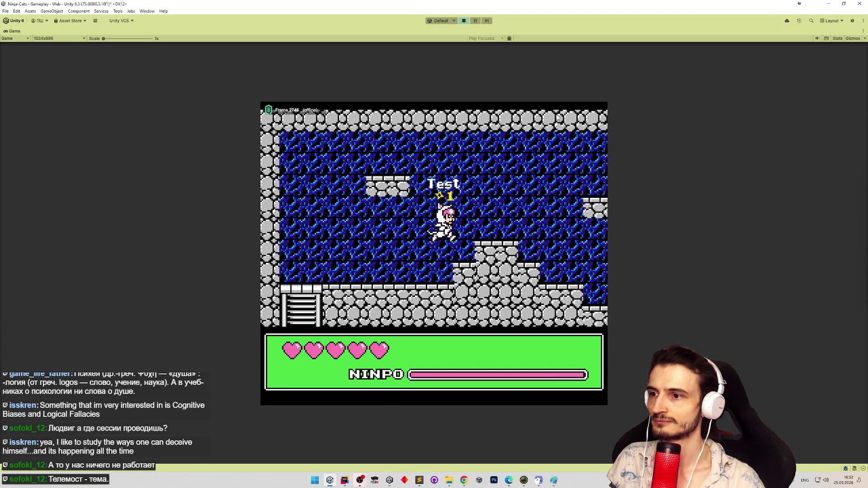
key(Right)
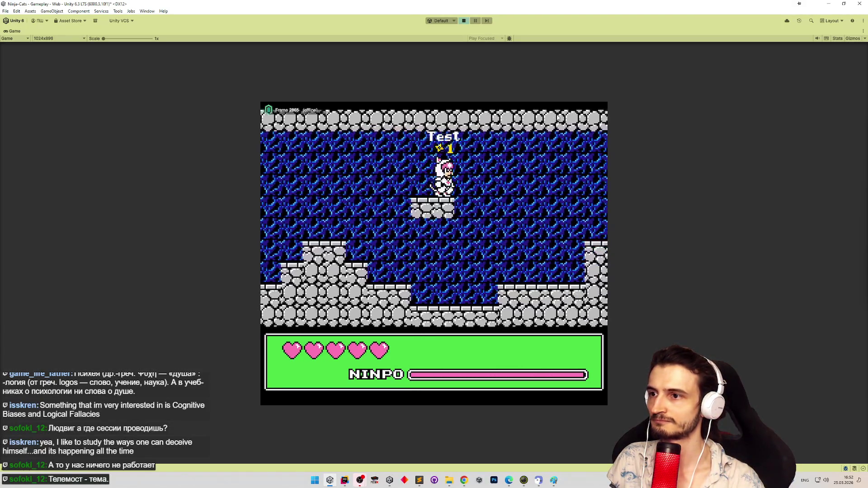
key(Right)
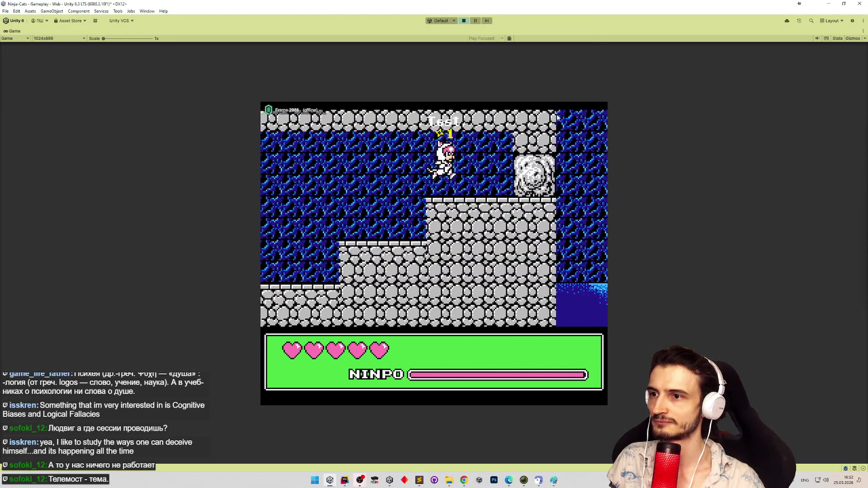
key(Right)
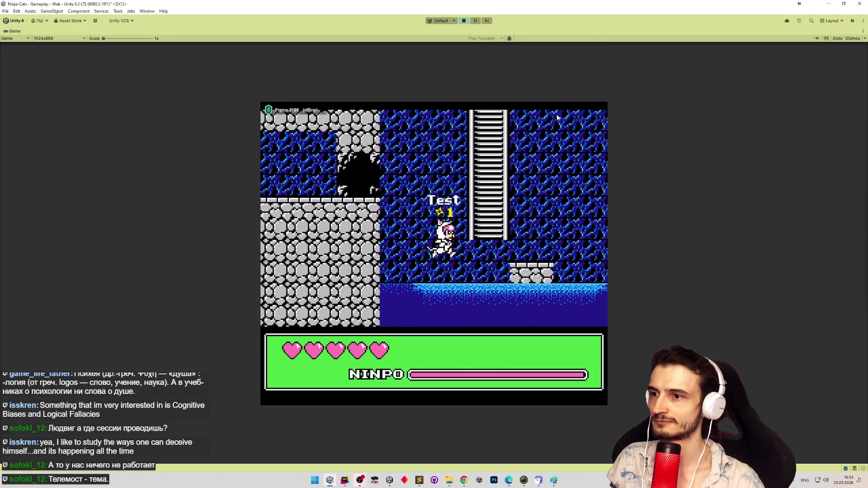
key(Up)
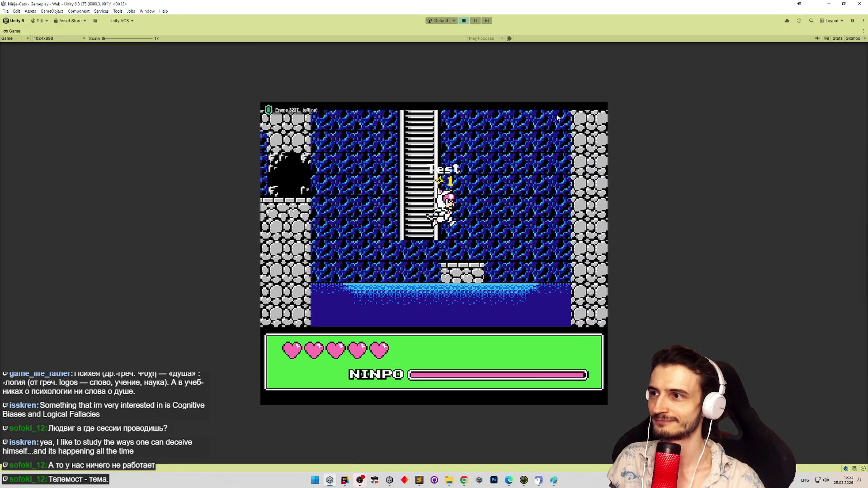
key(Down)
key(Up)
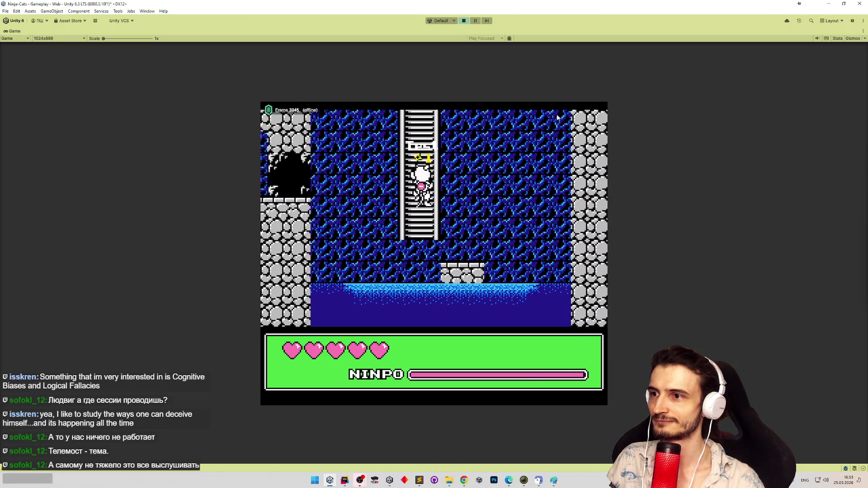
key(Right)
Exit Play mode, clear the Console, and bring up tasks.todo in Sublime Text.
key(ctrl+p)
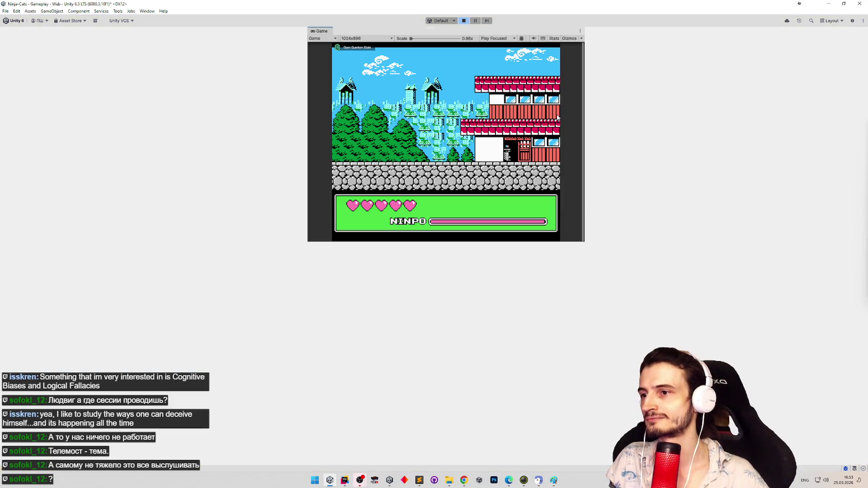
click(6, 254)
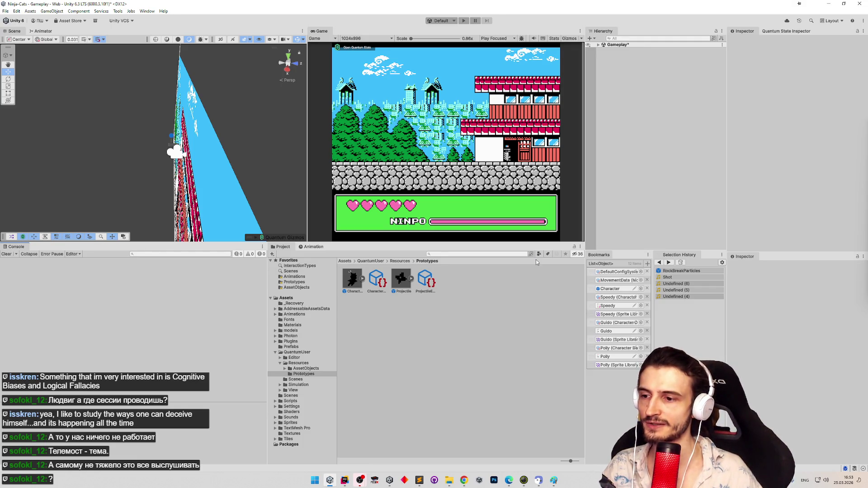
click(419, 480)
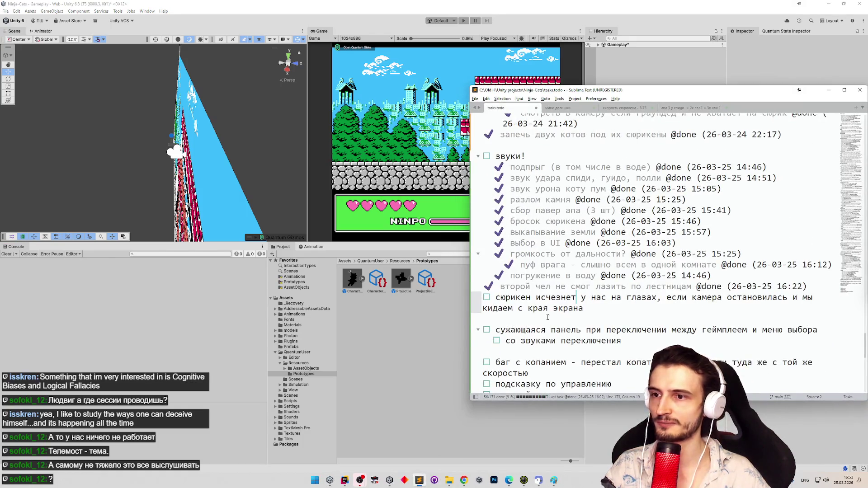
Add the task 'звук разрыва камней исчезает раньше своего окончания', save tasks.todo, and save the Gameplay scene.
click(590, 320)
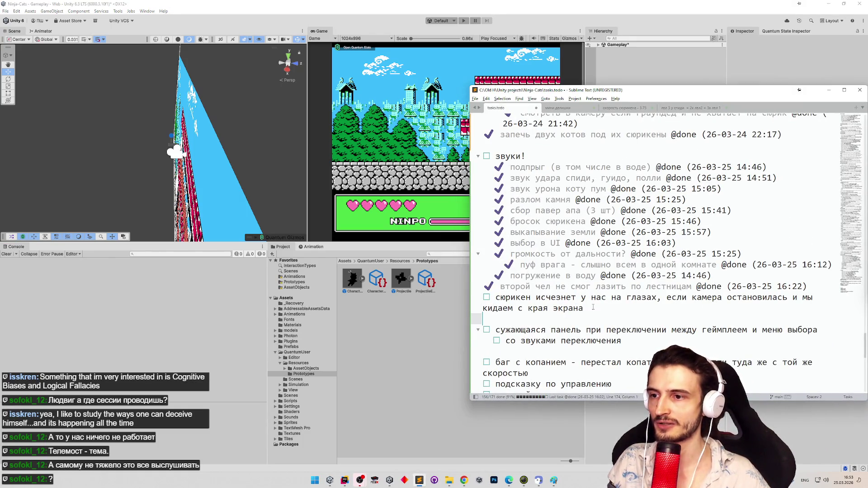
key(ctrl+Return)
text(der)
key(BackSpace)
key(BackSpace)
key(alt+shift)
text(звук )
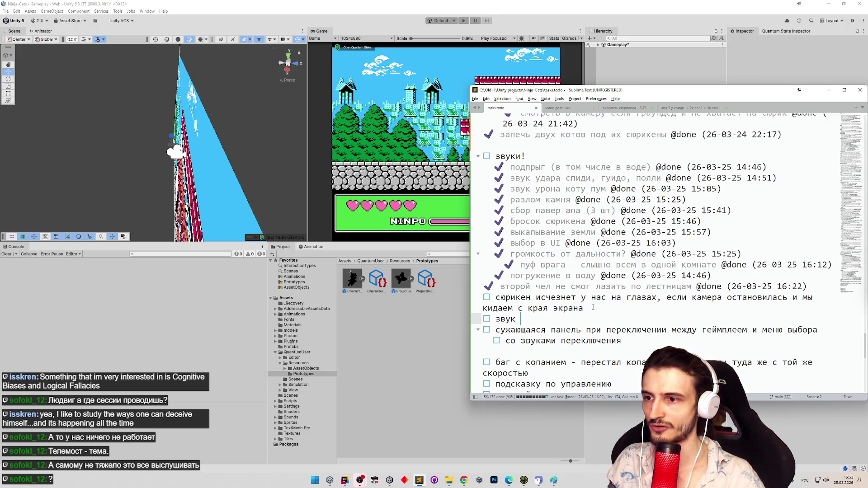
text(разрыва)
text(камн)
text(из)
text(чезает раньше с)
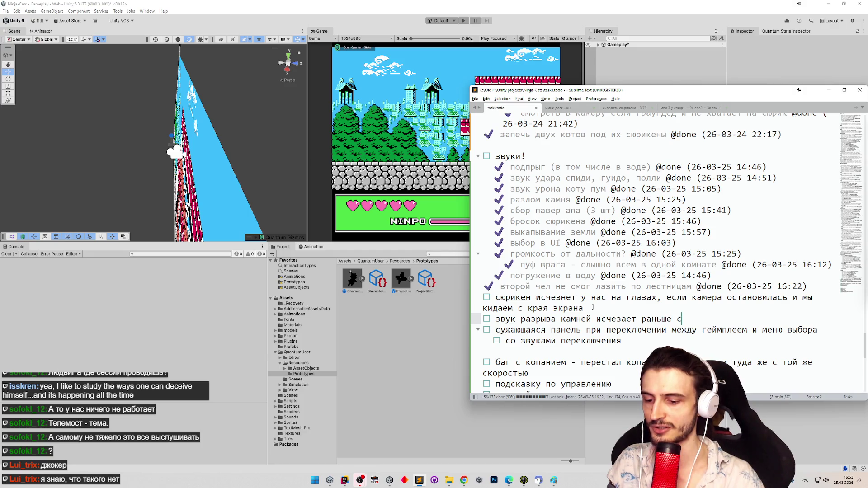
text(око)
text(нчания)
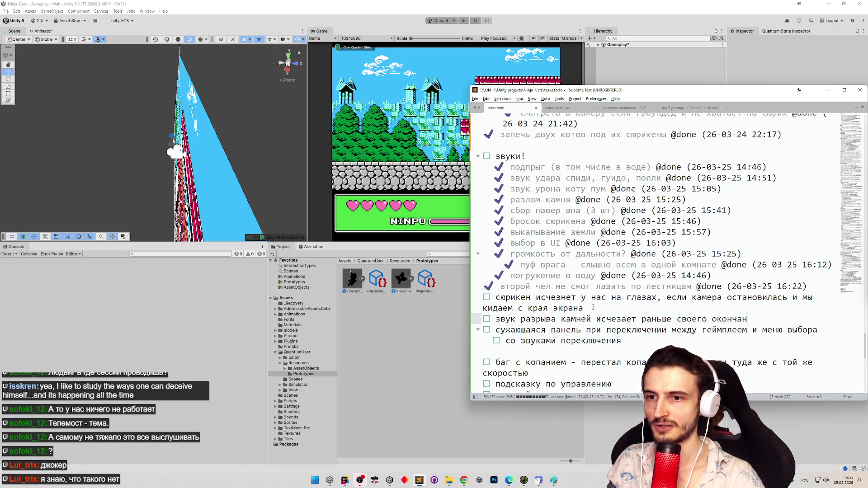
key(ctrl+s)
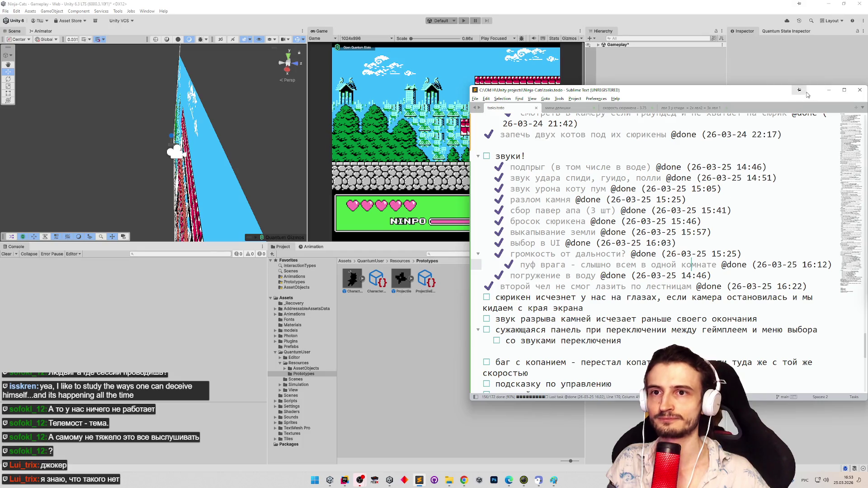
click(828, 90)
key(ctrl+s)
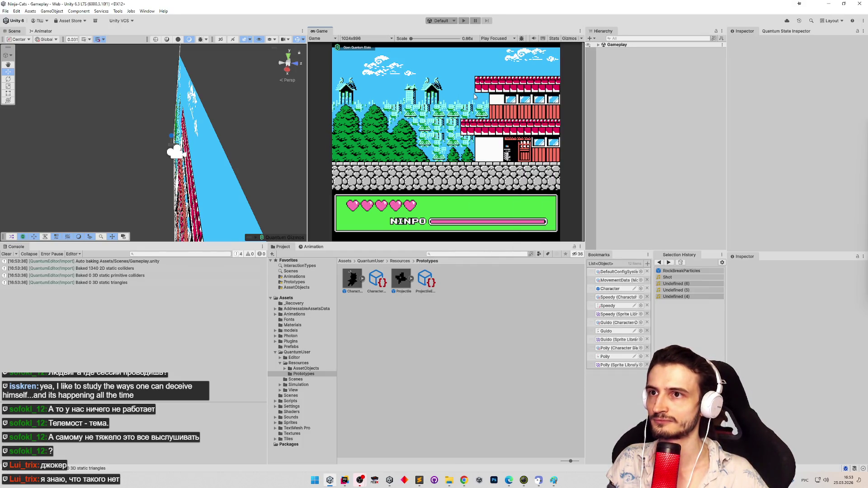
Clear the Unity Console, glance at the shuriken task in tasks.todo, then enter Play mode again.
click(5, 254)
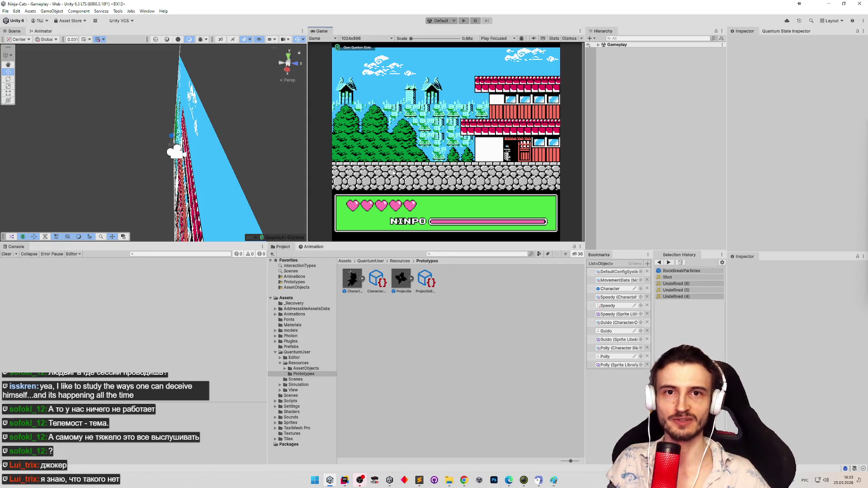
click(419, 480)
click(410, 209)
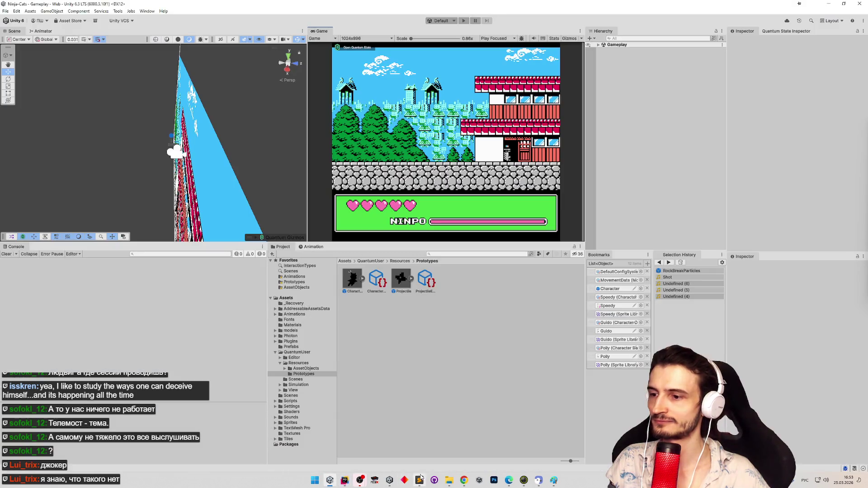
click(419, 480)
click(587, 303)
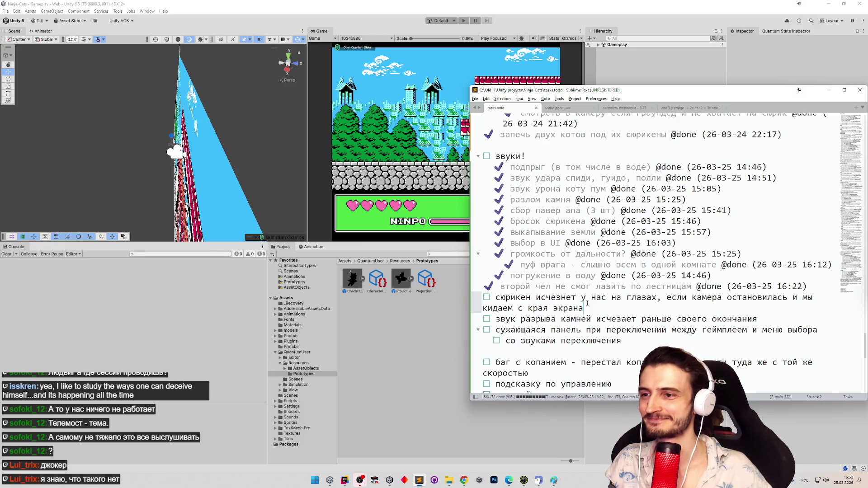
click(830, 92)
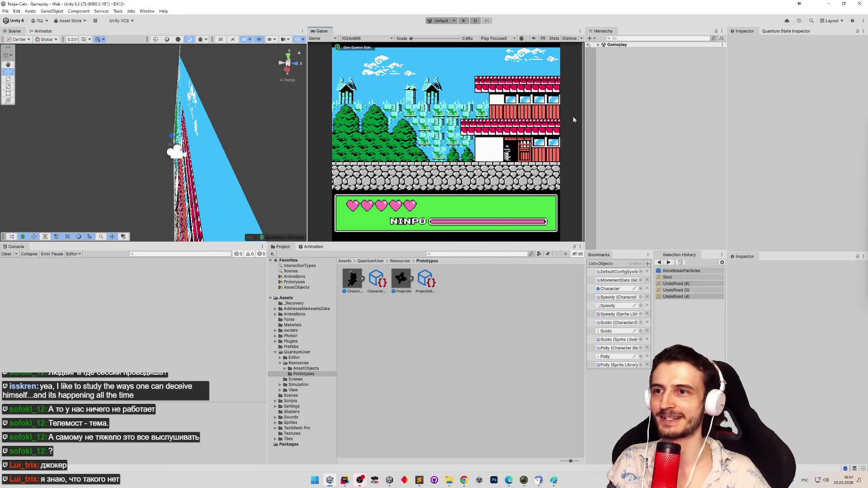
key(ctrl+p)
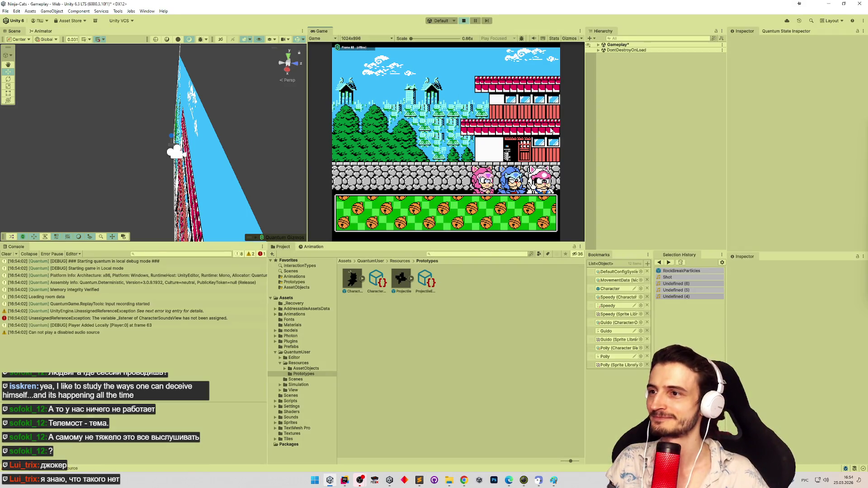
Pick the white cat and run it up the ladder onto the top ledge.
click(542, 195)
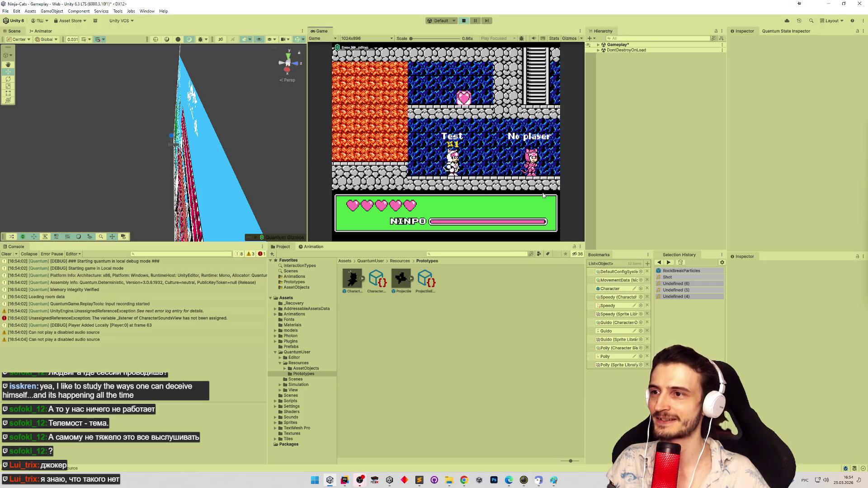
key(Right)
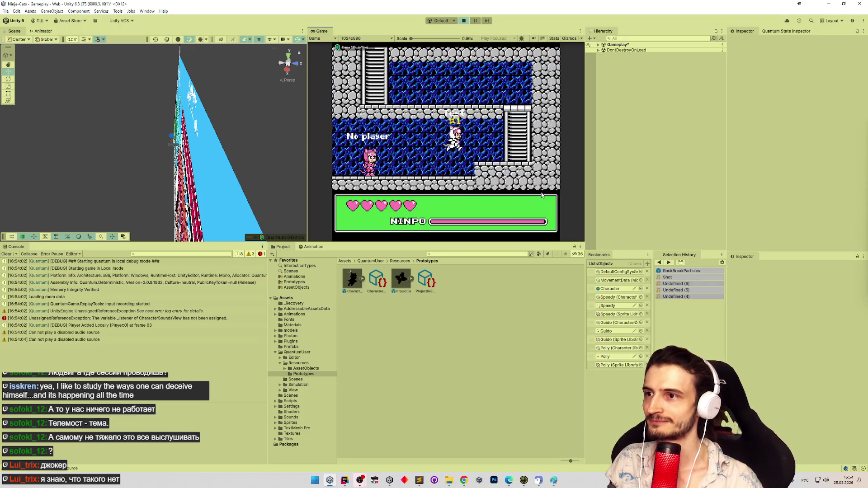
key(Right)
key(Up)
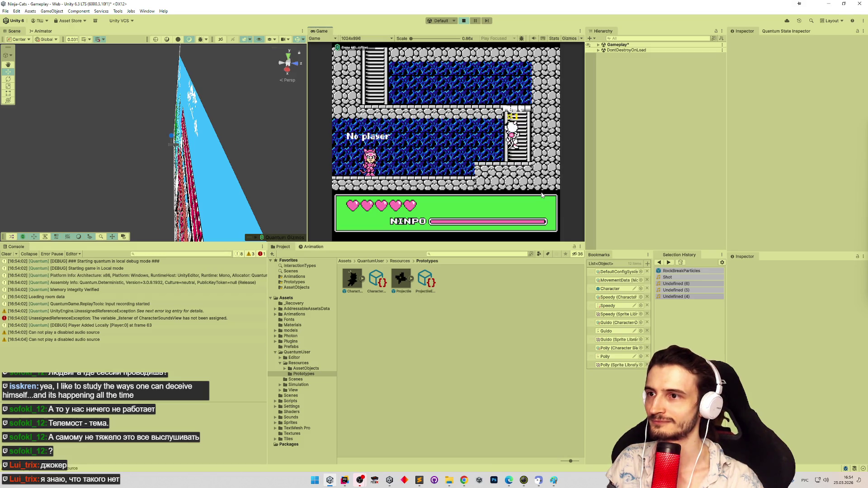
key(Up)
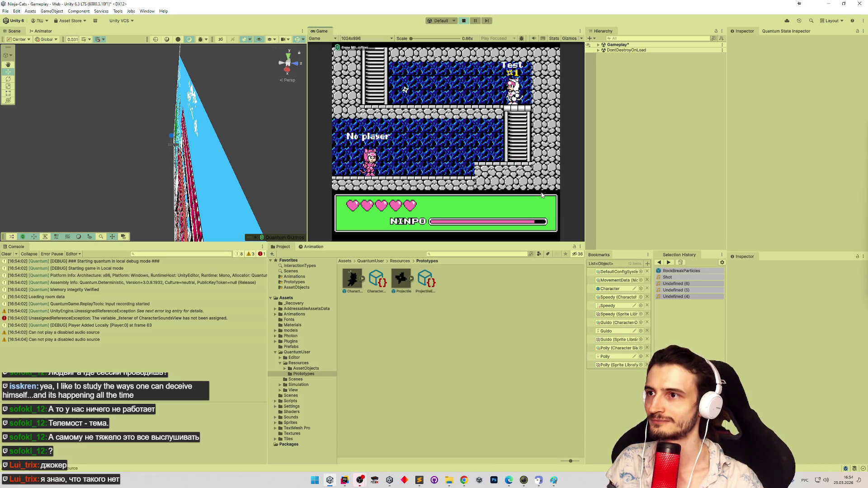
key(Left)
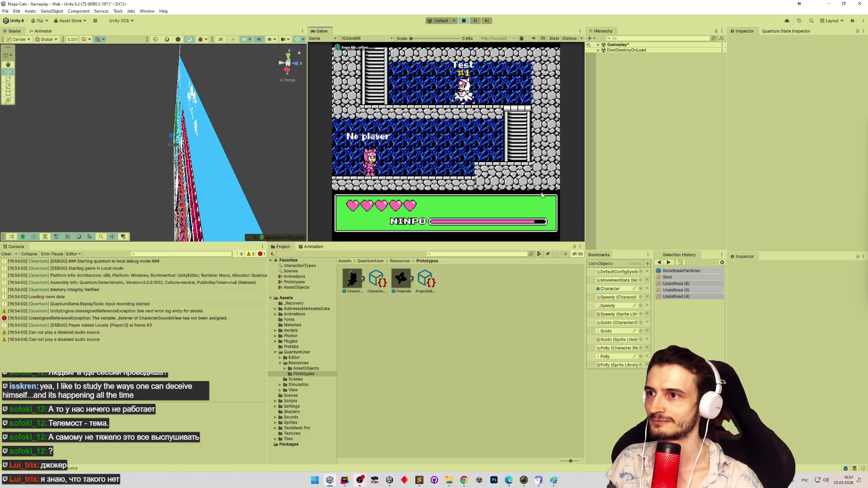
key(Right)
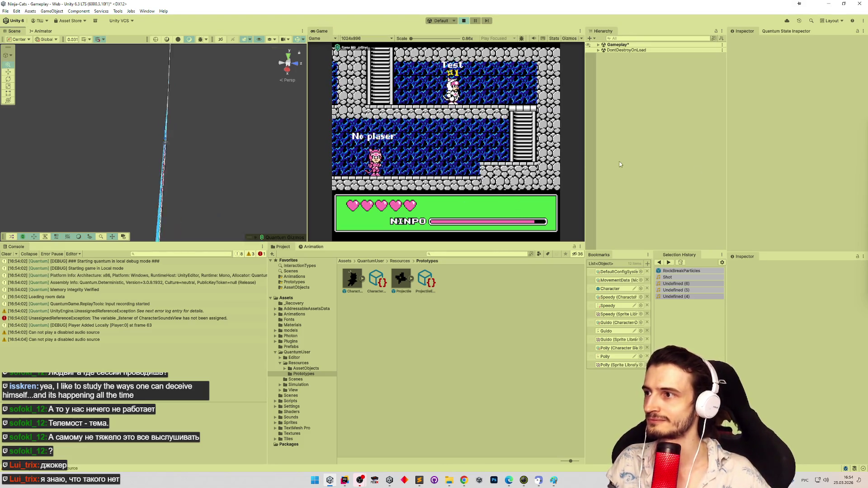
Expand Gameplay in the Hierarchy, select the E.00002.001 entity, and switch the Scene view to 2D.
click(595, 47)
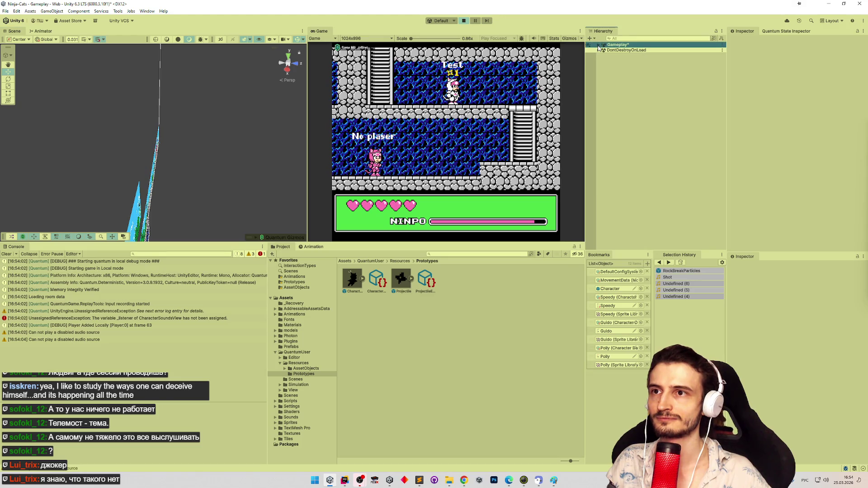
click(598, 45)
click(617, 121)
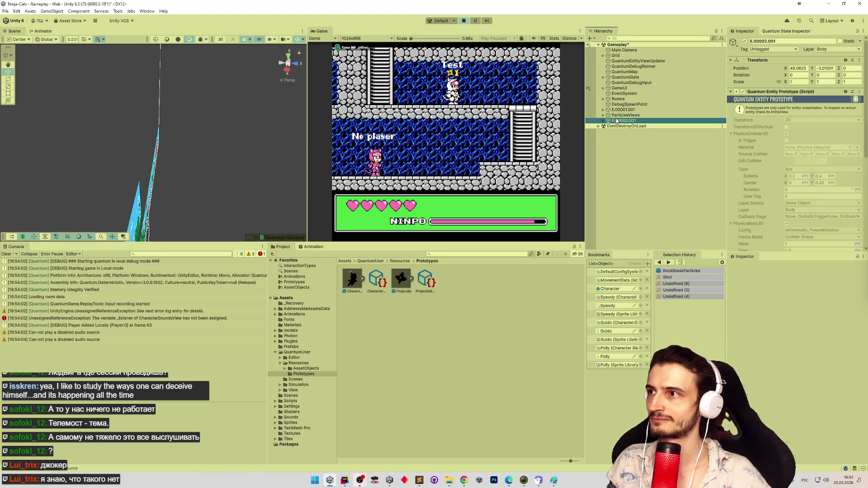
click(220, 40)
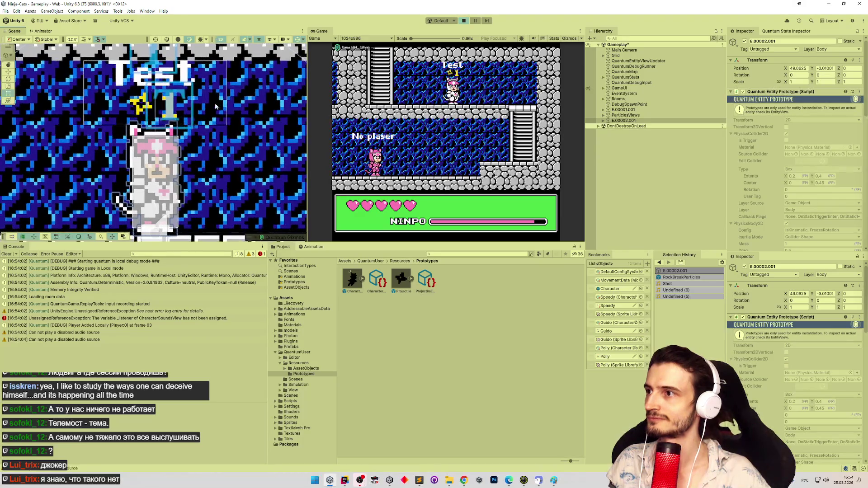
scroll(257, 117, down, 4)
scroll(152, 144, down, 3)
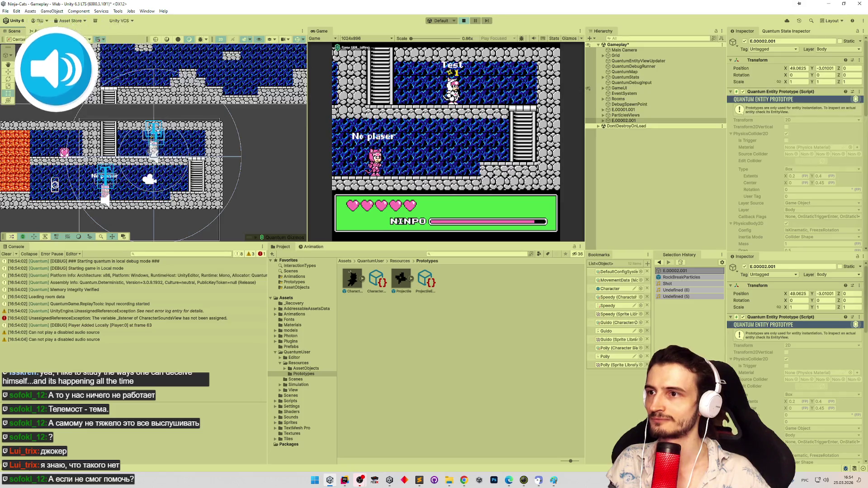
key(super)
Throw a shuriken and move the player along the floor and up and down the ladder.
click(408, 138)
key(d)
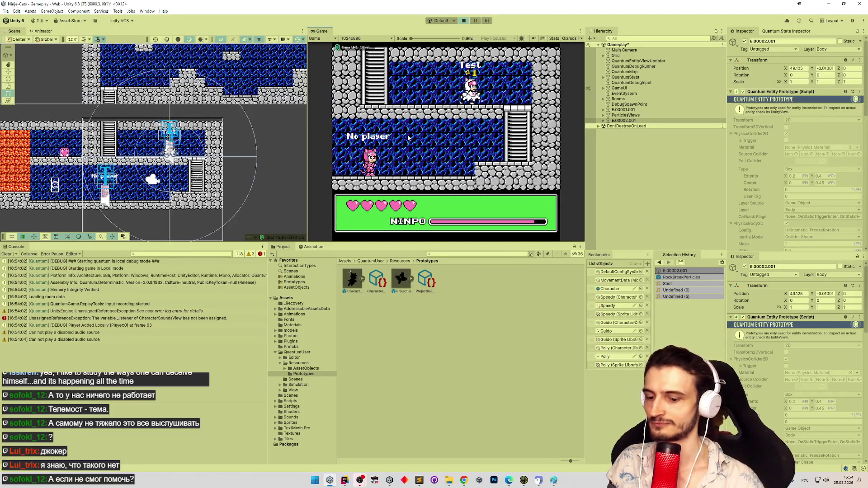
click(408, 138)
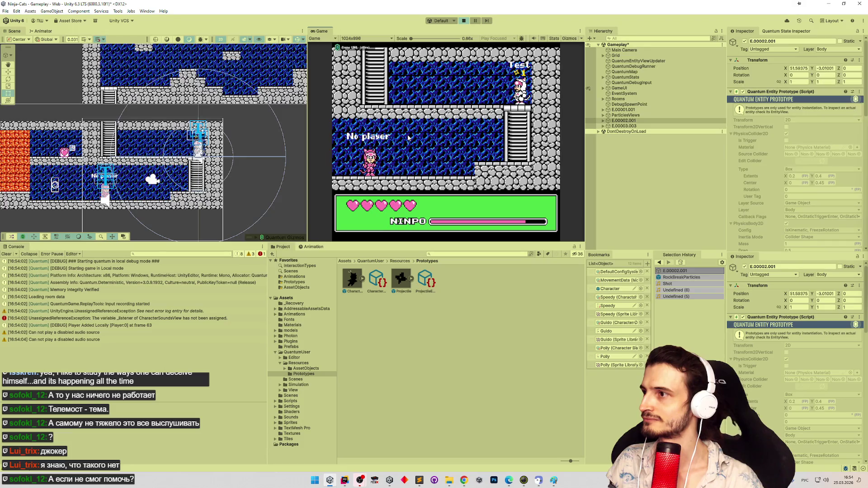
key(a)
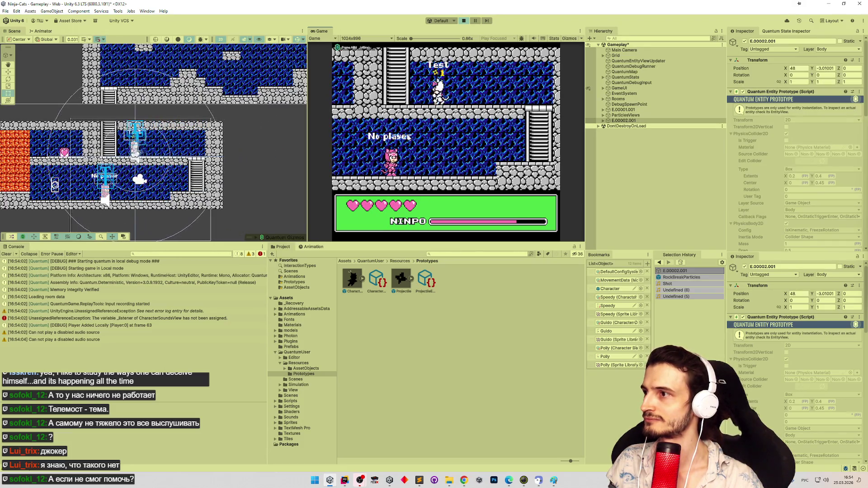
key(d)
key(d)
key(s)
key(w)
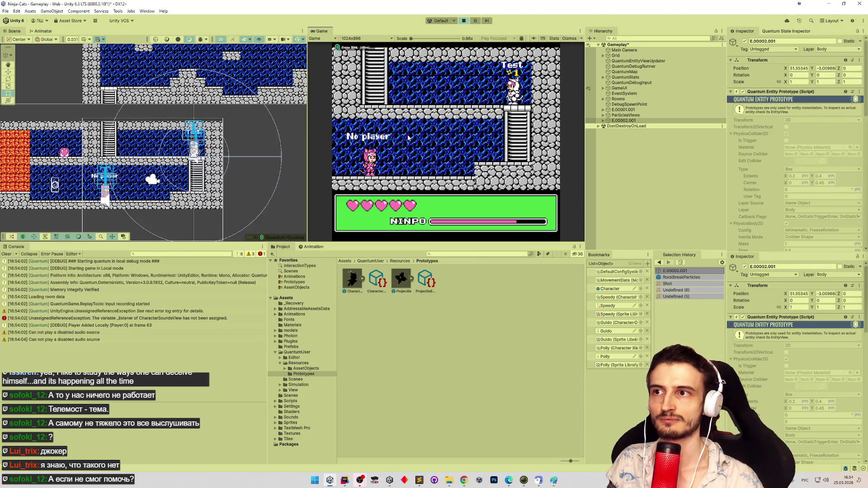
key(s)
key(w)
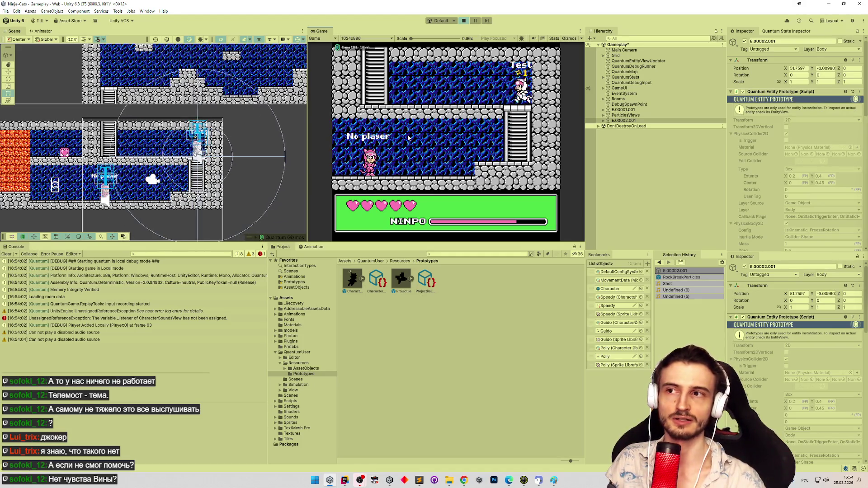
key(s)
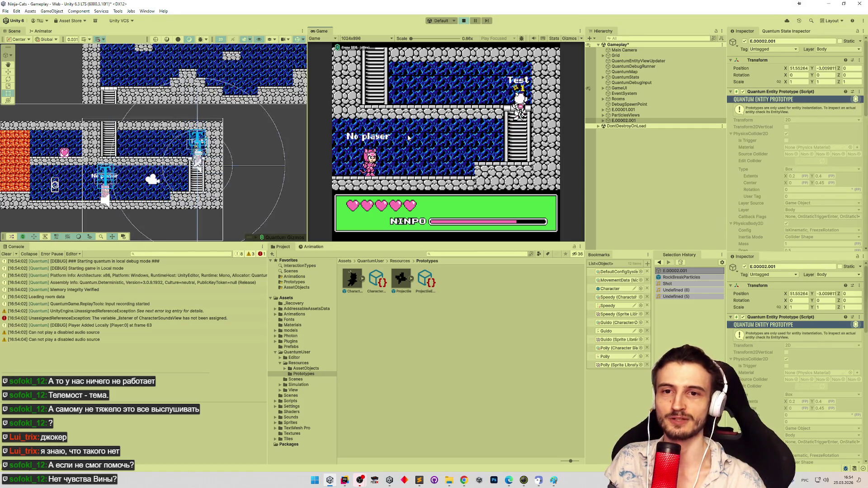
key(w)
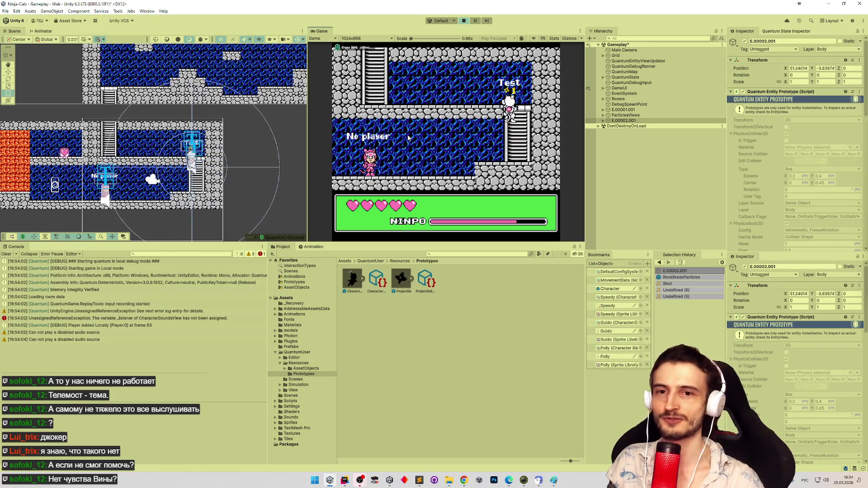
key(a)
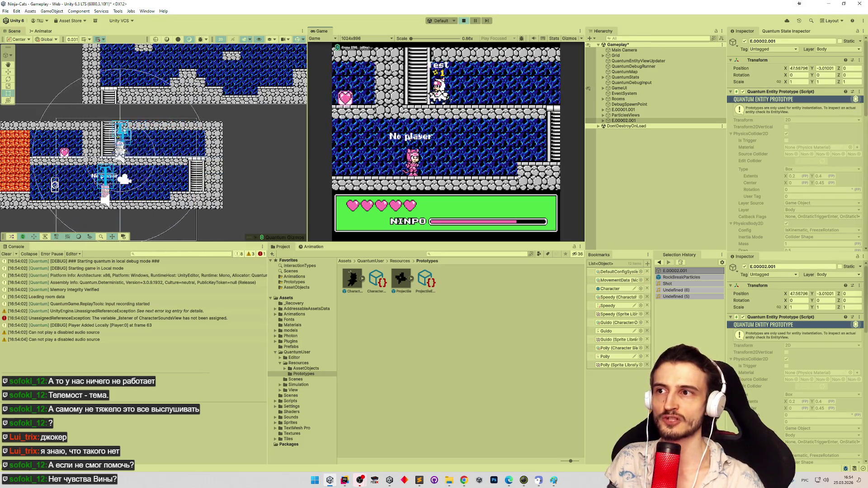
key(shift+space)
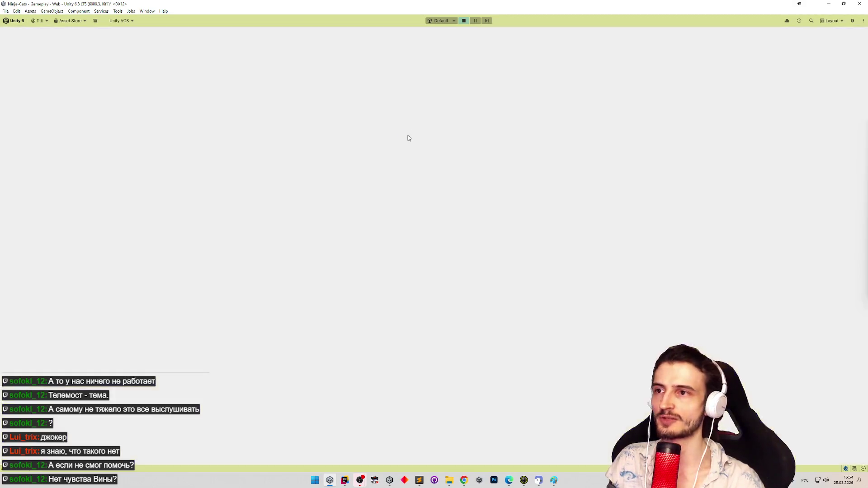
In the enlarged Game view, climb down, walk left to the lava alcove and jump onto the platform.
key(s)
key(a)
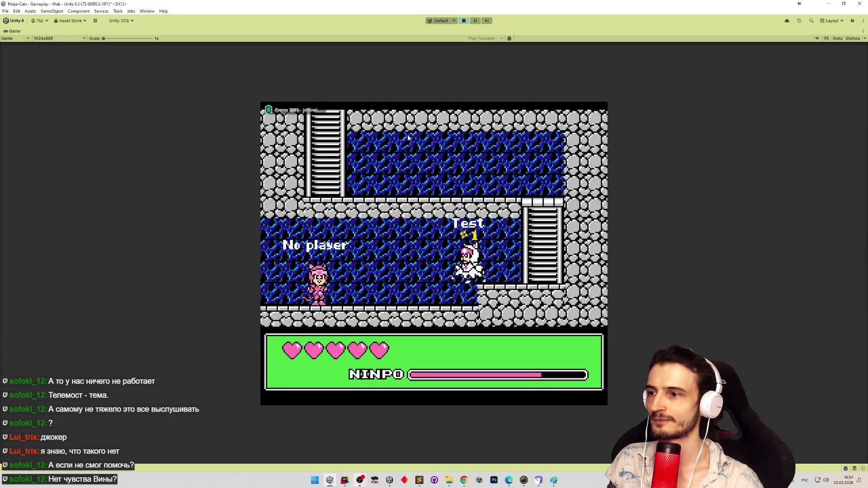
key(a)
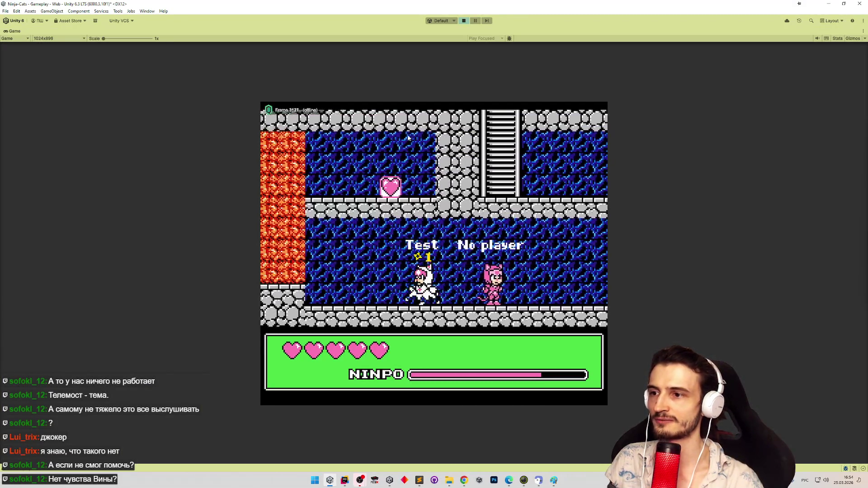
key(a)
key(space)
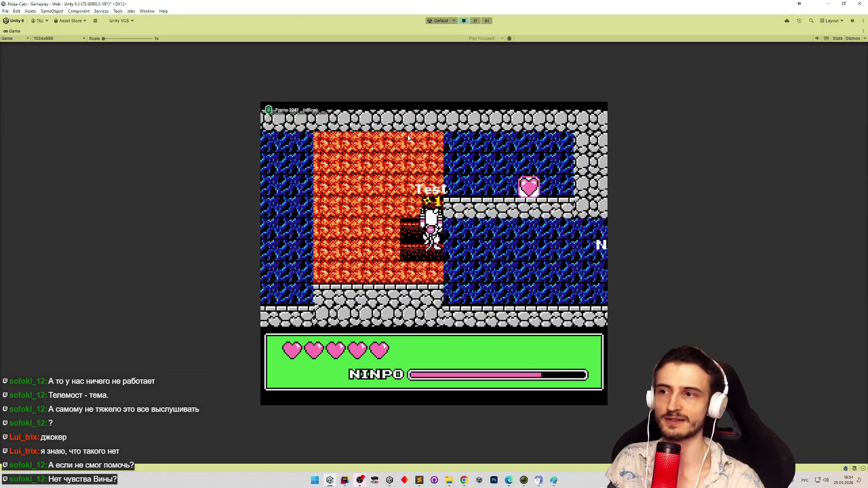
key(space)
key(d)
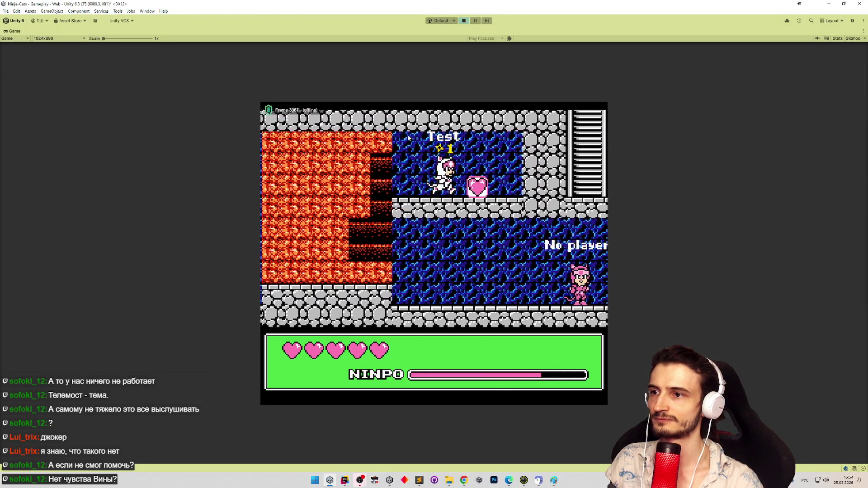
key(a)
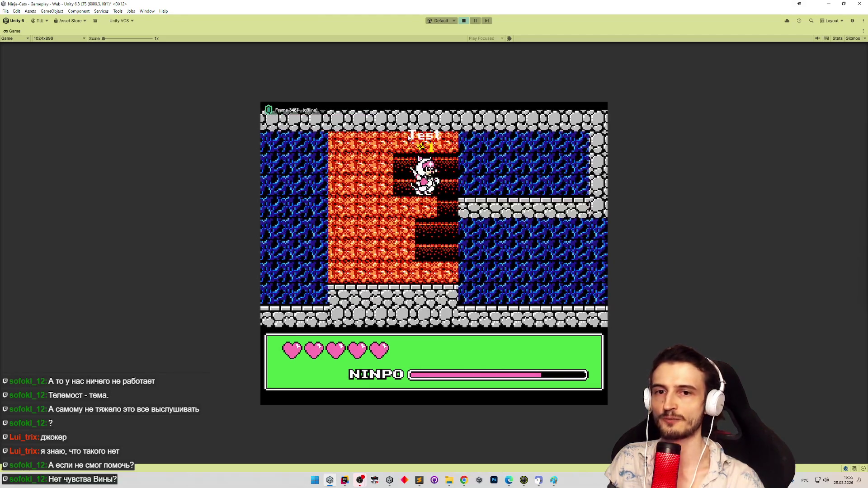
Run right and back into the alcove, then end Play mode and bring up tasks.todo.
key(d)
key(a)
key(a)
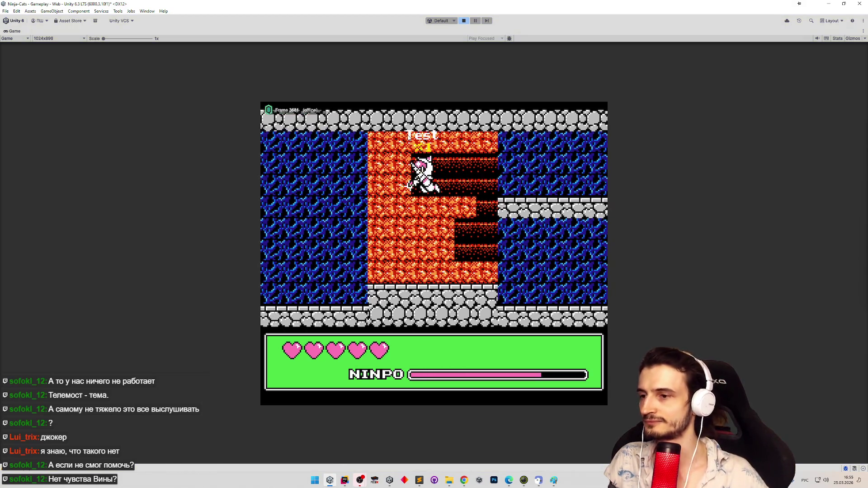
key(ctrl+p)
key(alt+Tab)
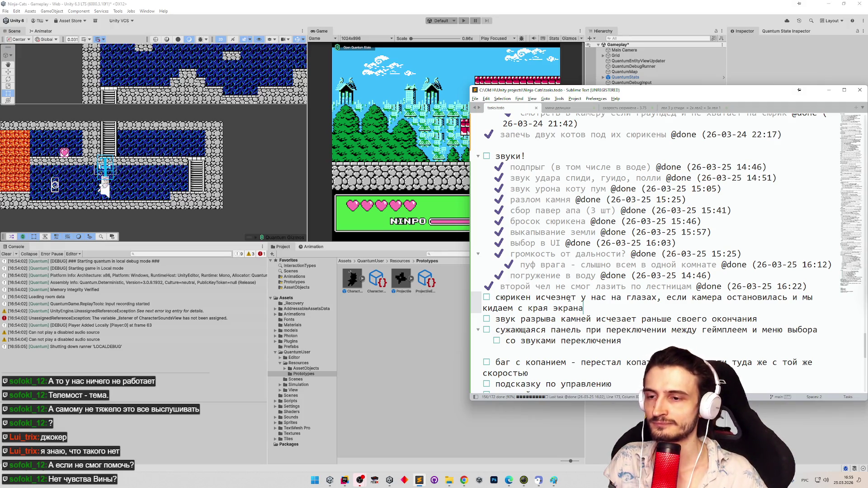
key(ctrl+d)
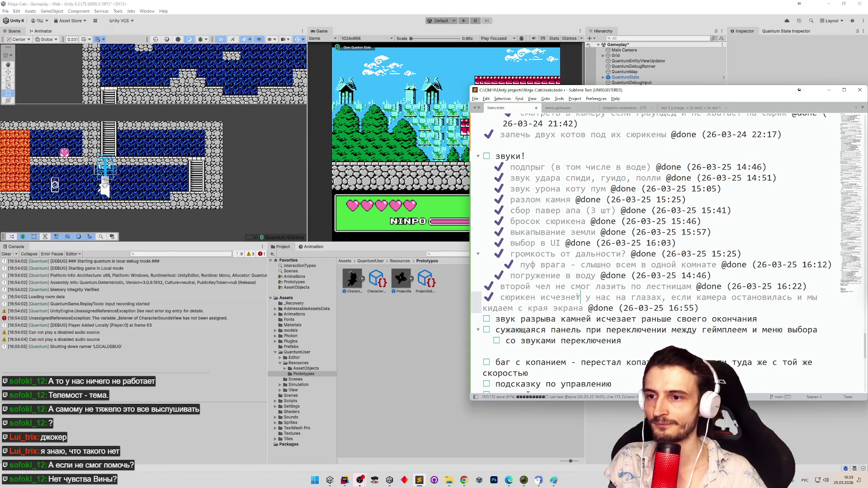